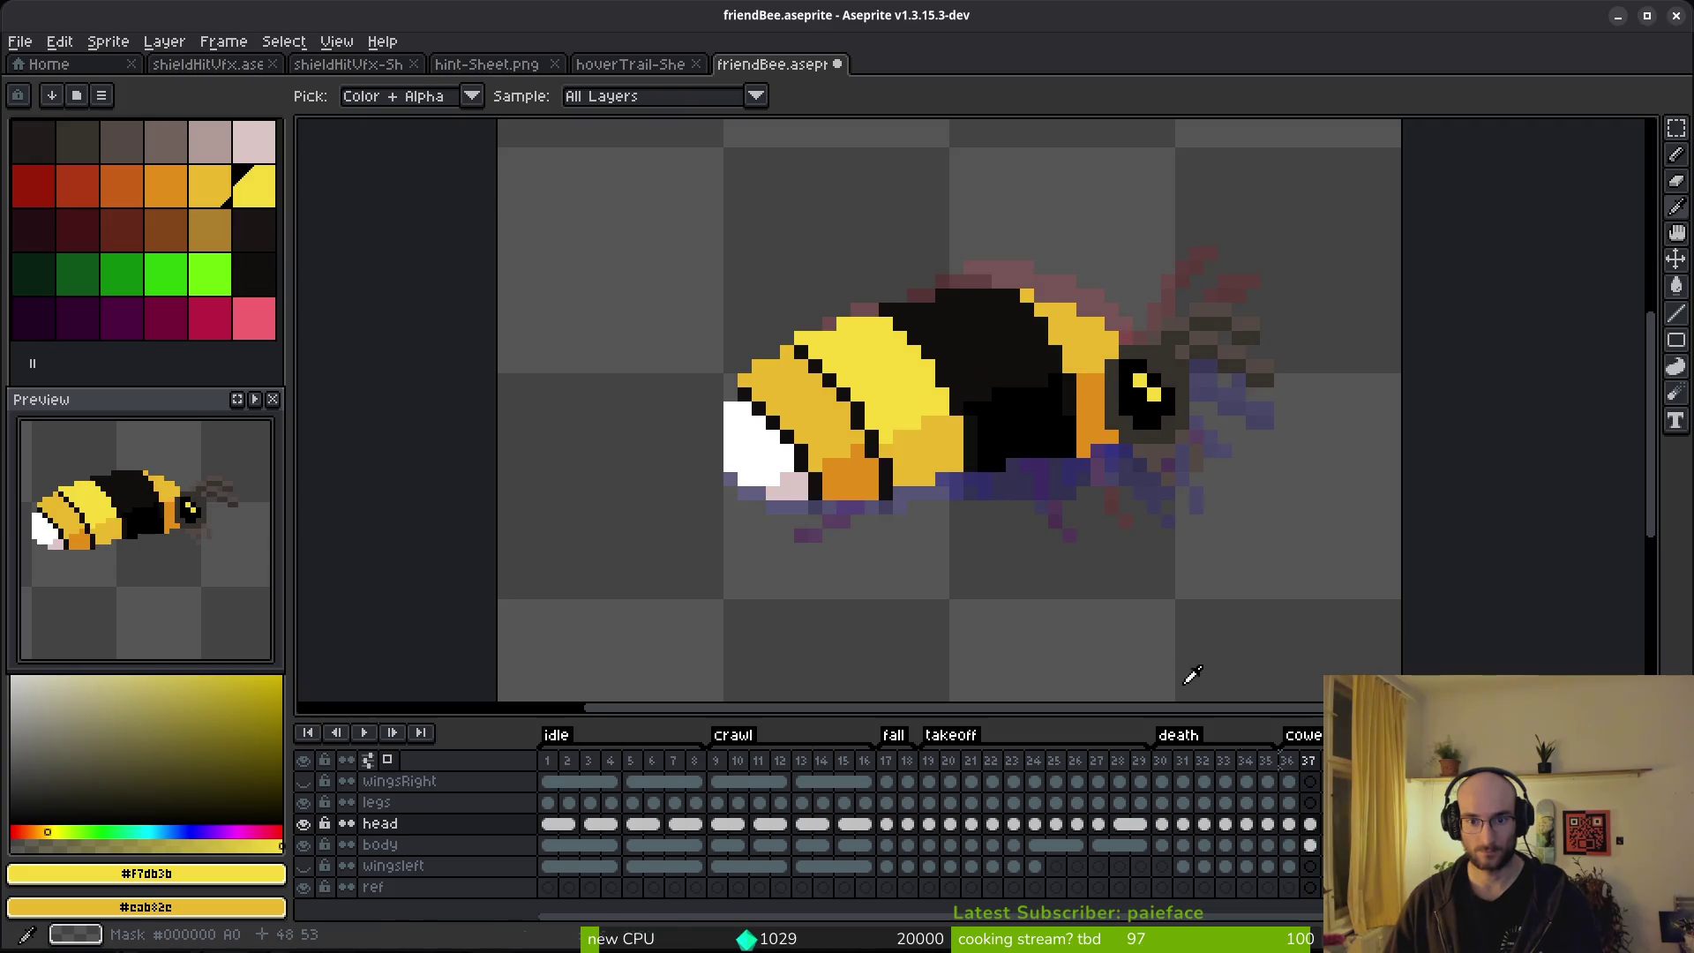
On the legs cel of frame 37, marquee a block of the bee's legs and shift those pixels.
{"action": "key", "text": "Left"}
{"action": "left_click", "coordinate": [1288, 803]}
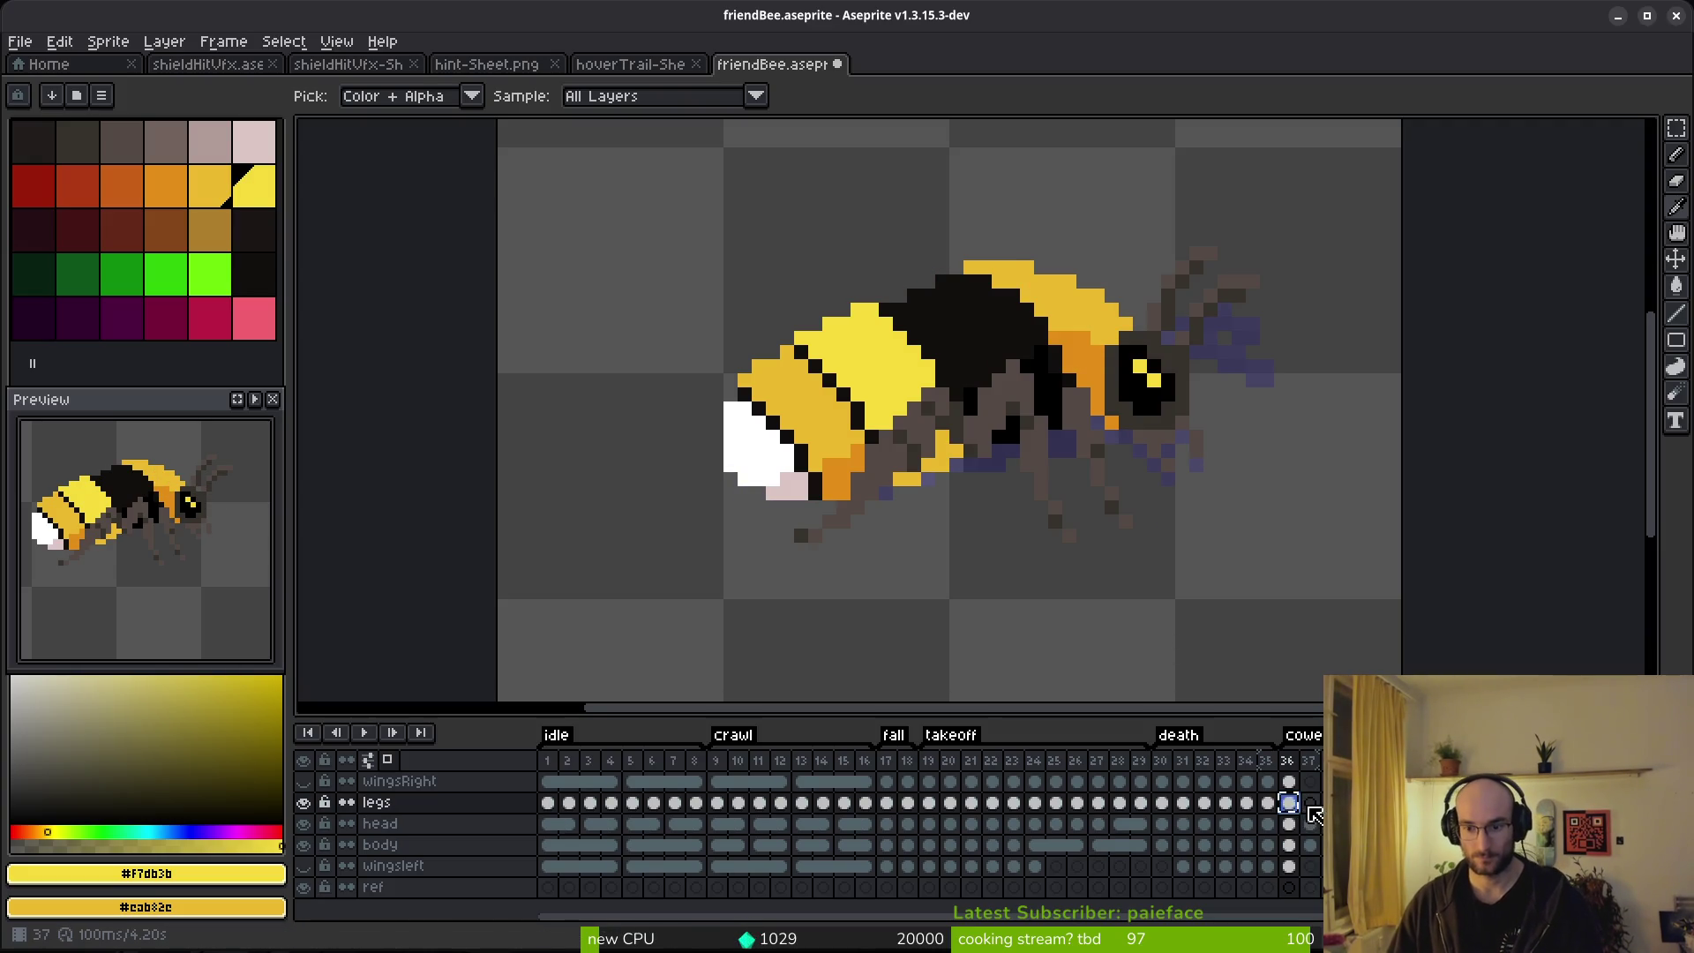
{"action": "left_click", "coordinate": [1308, 802]}
{"action": "key", "text": "m"}
{"action": "scroll", "coordinate": [975, 385], "scroll_direction": "up", "scroll_amount": 1}
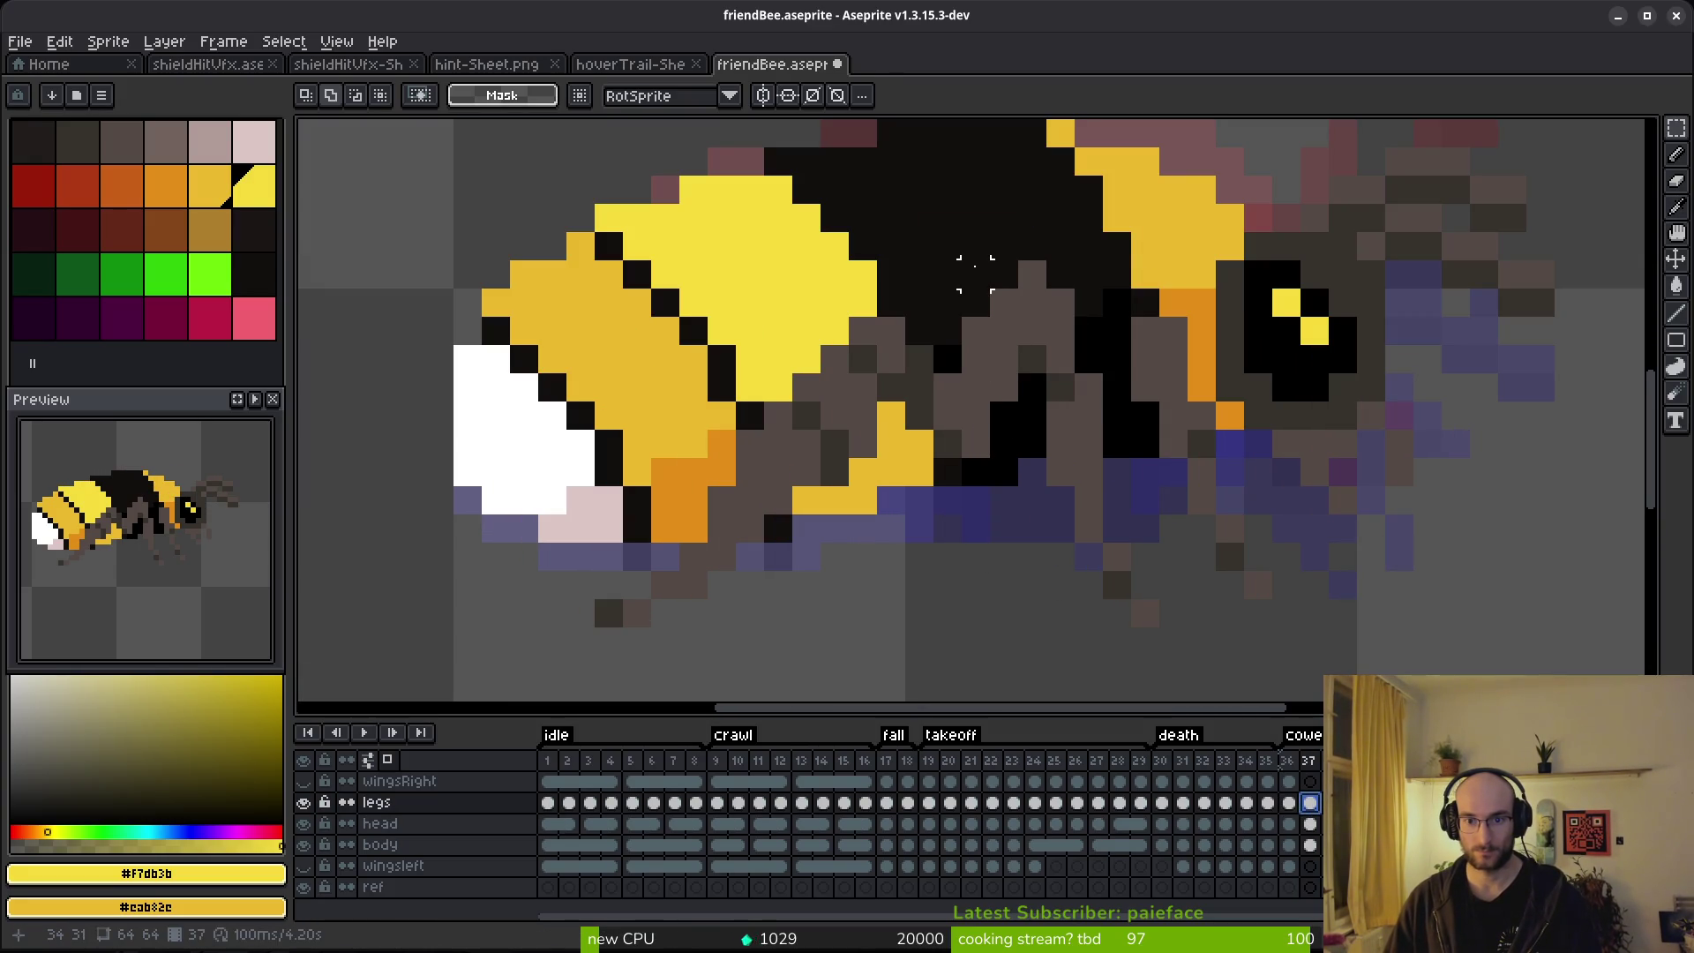
{"action": "left_click_drag", "start_coordinate": [958, 262], "coordinate": [1093, 442]}
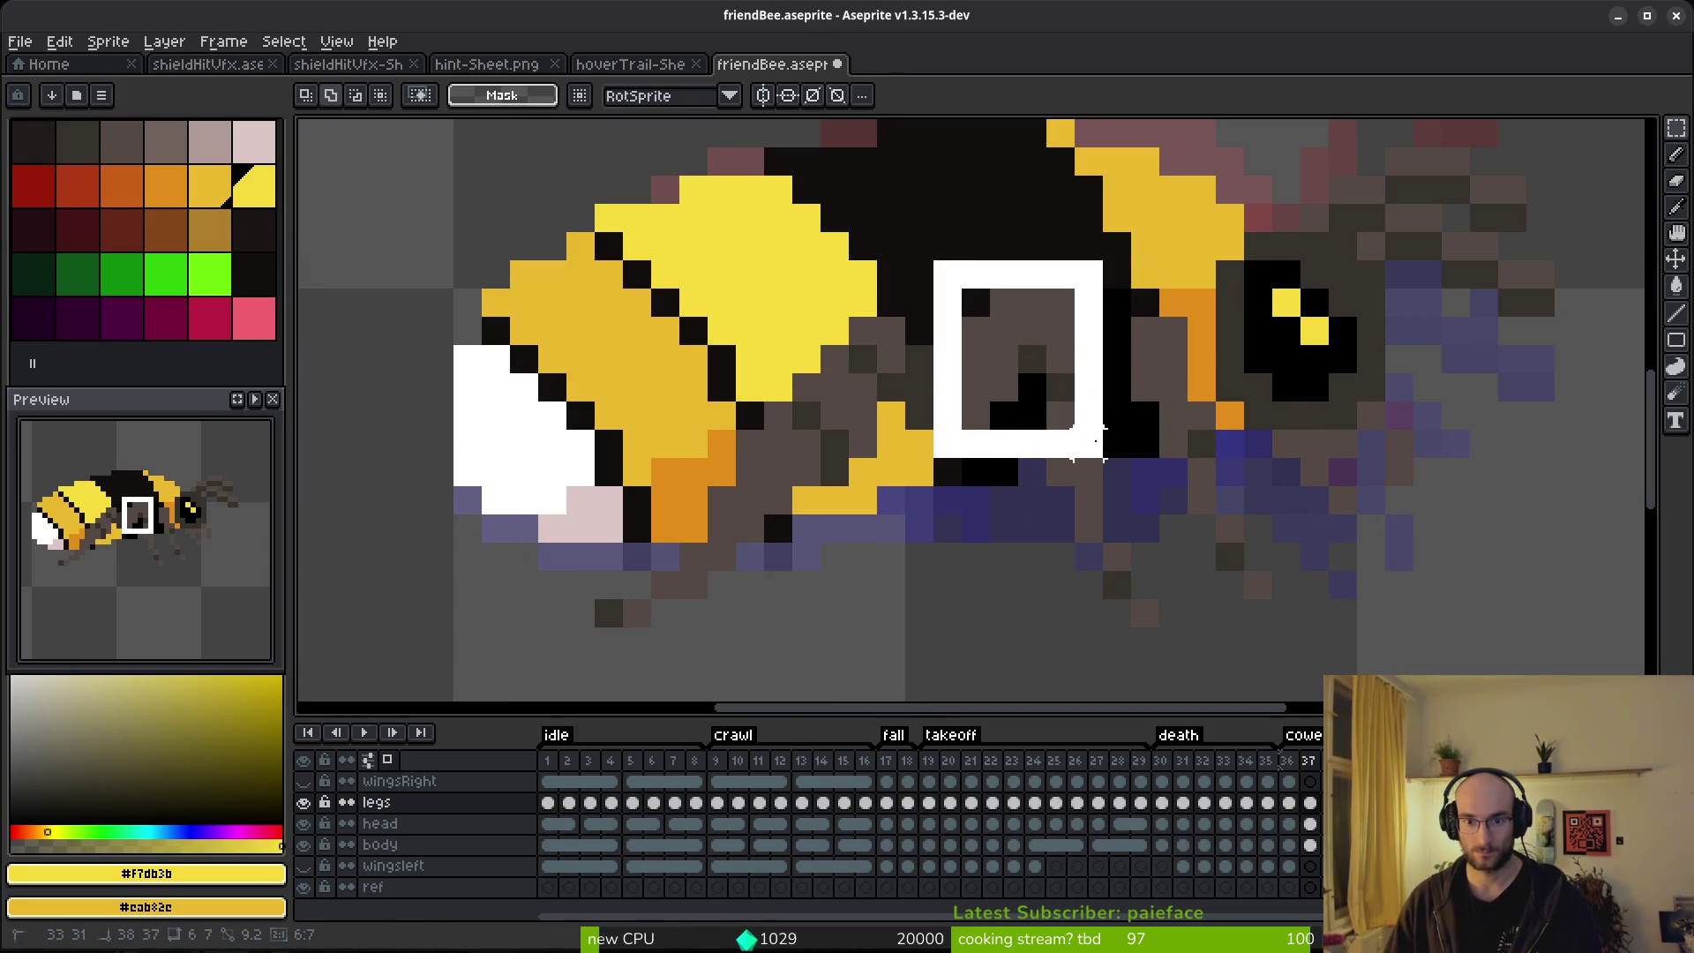
{"action": "key", "text": "Delete"}
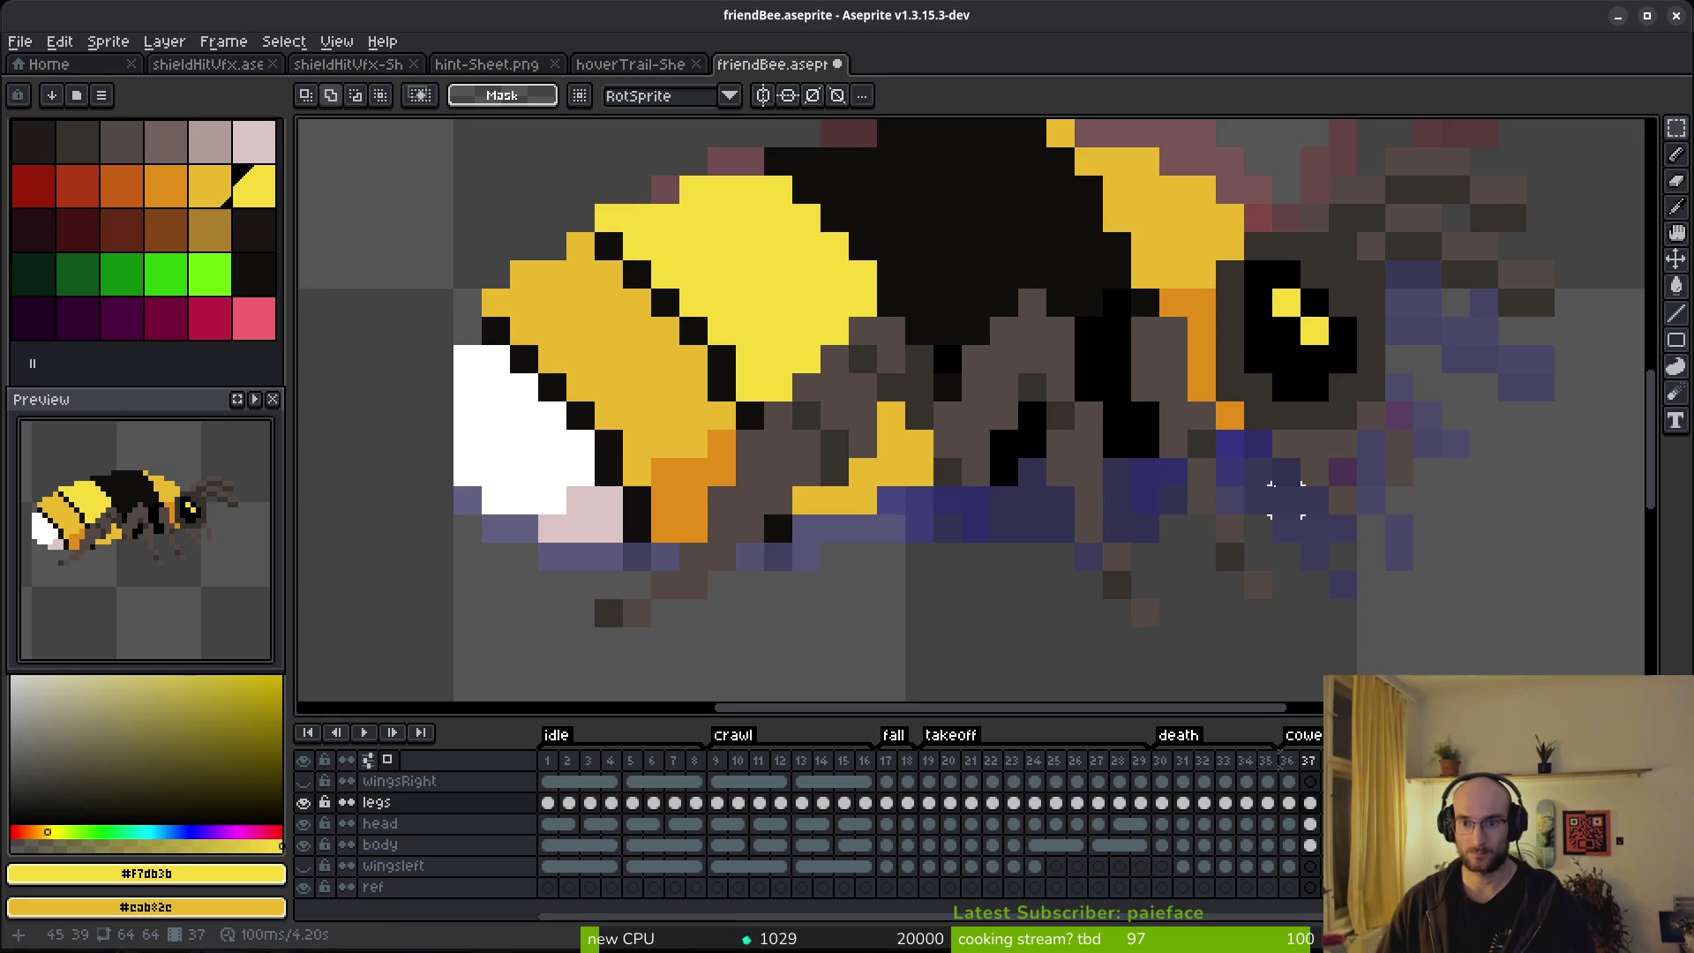
{"action": "scroll", "coordinate": [1221, 453], "scroll_direction": "down", "scroll_amount": 2}
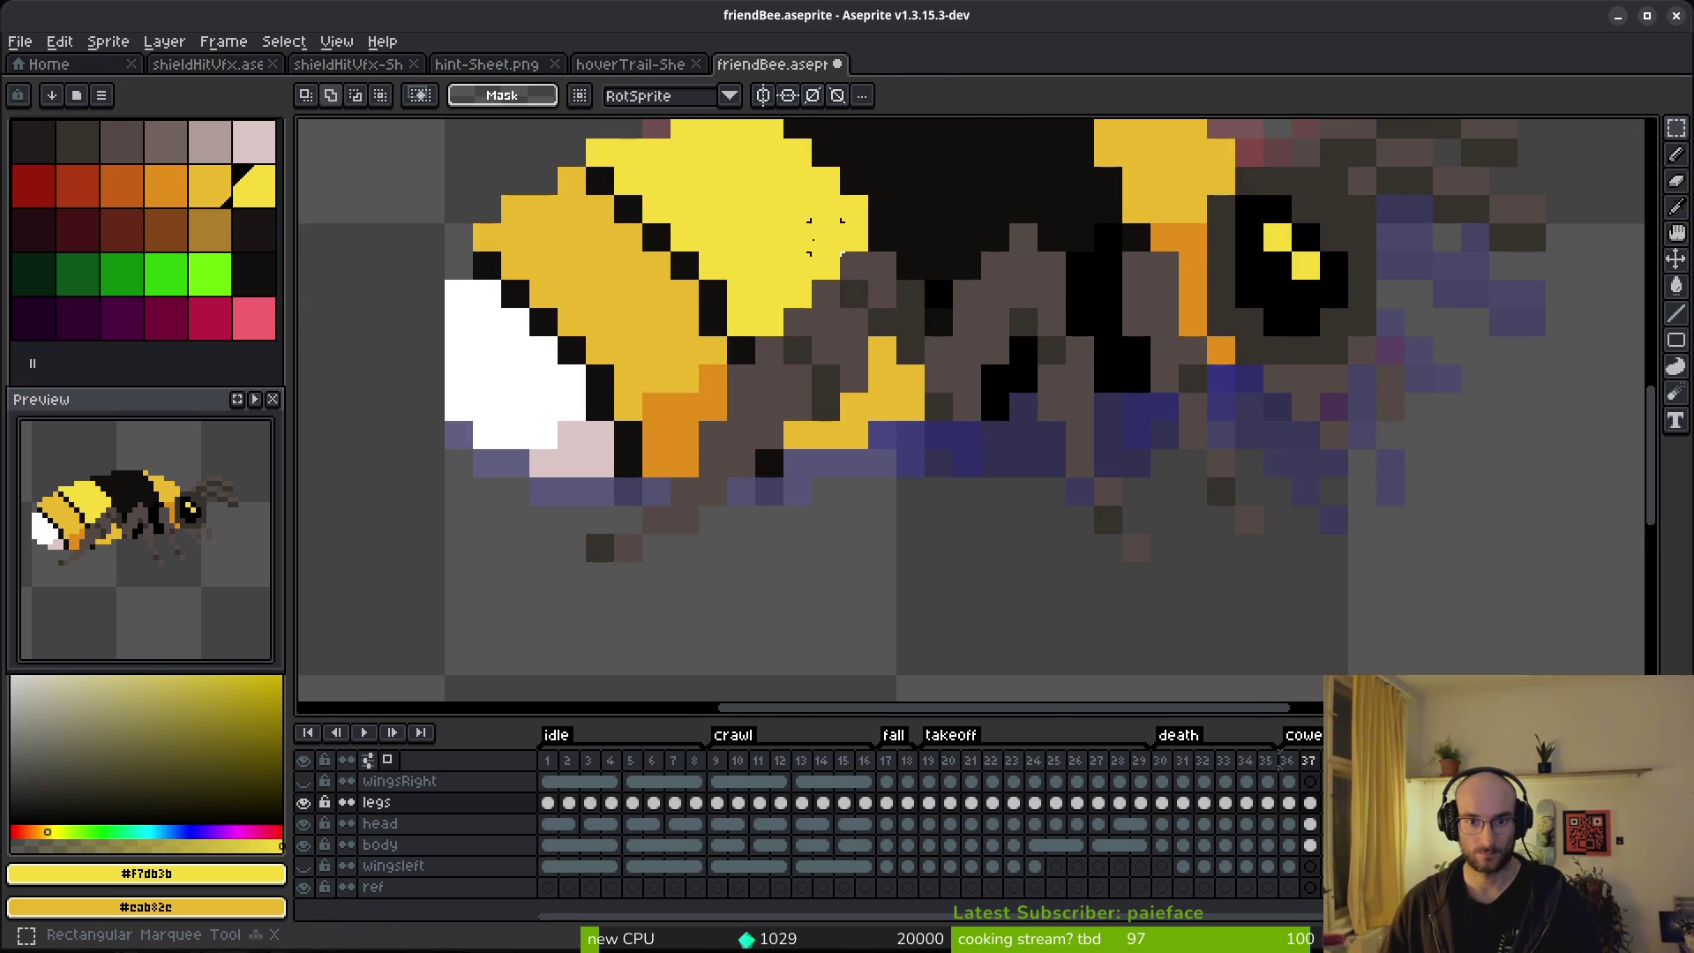
Move a small leg patch one pixel down-left, drop it, and sample the dark grey-brown leg colour.
{"action": "left_click_drag", "start_coordinate": [809, 239], "coordinate": [905, 373]}
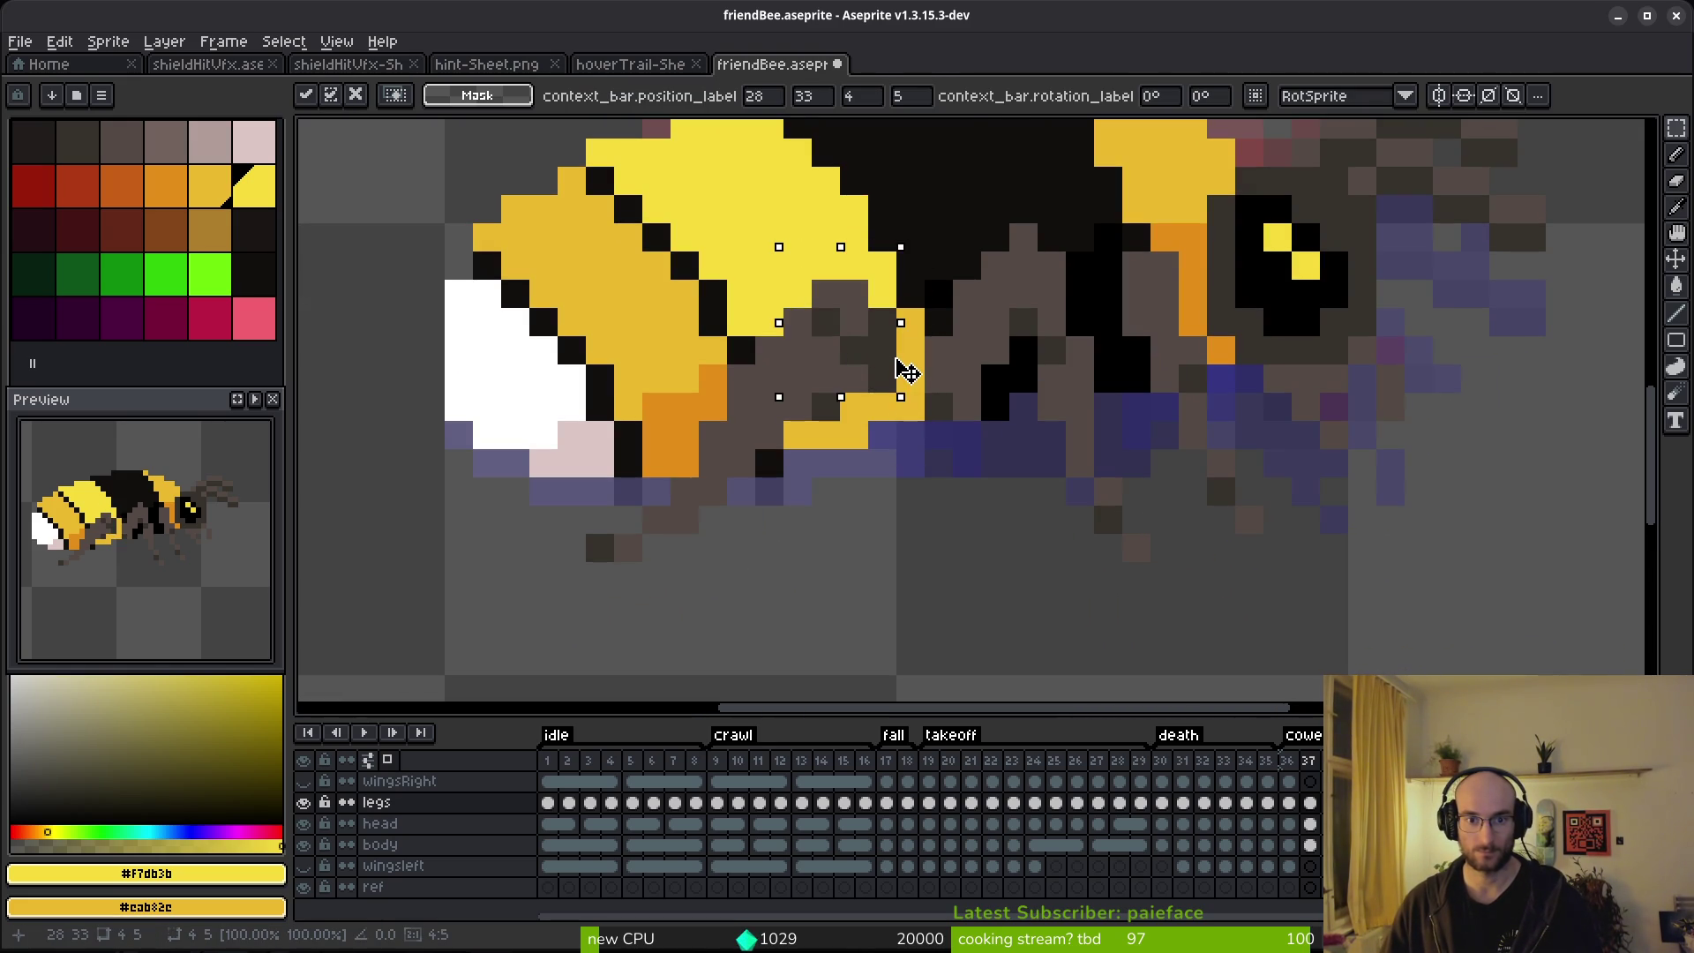
{"action": "key", "text": "b"}
{"action": "left_click", "coordinate": [884, 372], "text": "alt"}
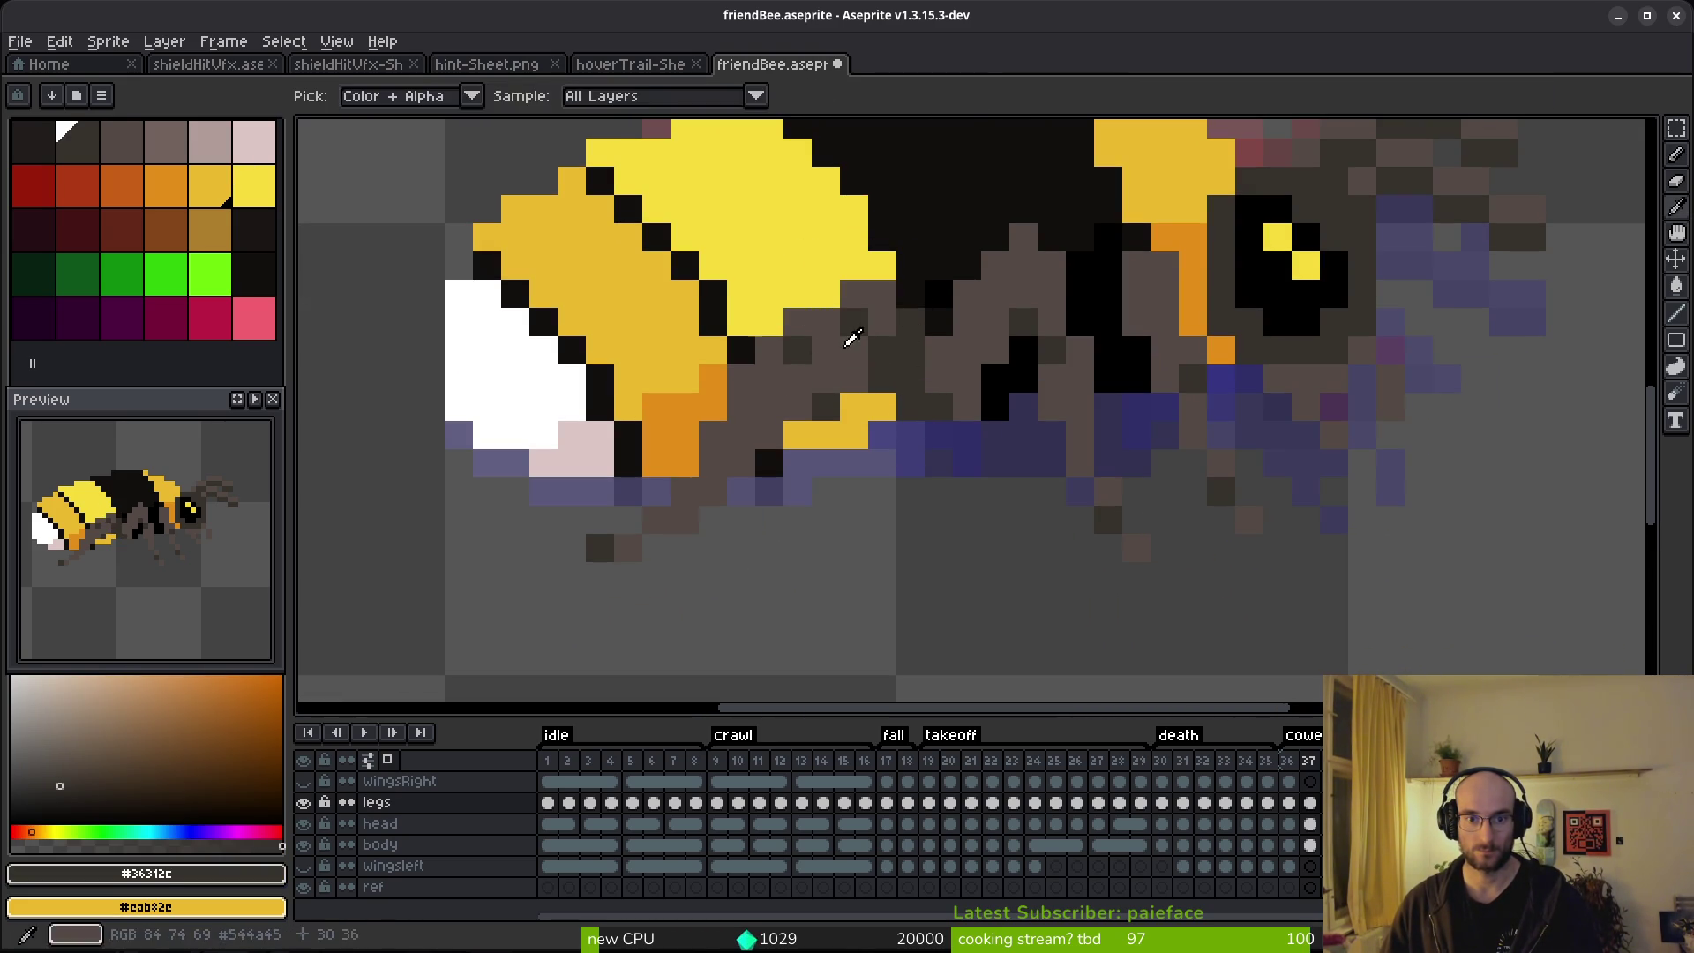
Sample the lighter grey-brown leg colour and pan the view toward the bee's head for painting.
{"action": "left_click", "coordinate": [820, 346], "text": "alt"}
{"action": "scroll", "coordinate": [976, 481], "scroll_direction": "down", "scroll_amount": 5}
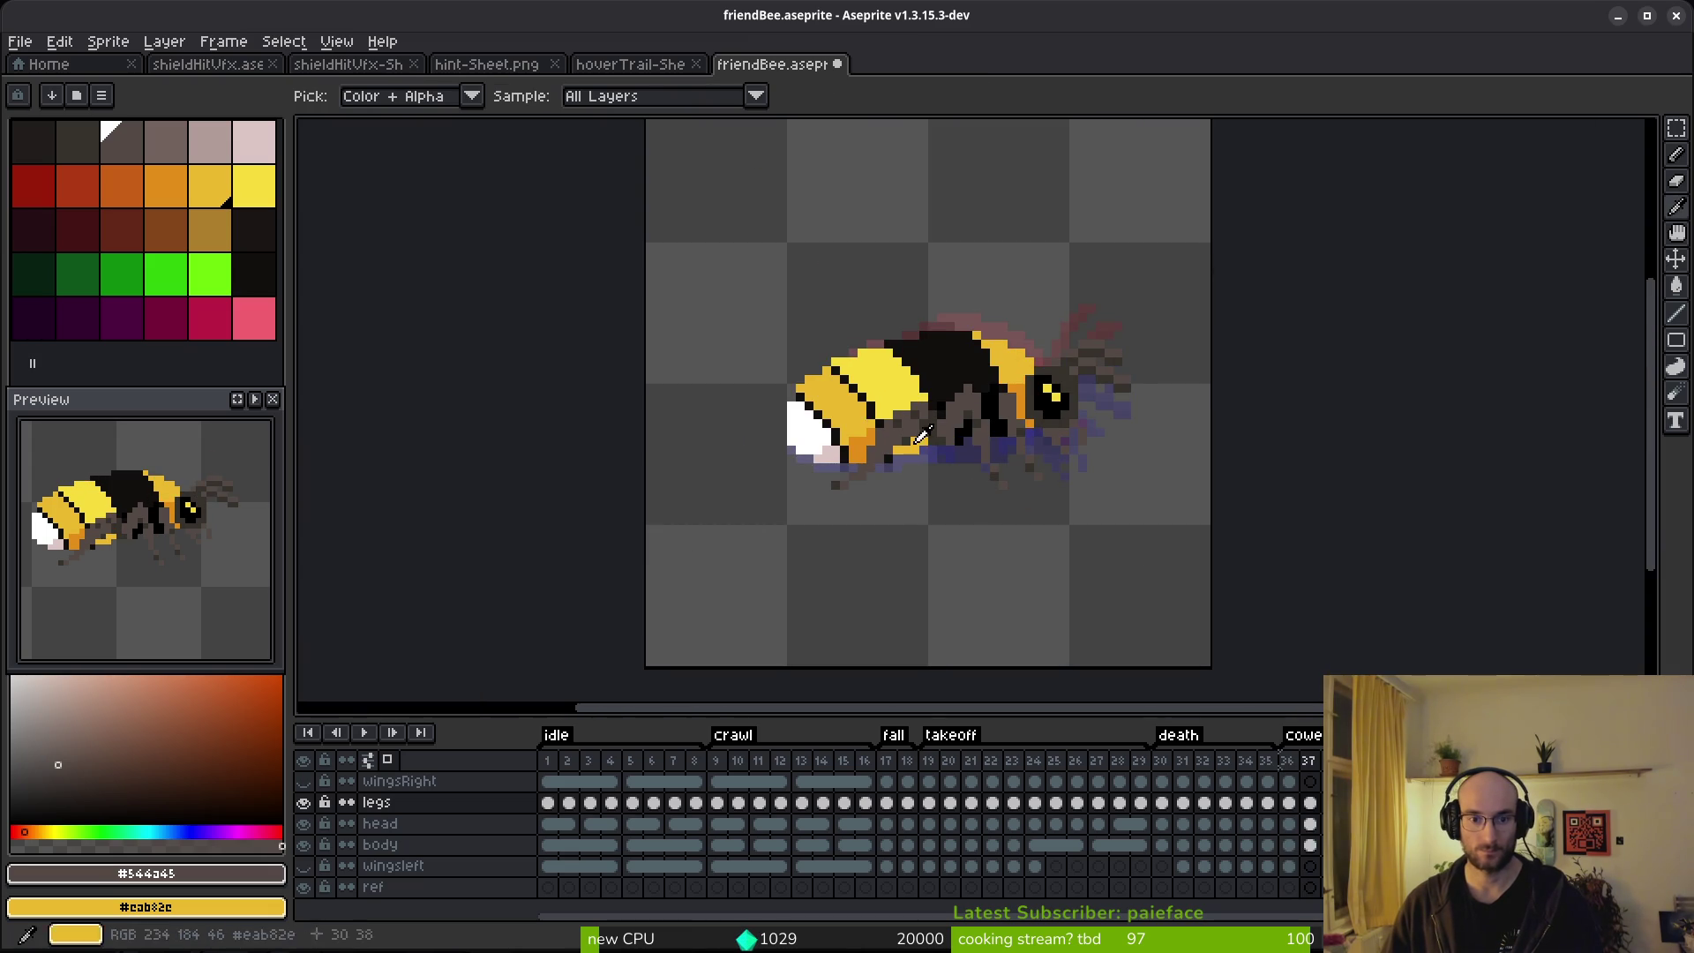
{"action": "scroll", "coordinate": [920, 438], "scroll_direction": "up", "scroll_amount": 5}
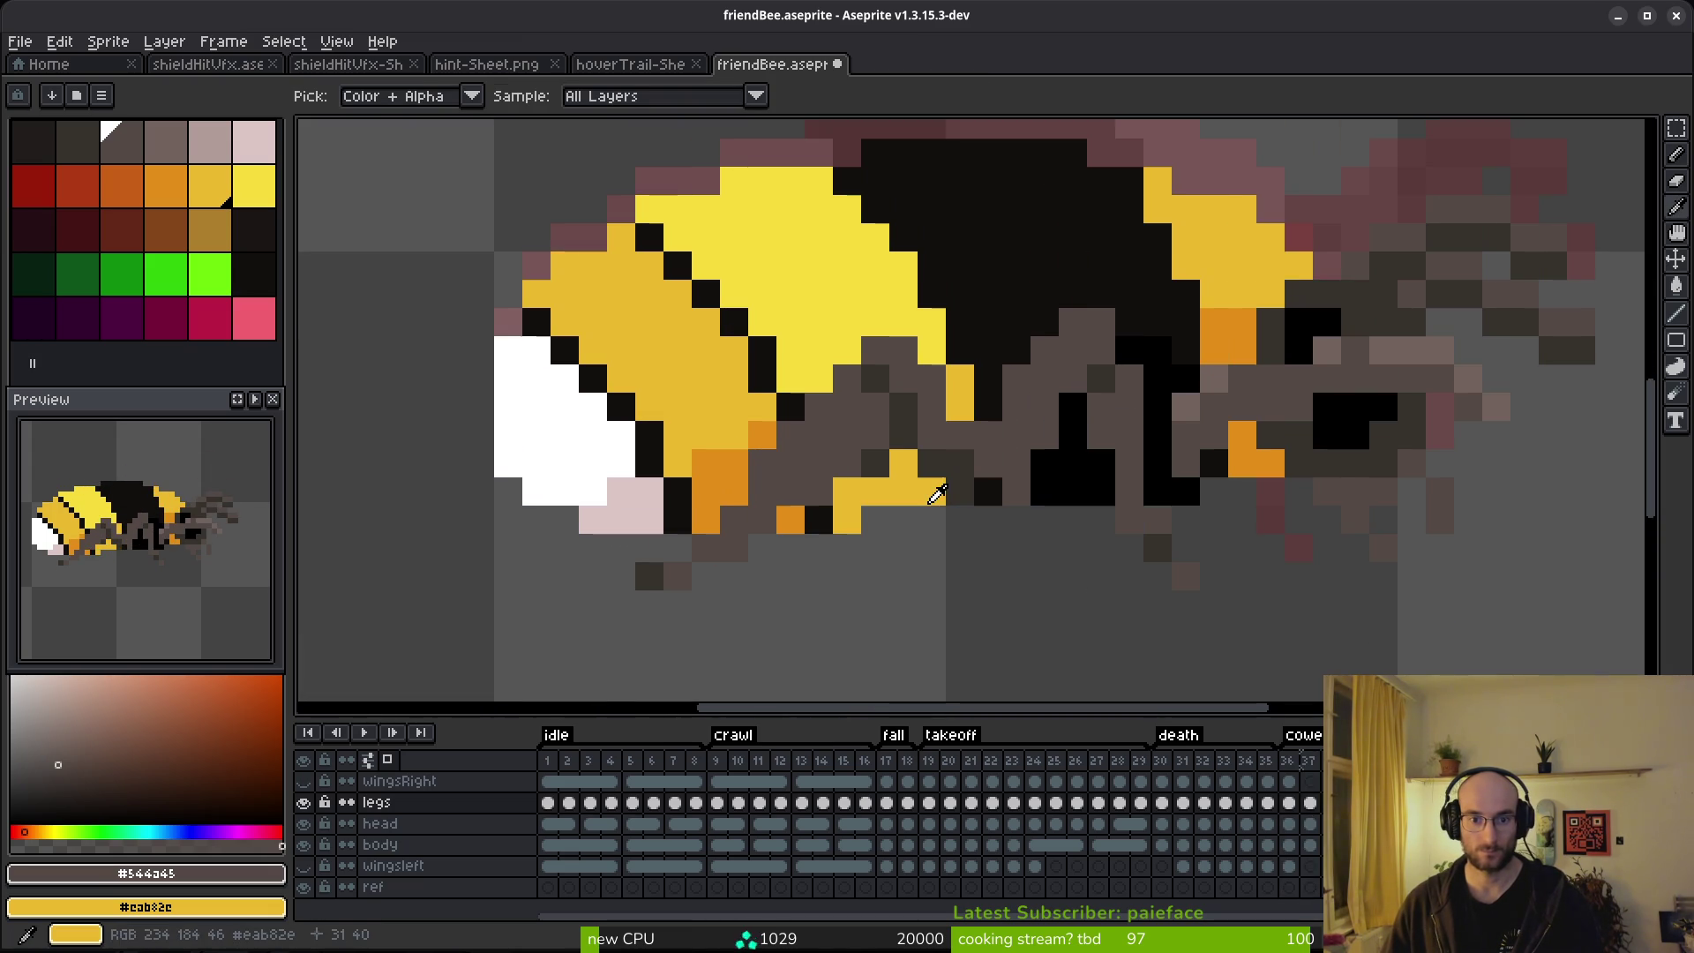
{"action": "key", "text": "b"}
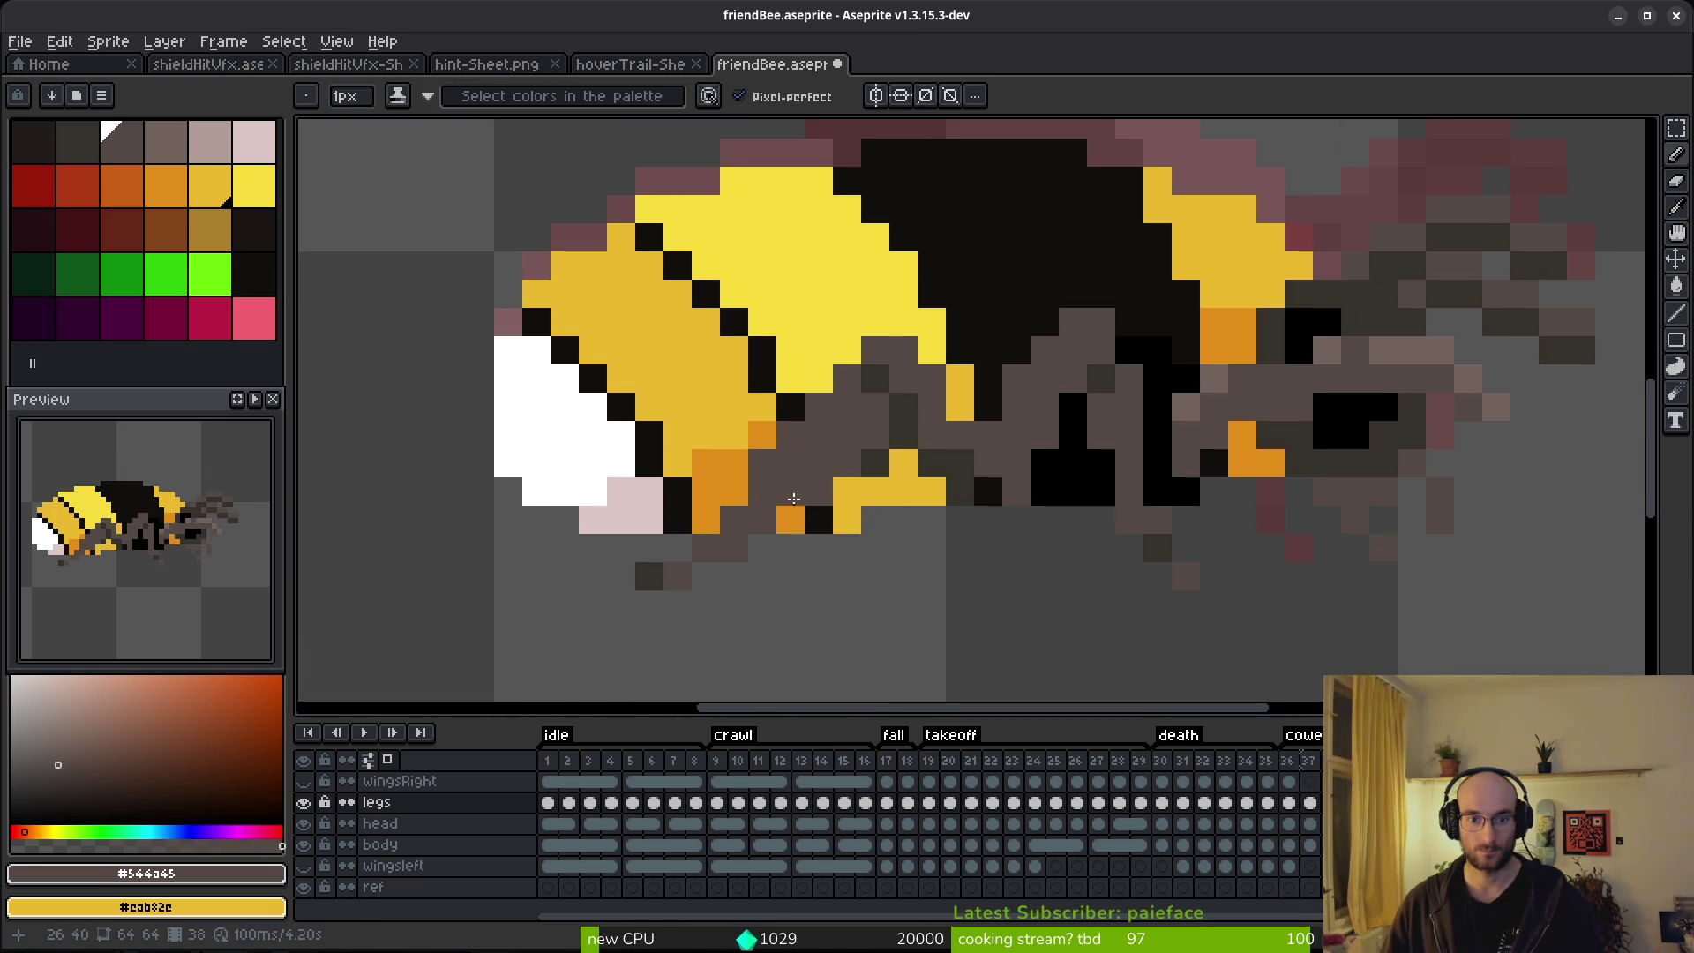
{"action": "key", "text": "alt"}
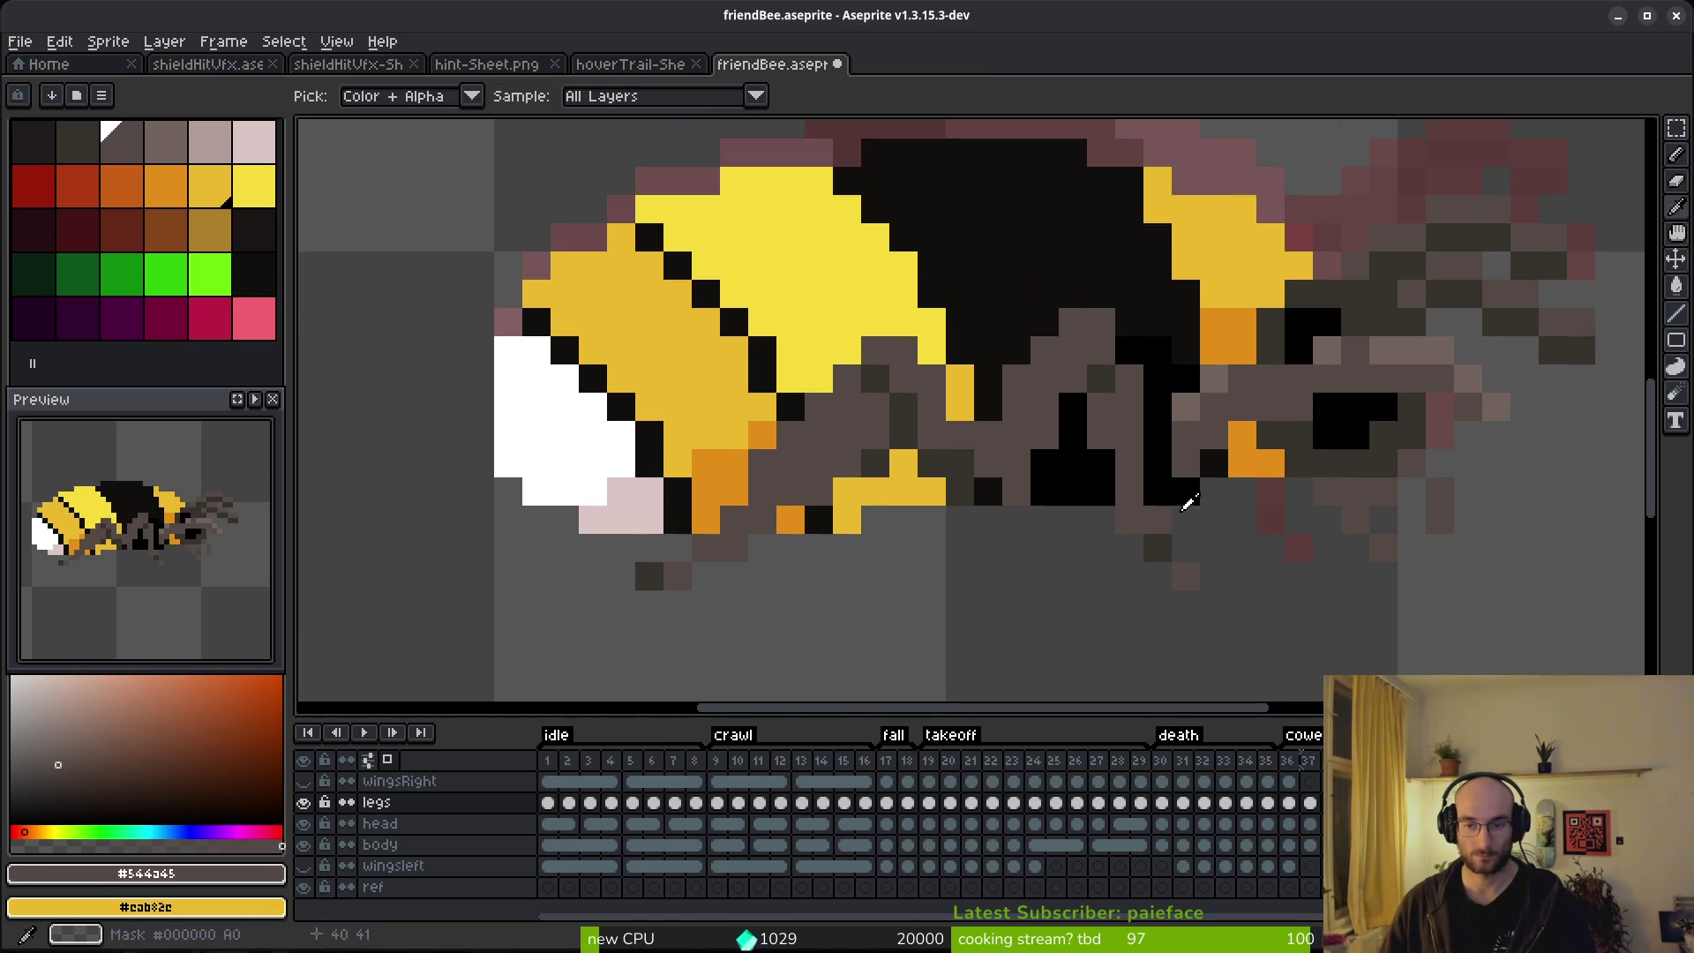
{"action": "left_click_drag", "start_coordinate": [1207, 501], "coordinate": [1078, 521]}
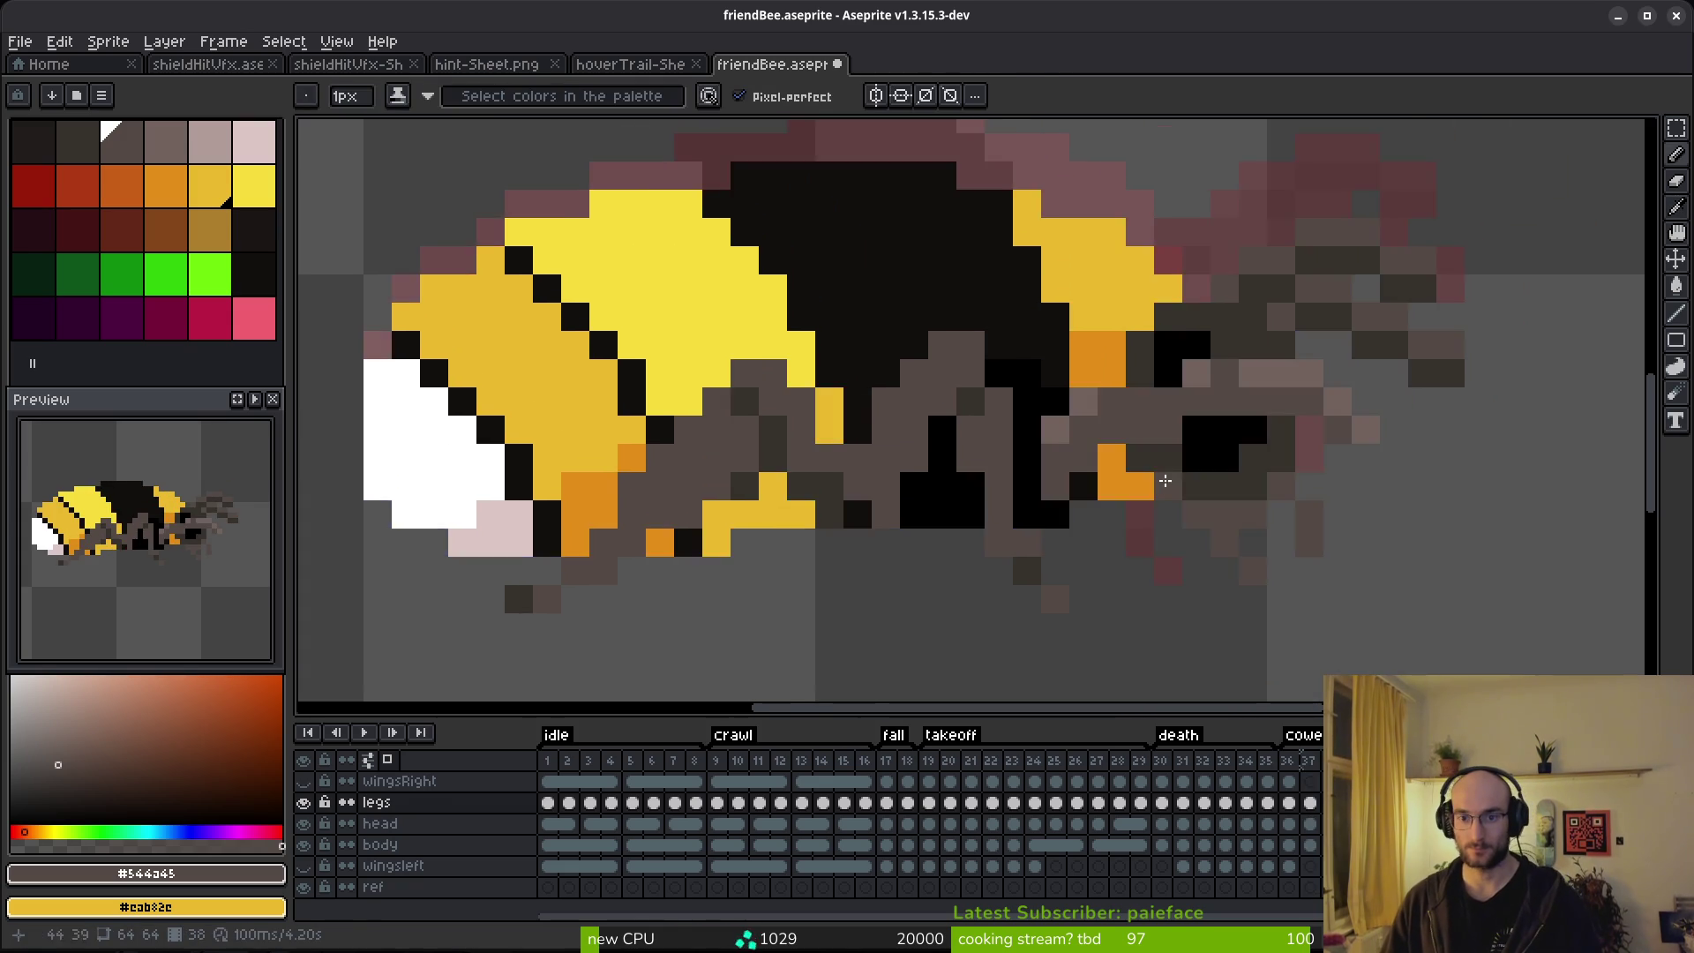
{"action": "left_click_drag", "start_coordinate": [1165, 481], "coordinate": [1096, 517]}
{"action": "key", "text": "m"}
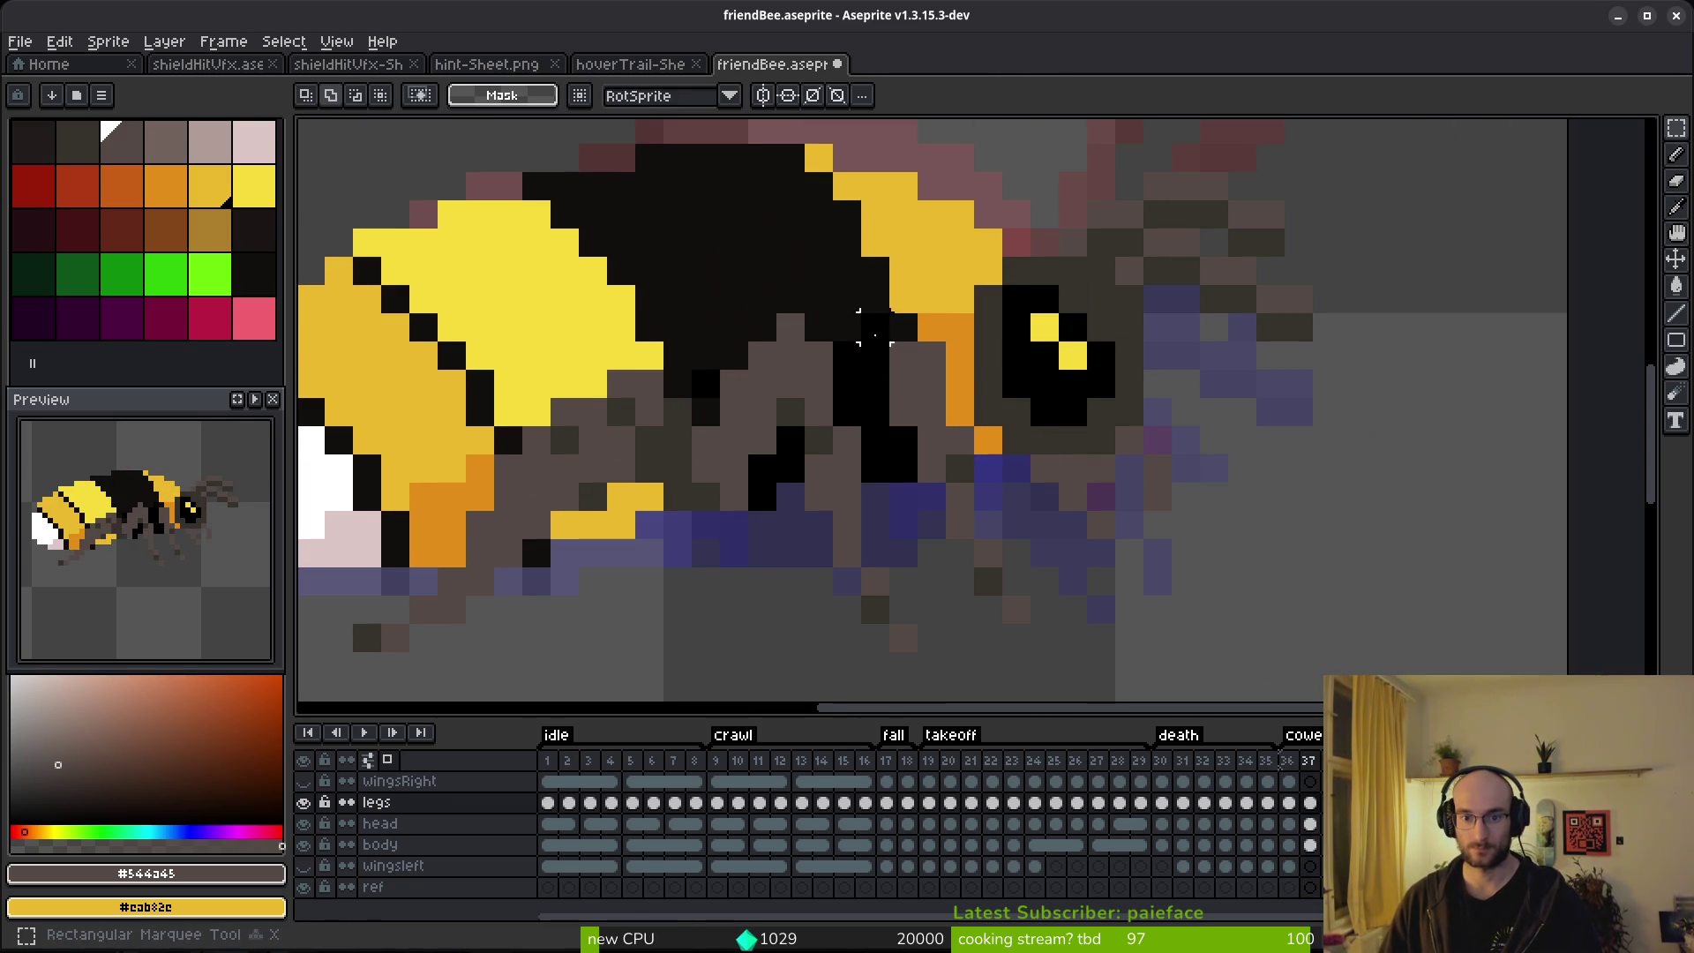
{"action": "key", "text": "b"}
Undo the stray orange-column stroke and repaint the bluish pixels under the body grey-brown with a 1px pencil.
{"action": "left_click", "coordinate": [927, 368]}
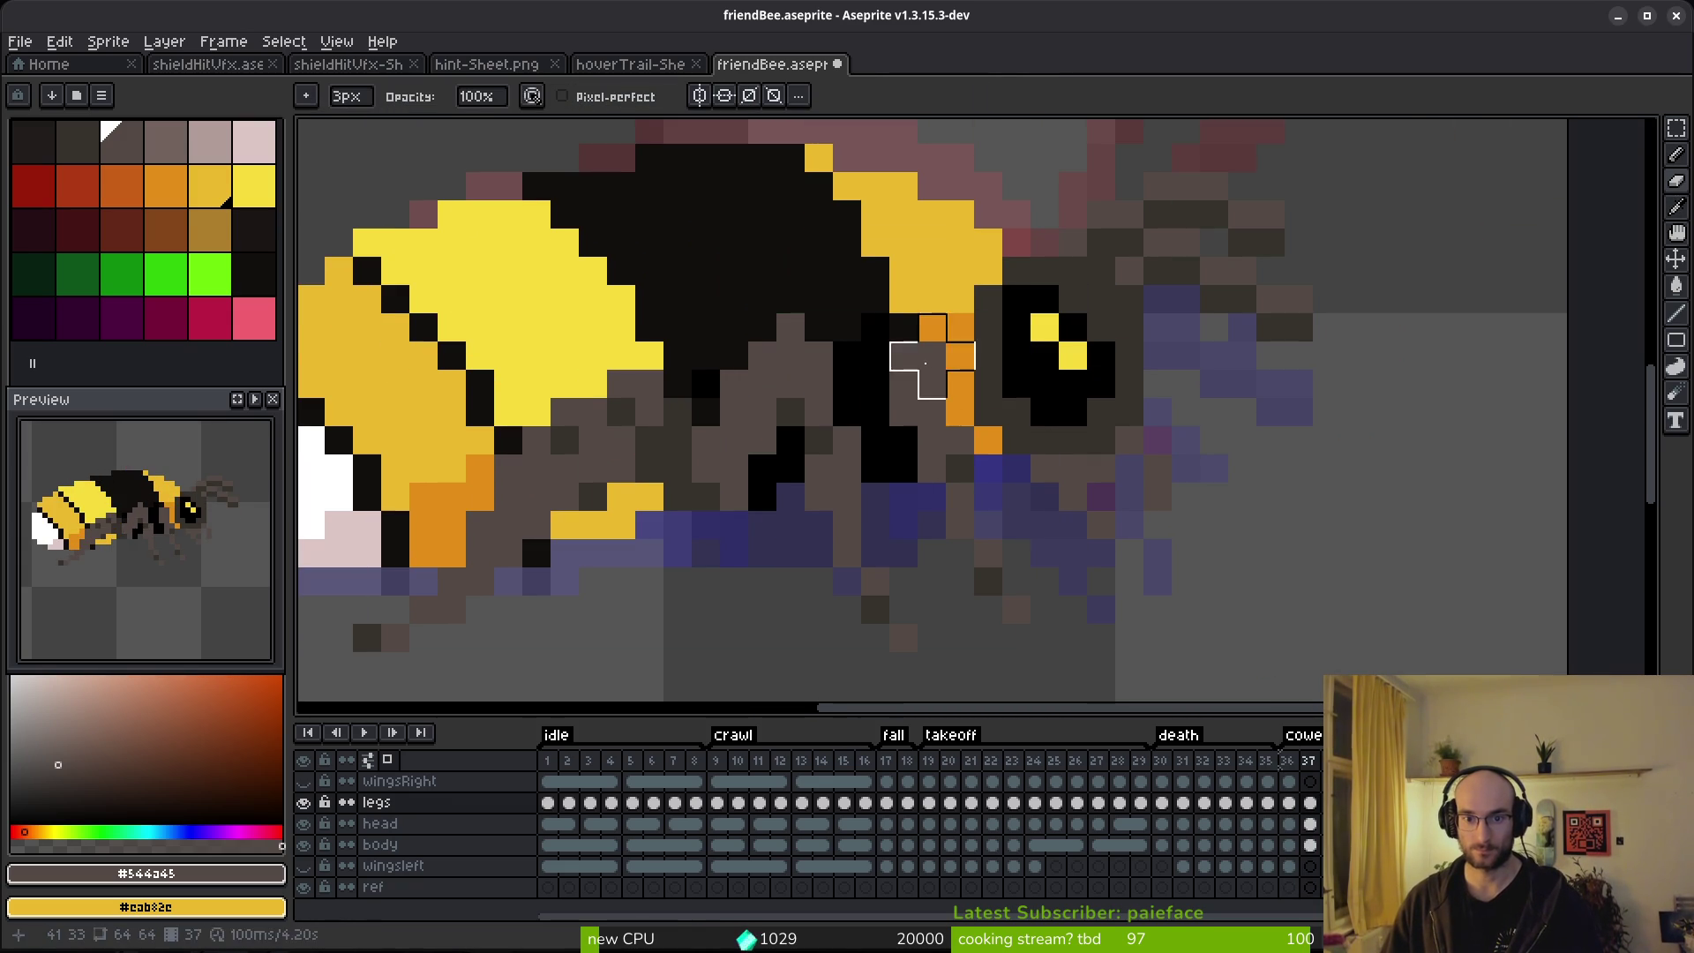
{"action": "key", "text": "ctrl+z"}
{"action": "key", "text": "ctrl+y"}
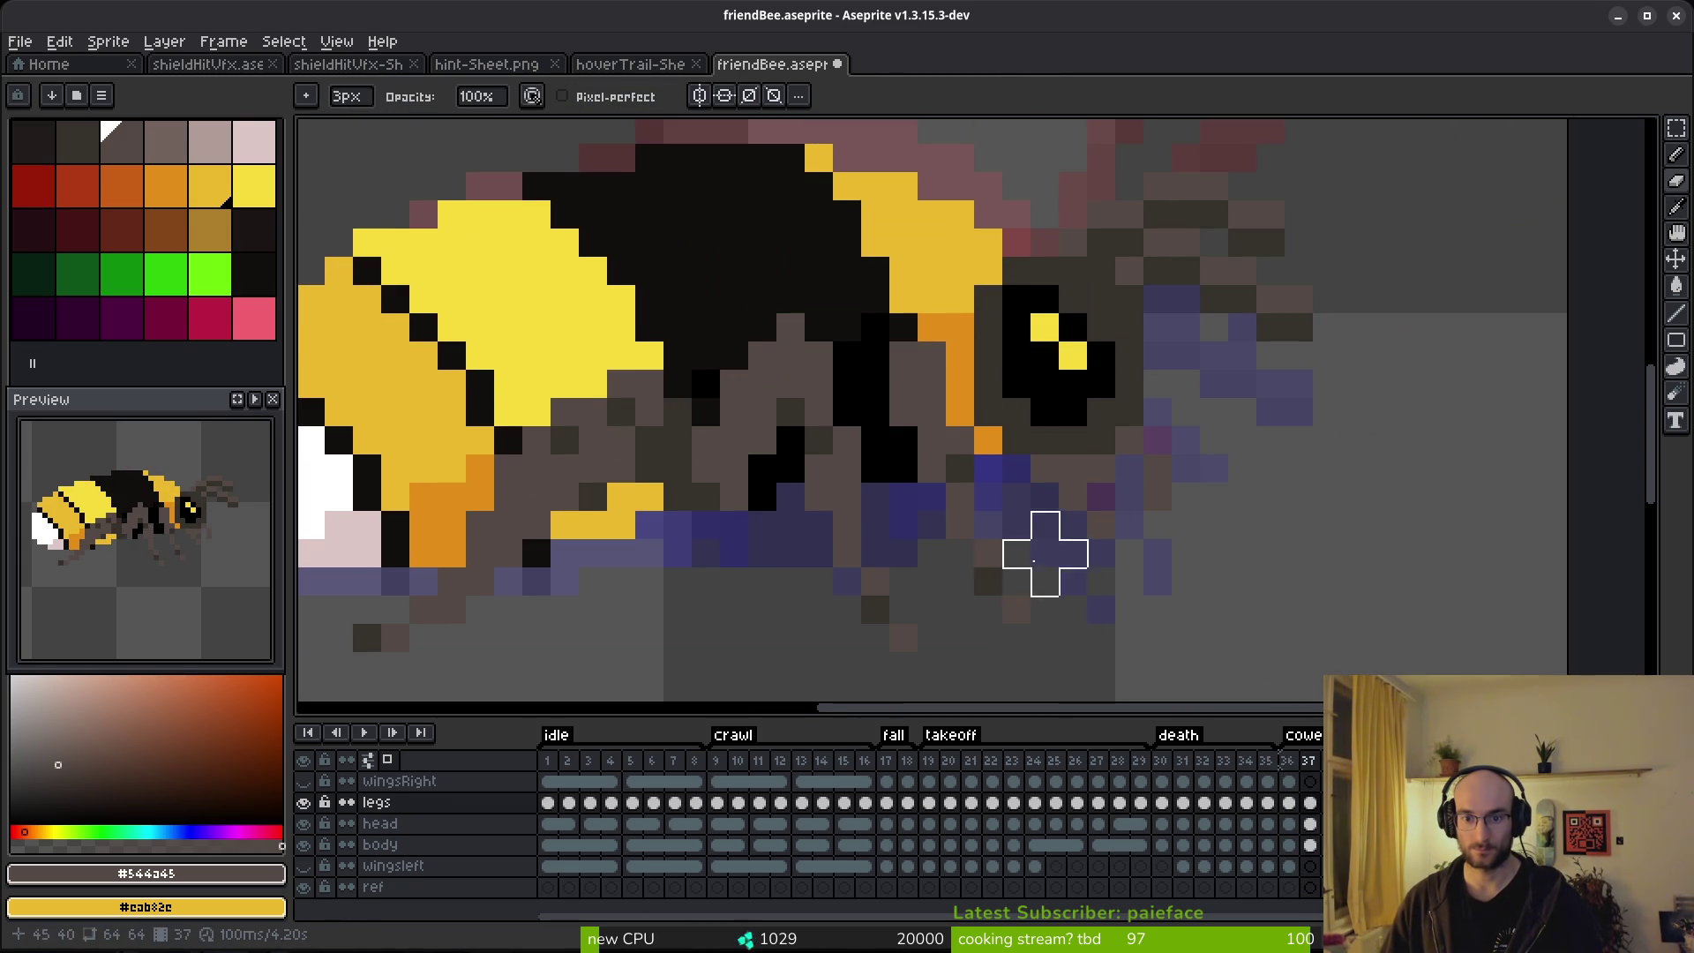
{"action": "left_click", "coordinate": [961, 446], "text": "alt"}
{"action": "key", "text": "ctrl+z"}
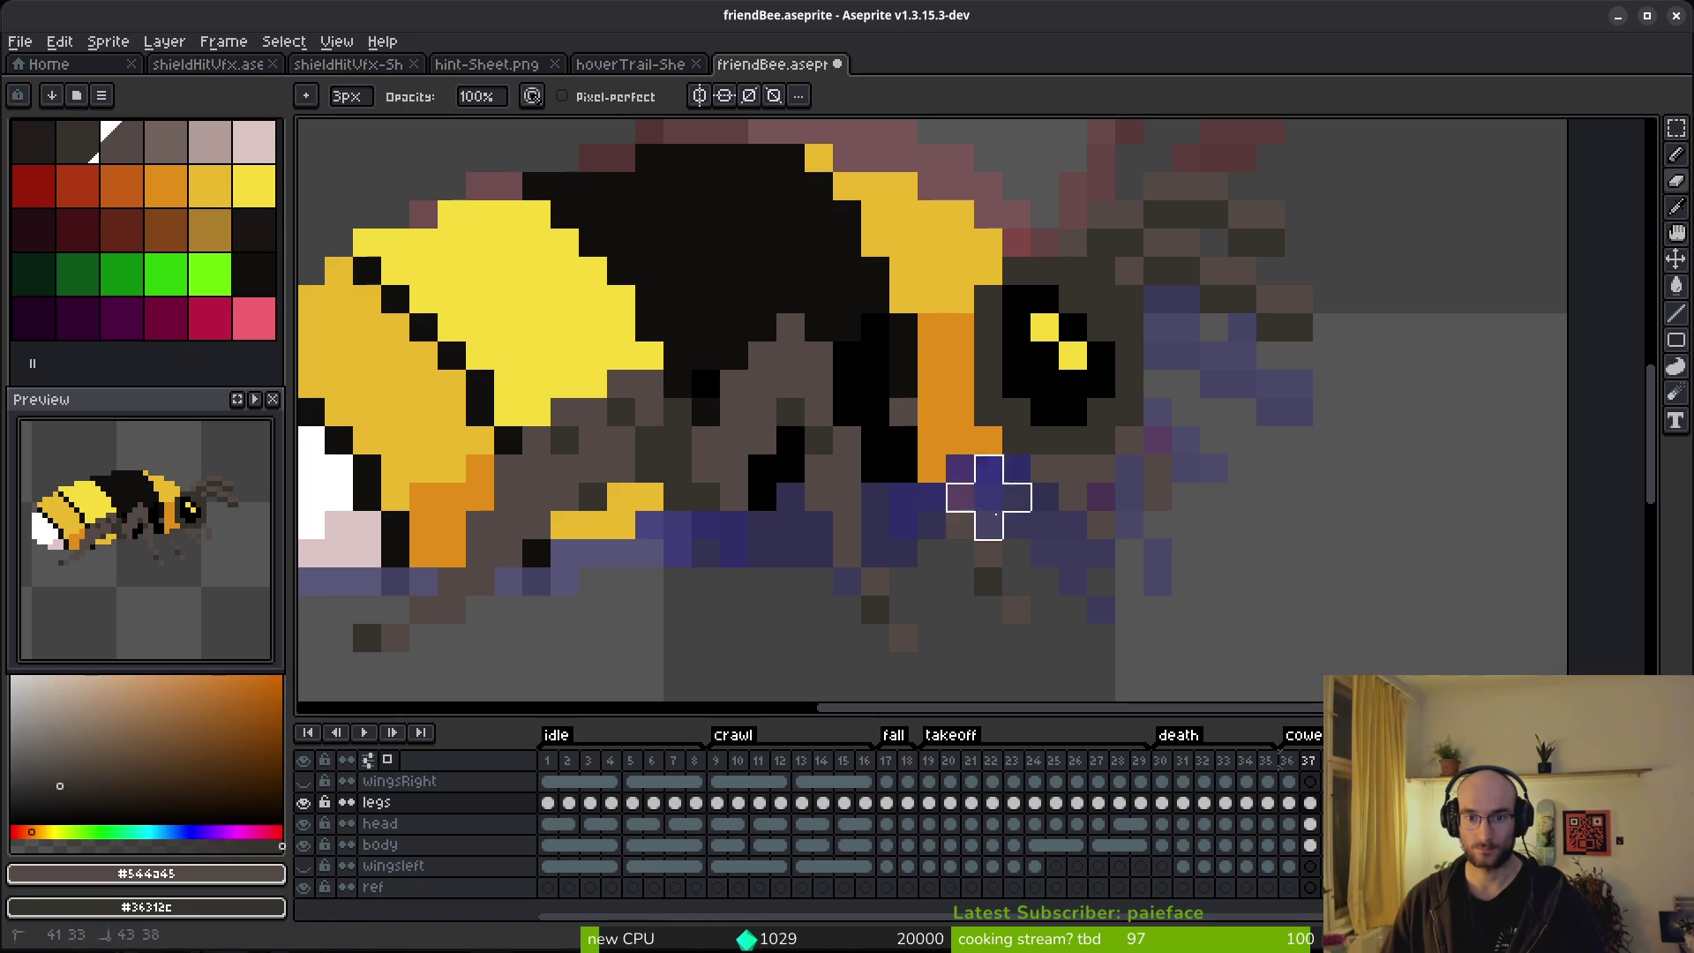
{"action": "key", "text": "b"}
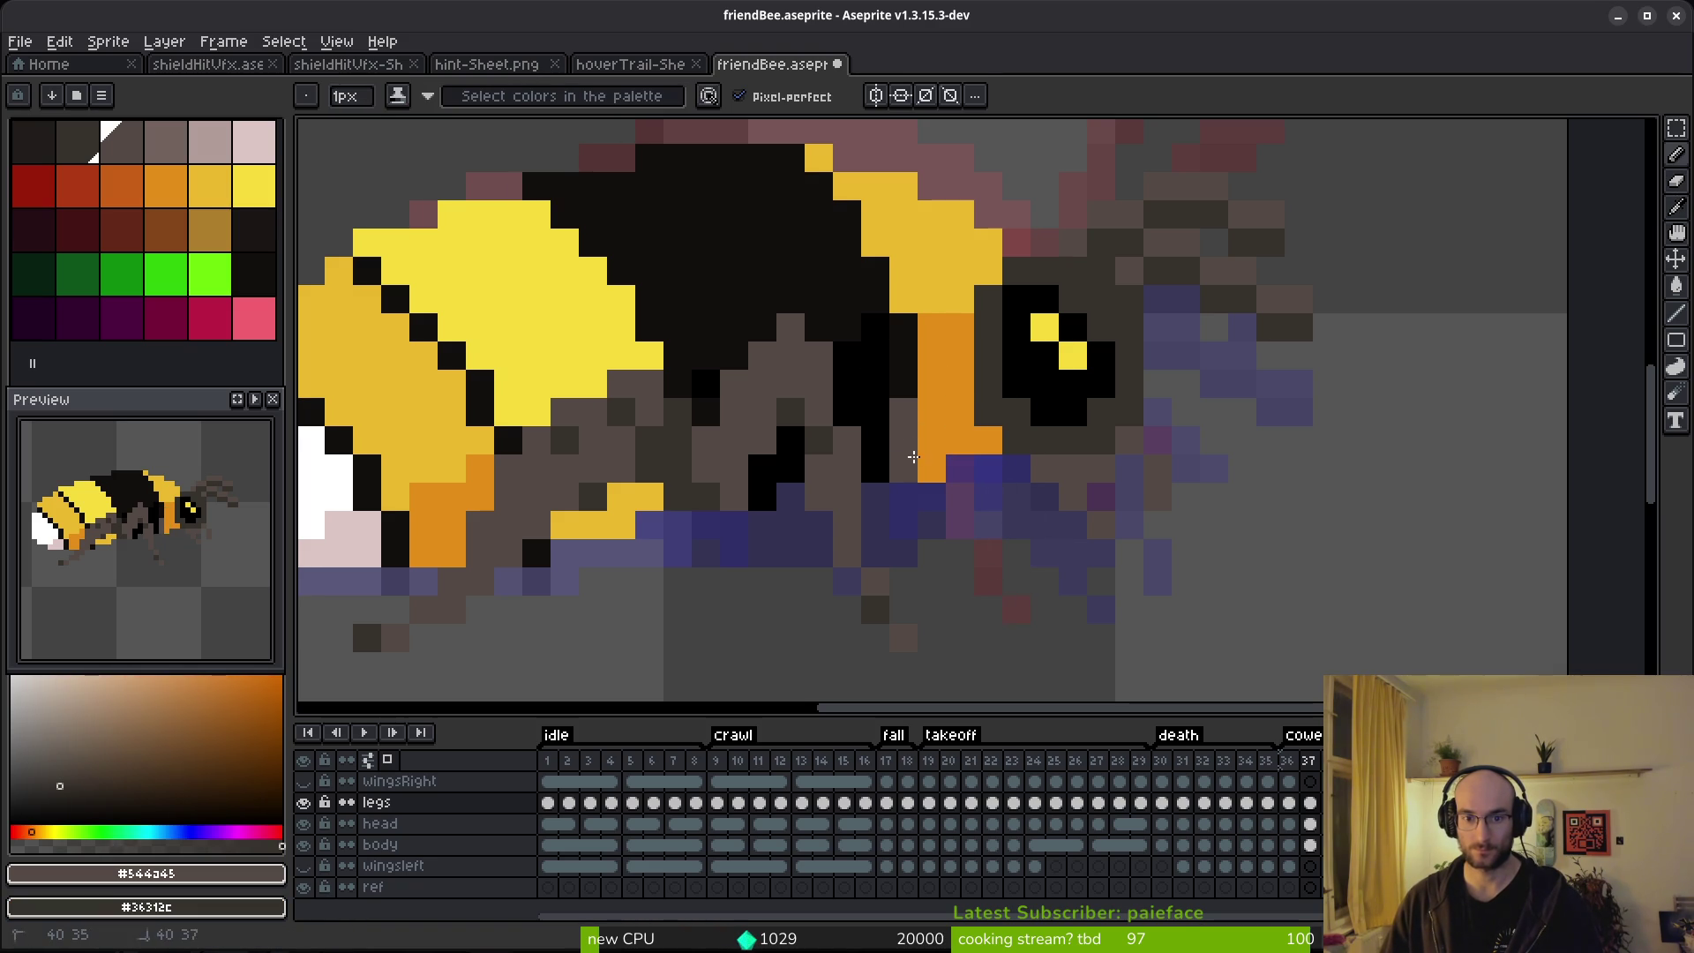
{"action": "left_click_drag", "start_coordinate": [939, 461], "coordinate": [1132, 558]}
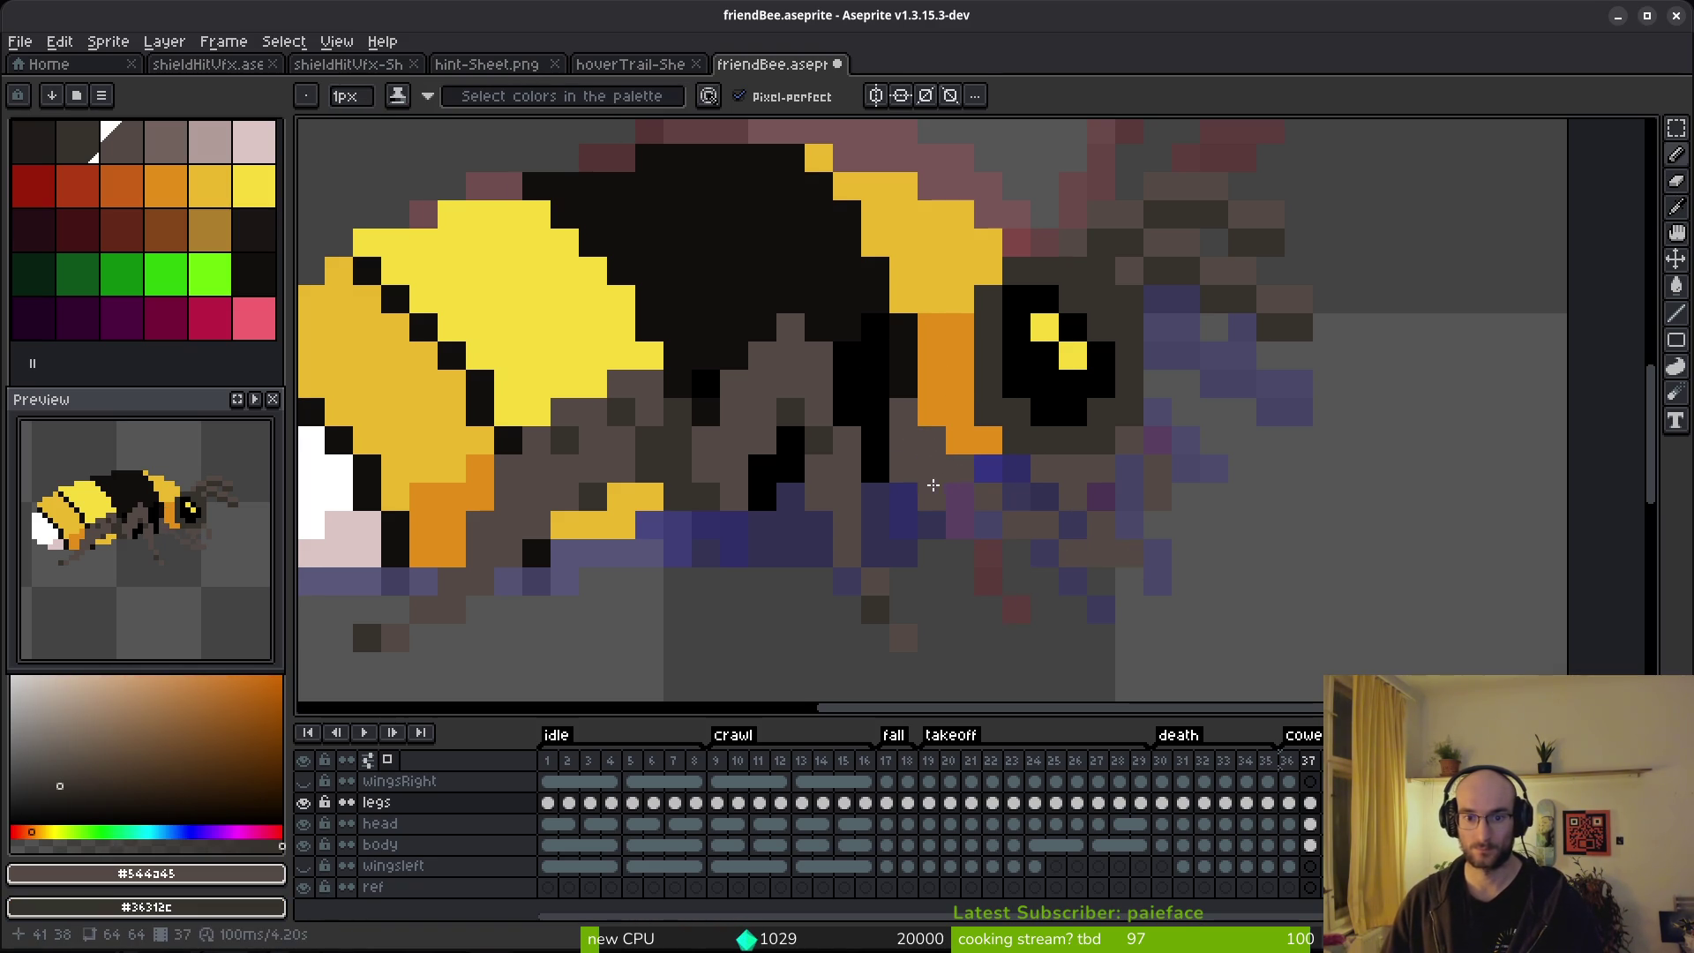
{"action": "key", "text": "alt"}
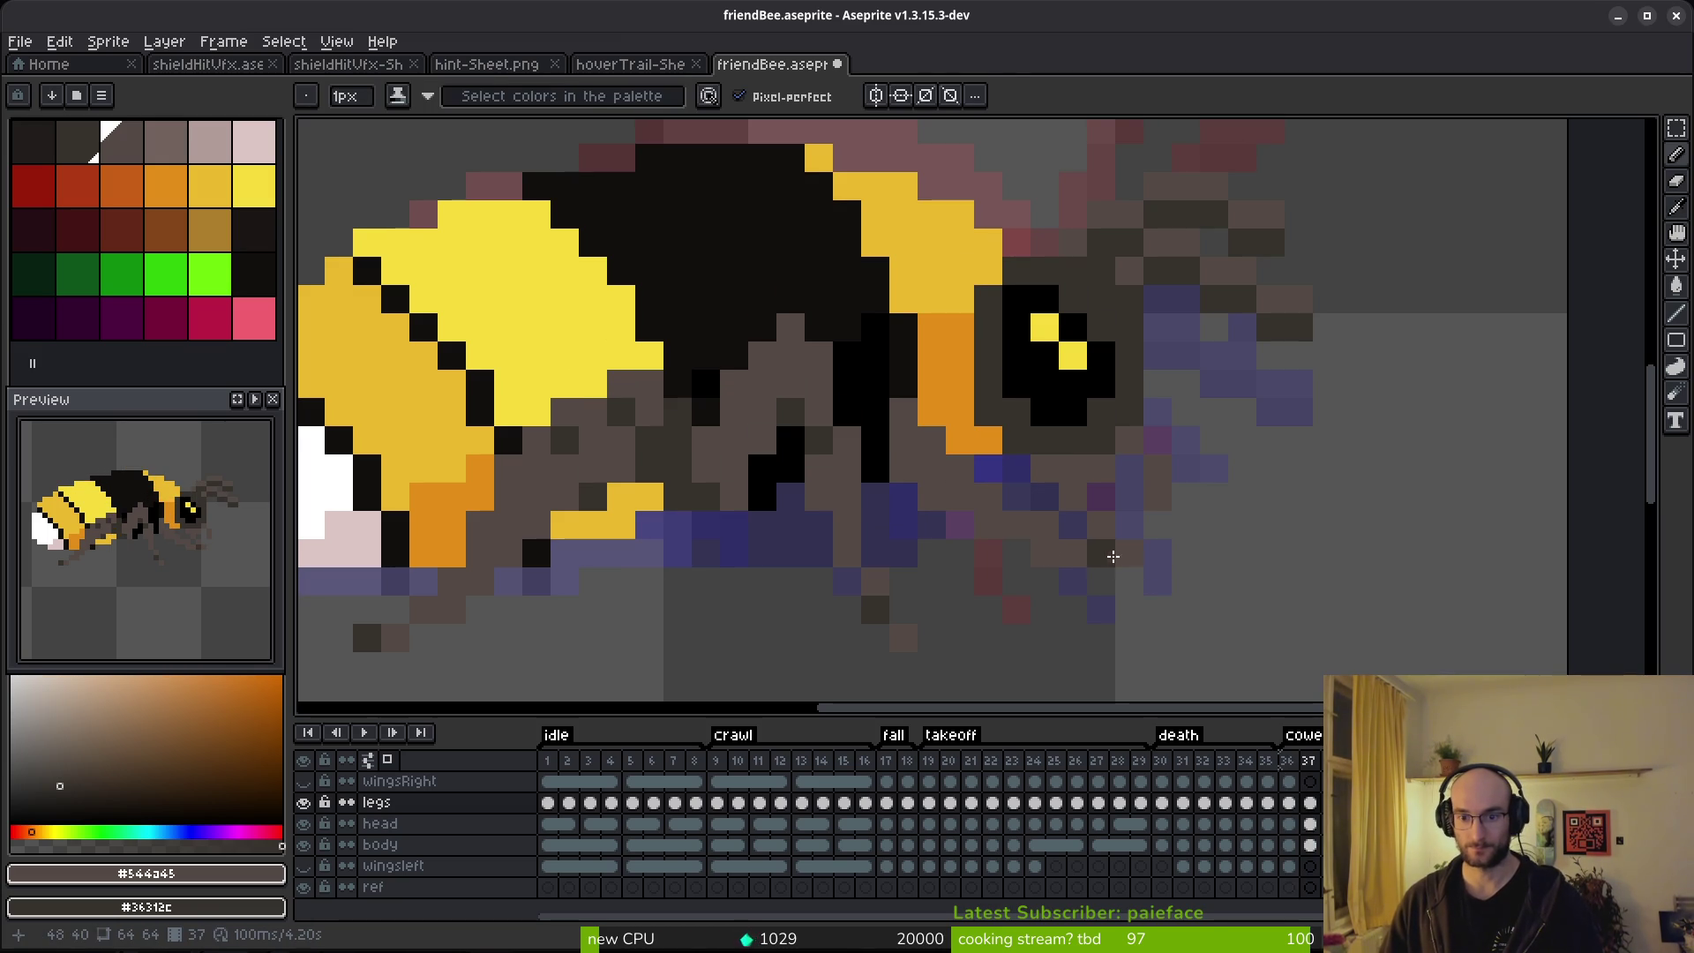
{"action": "key", "text": "alt"}
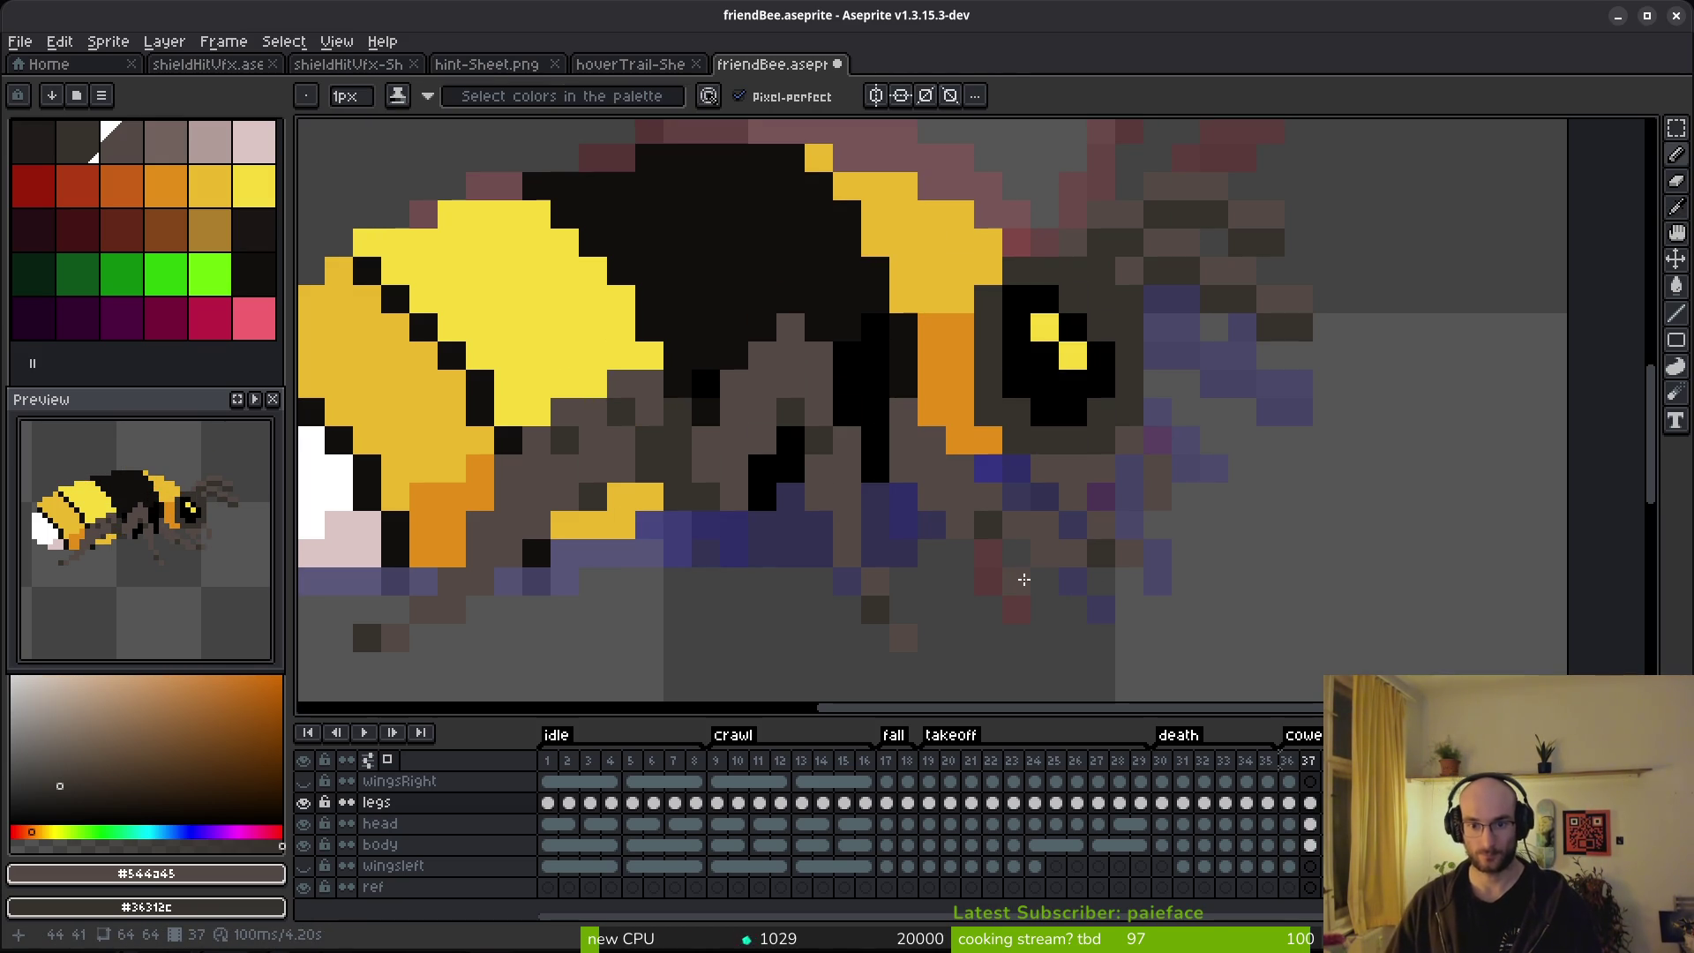
{"action": "scroll", "coordinate": [1060, 554], "scroll_direction": "down", "scroll_amount": 4}
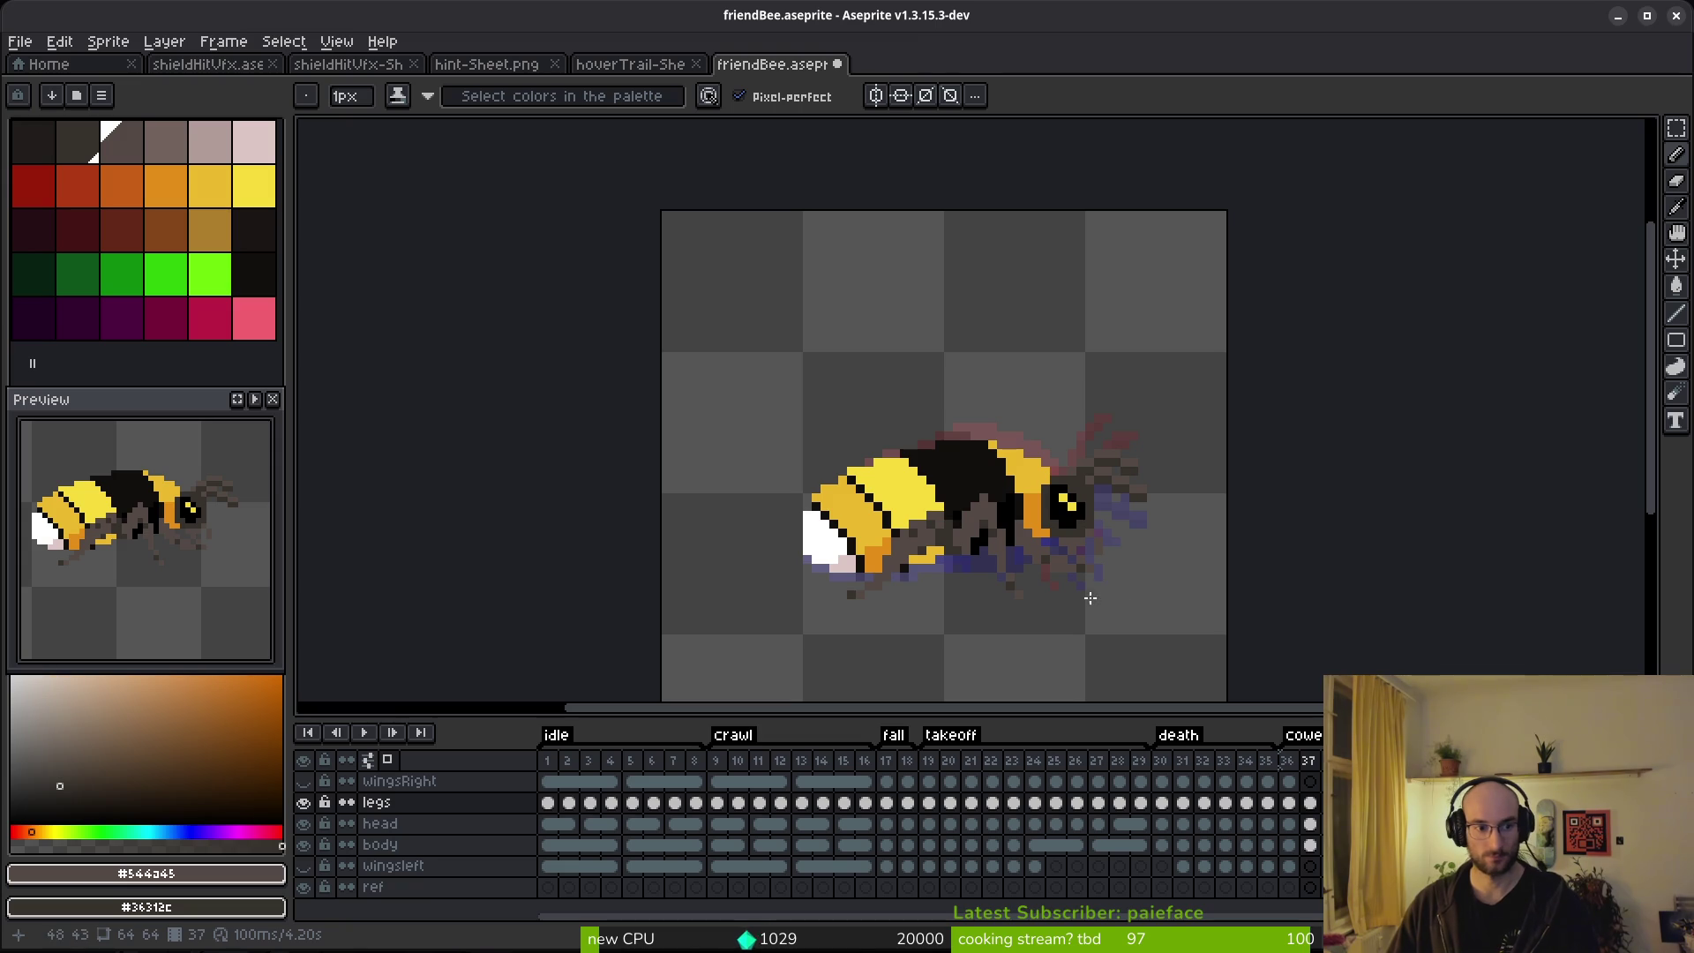
Touch up the frame 37 legs with light and mid grey-brown pixels, checking against the neighbouring frame.
{"action": "key", "text": "alt"}
{"action": "key", "text": "Left"}
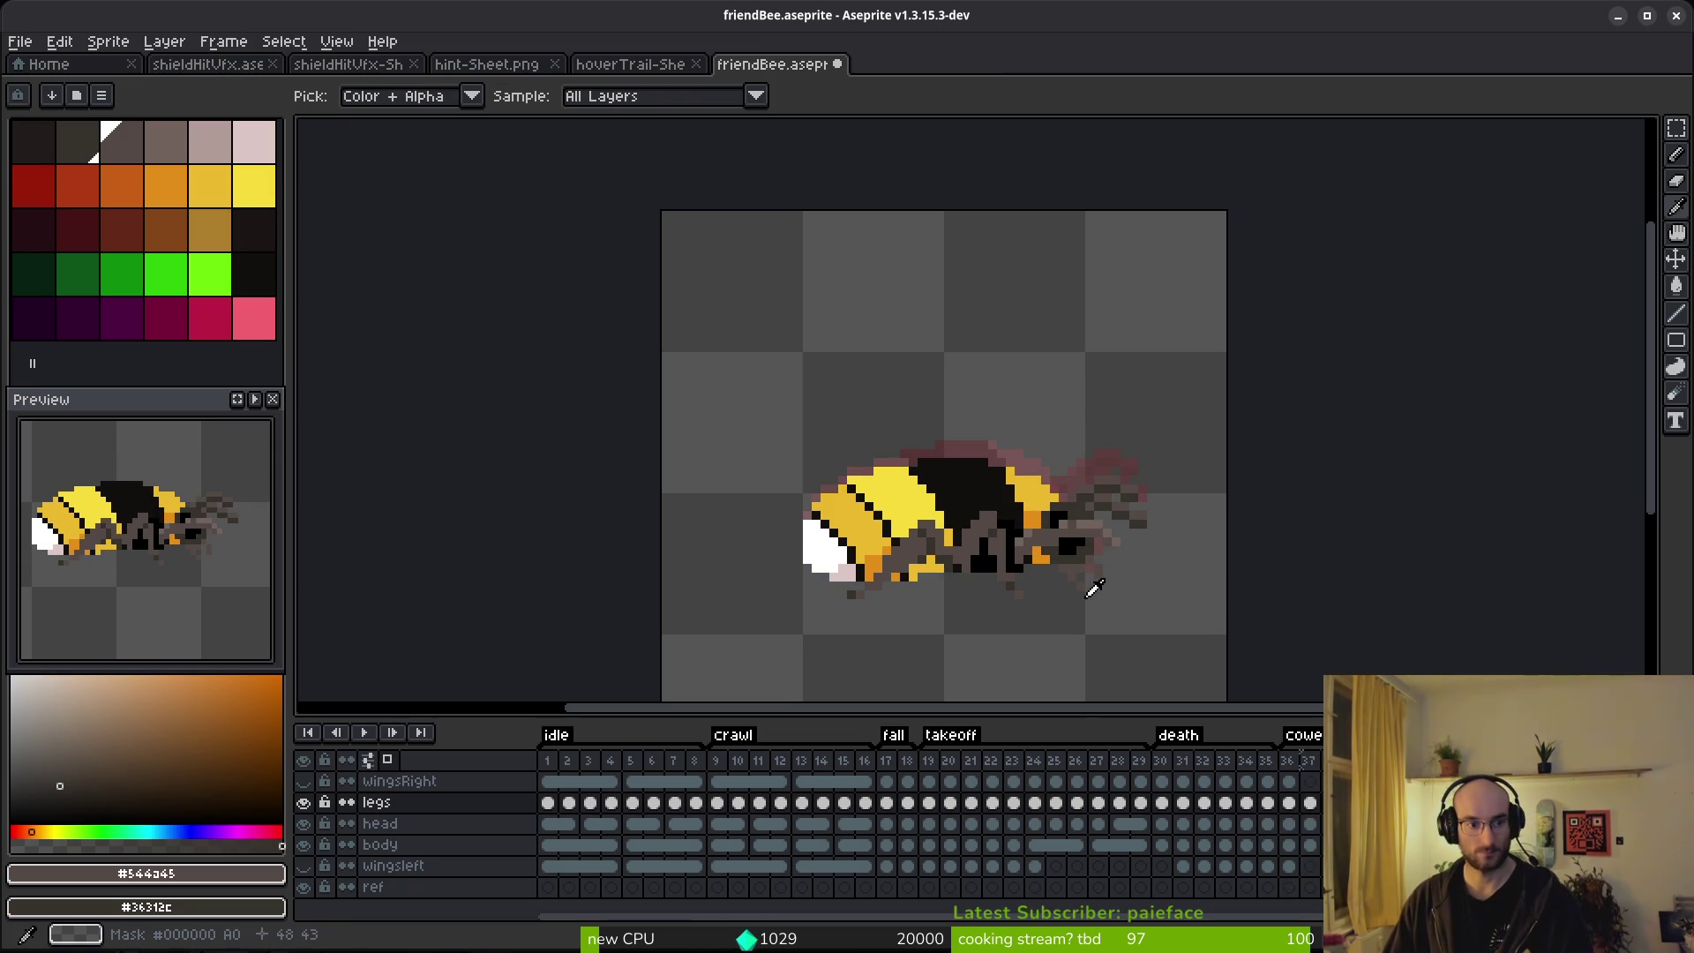
{"action": "key", "text": "Left"}
{"action": "key", "text": "Left"}
{"action": "scroll", "coordinate": [1084, 574], "scroll_direction": "up", "scroll_amount": 3}
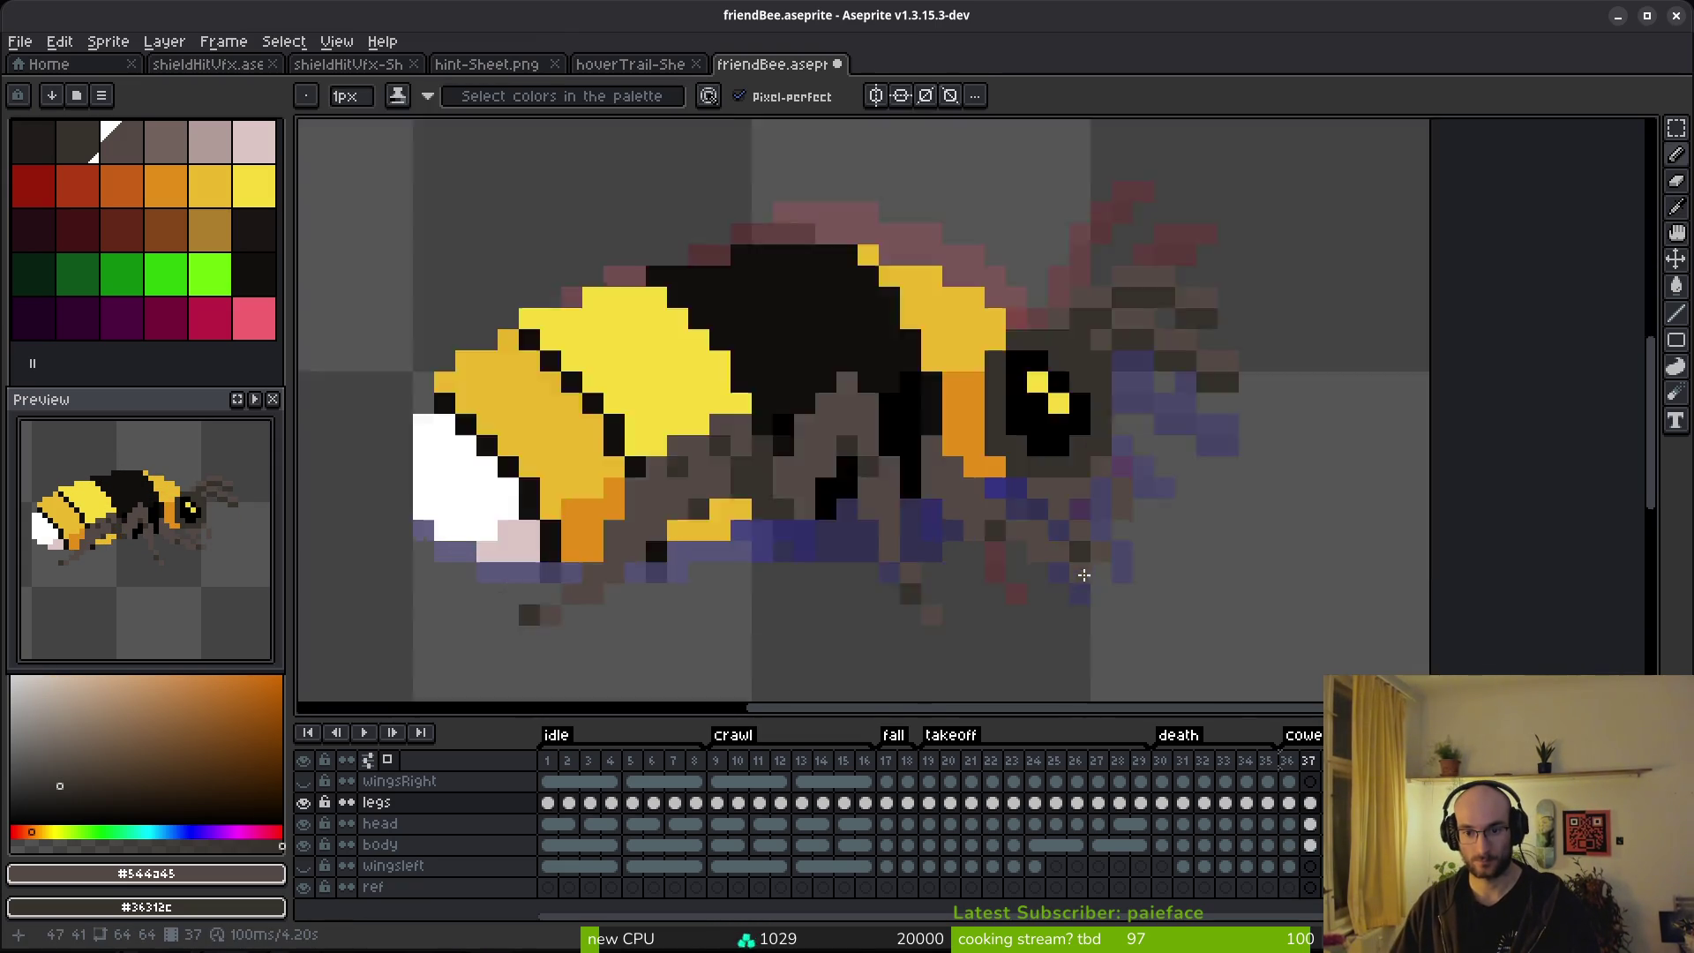
{"action": "scroll", "coordinate": [1082, 574], "scroll_direction": "up", "scroll_amount": 2}
{"action": "left_click", "coordinate": [1146, 304], "text": "alt"}
{"action": "scroll", "coordinate": [1204, 492], "scroll_direction": "down", "scroll_amount": 1}
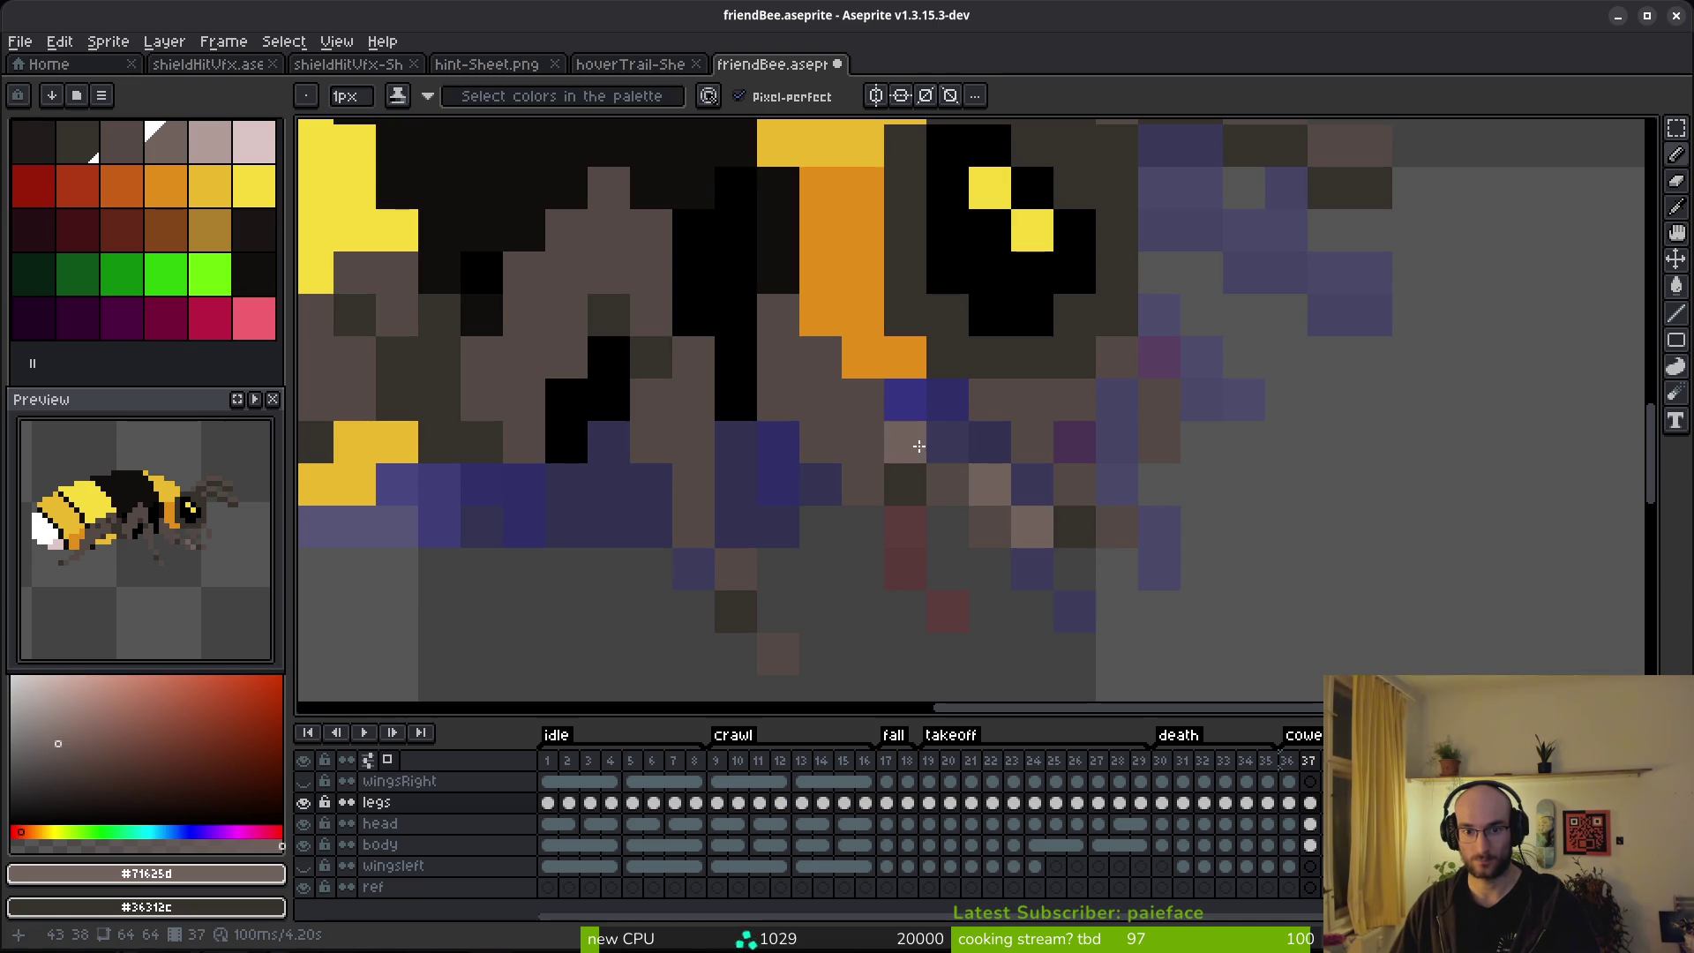
{"action": "left_click", "coordinate": [971, 527], "text": "alt"}
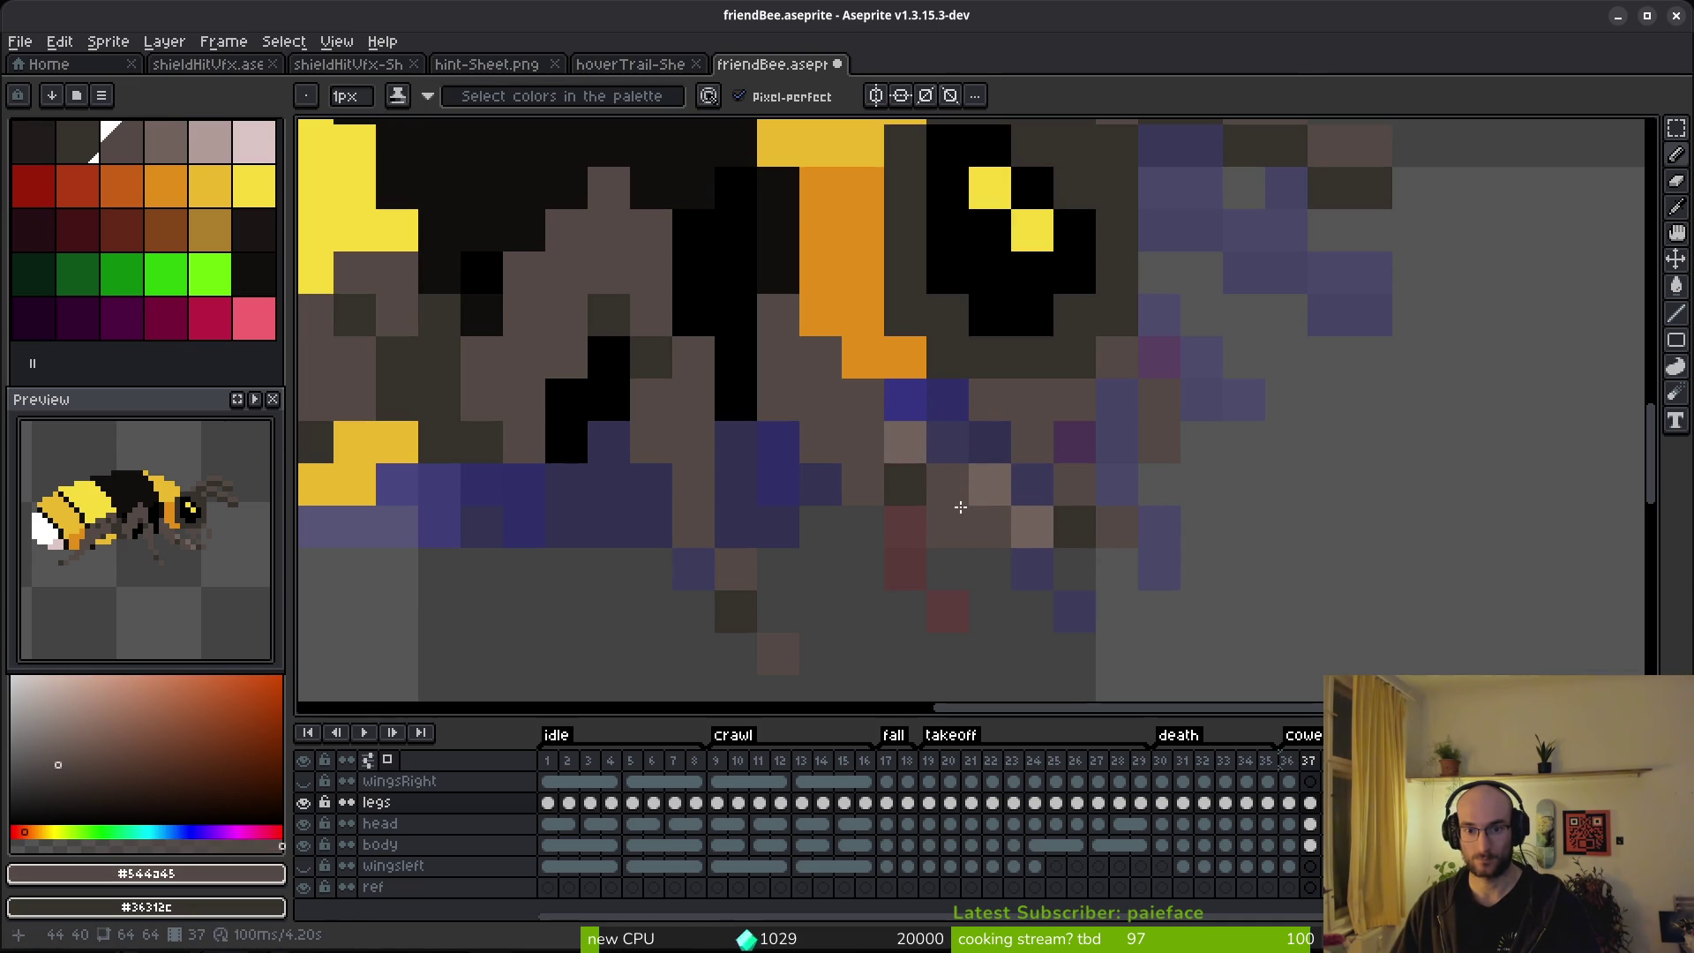
{"action": "scroll", "coordinate": [960, 508], "scroll_direction": "down", "scroll_amount": 5}
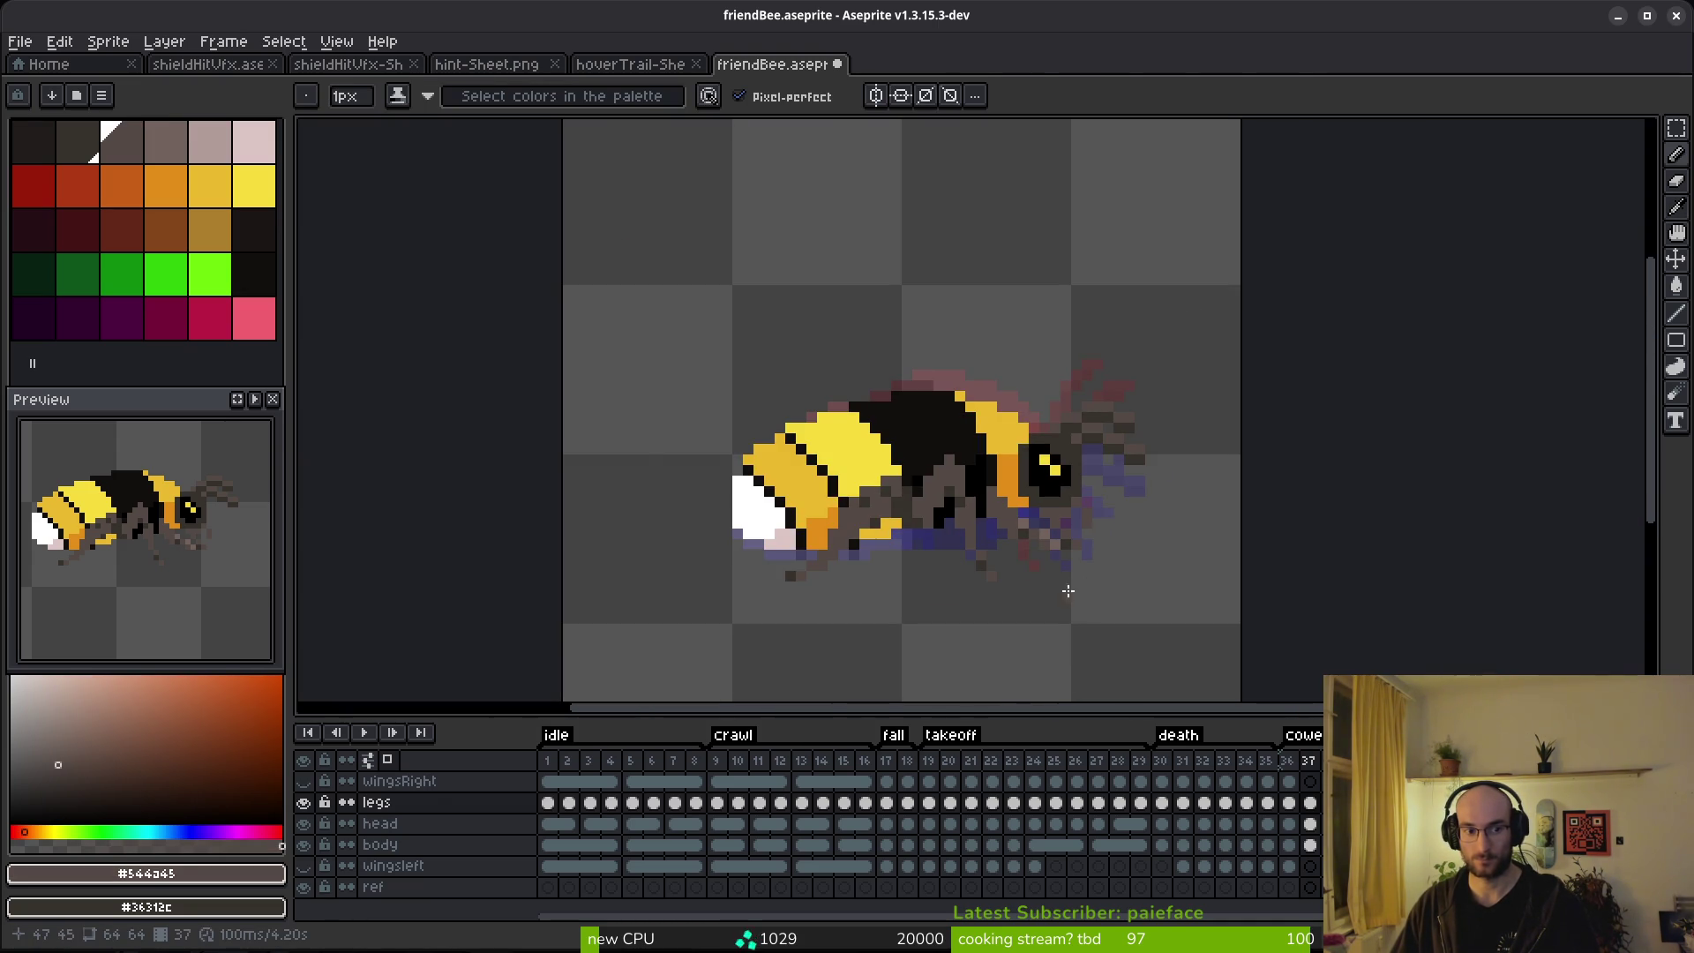
{"action": "scroll", "coordinate": [1068, 590], "scroll_direction": "up", "scroll_amount": 3}
{"action": "left_click", "coordinate": [945, 485], "text": "alt"}
{"action": "scroll", "coordinate": [1069, 597], "scroll_direction": "down", "scroll_amount": 4}
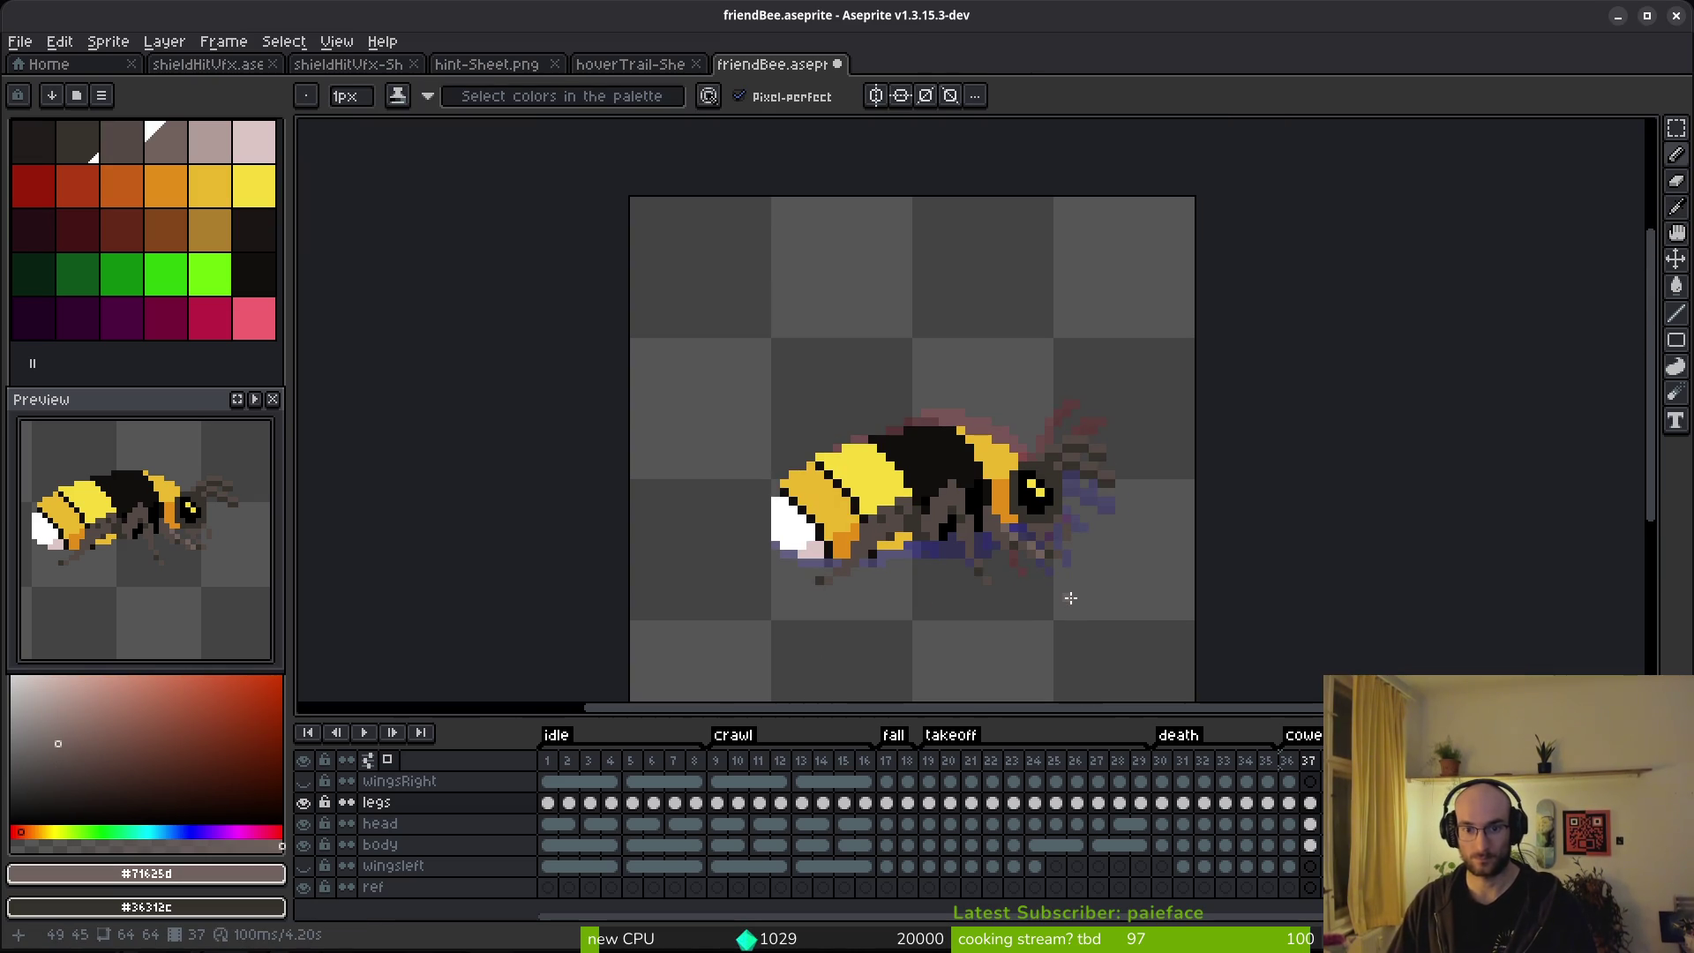
Flip between the edited frame and its neighbours to compare poses, then save friendBee.aseprite.
{"action": "key", "text": "Left"}
{"action": "key", "text": "Left"}
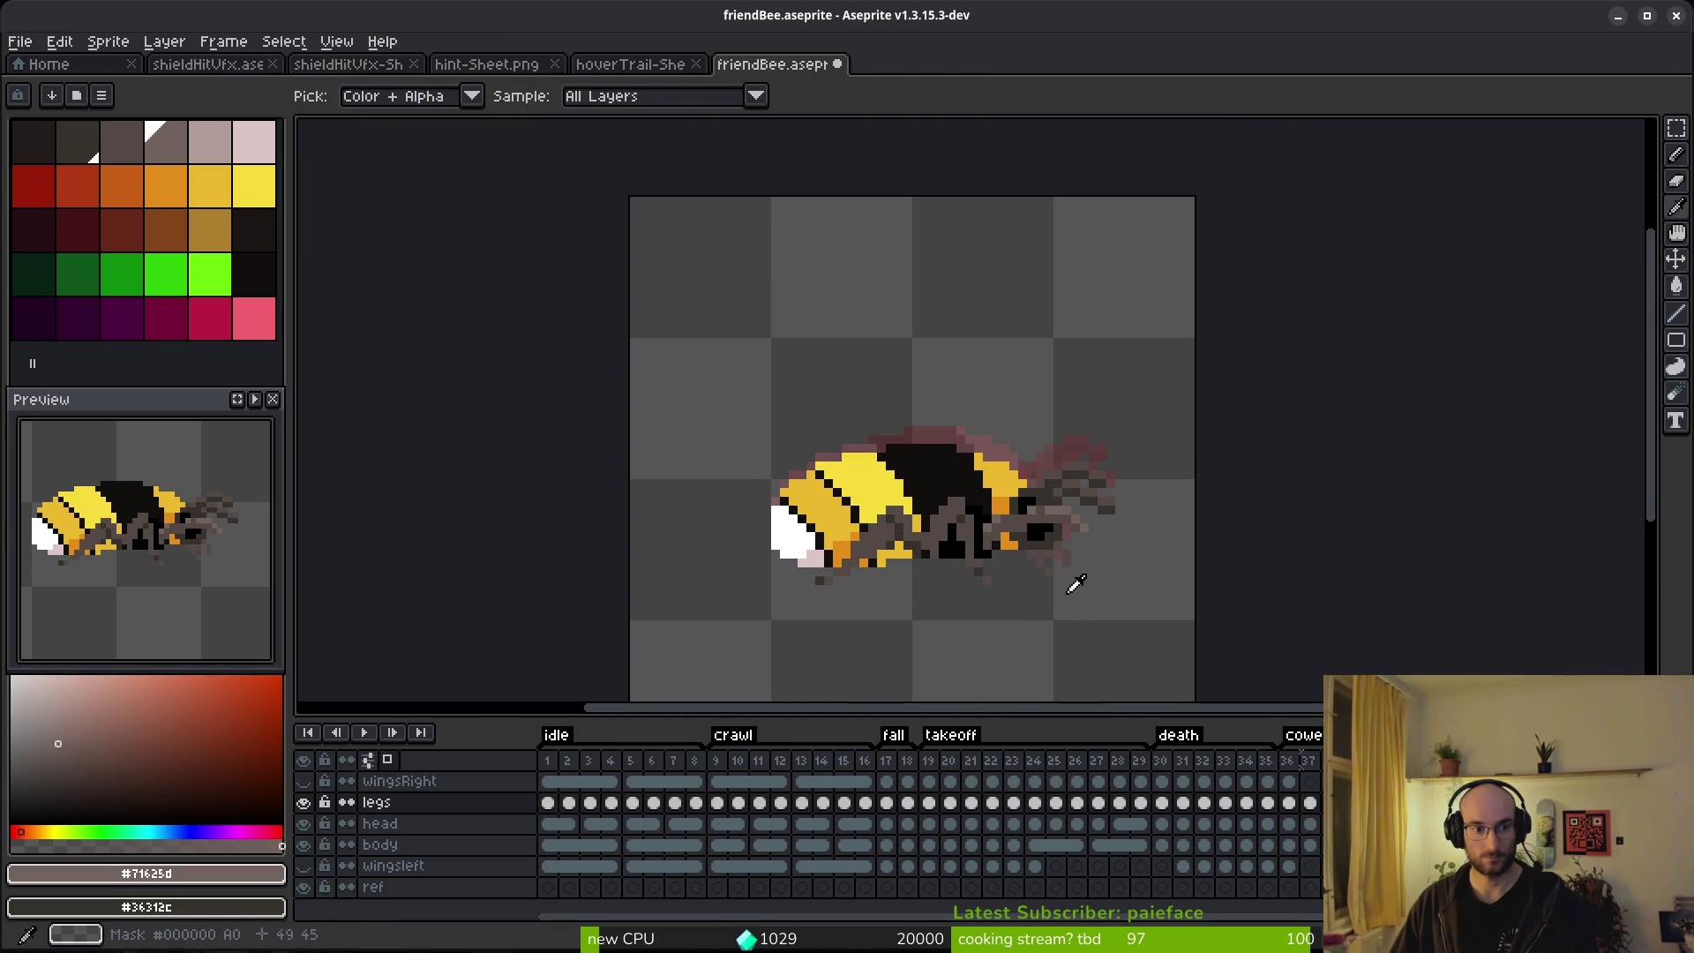
{"action": "key", "text": "Left"}
{"action": "key", "text": "Left"}
{"action": "key", "text": "Left"}
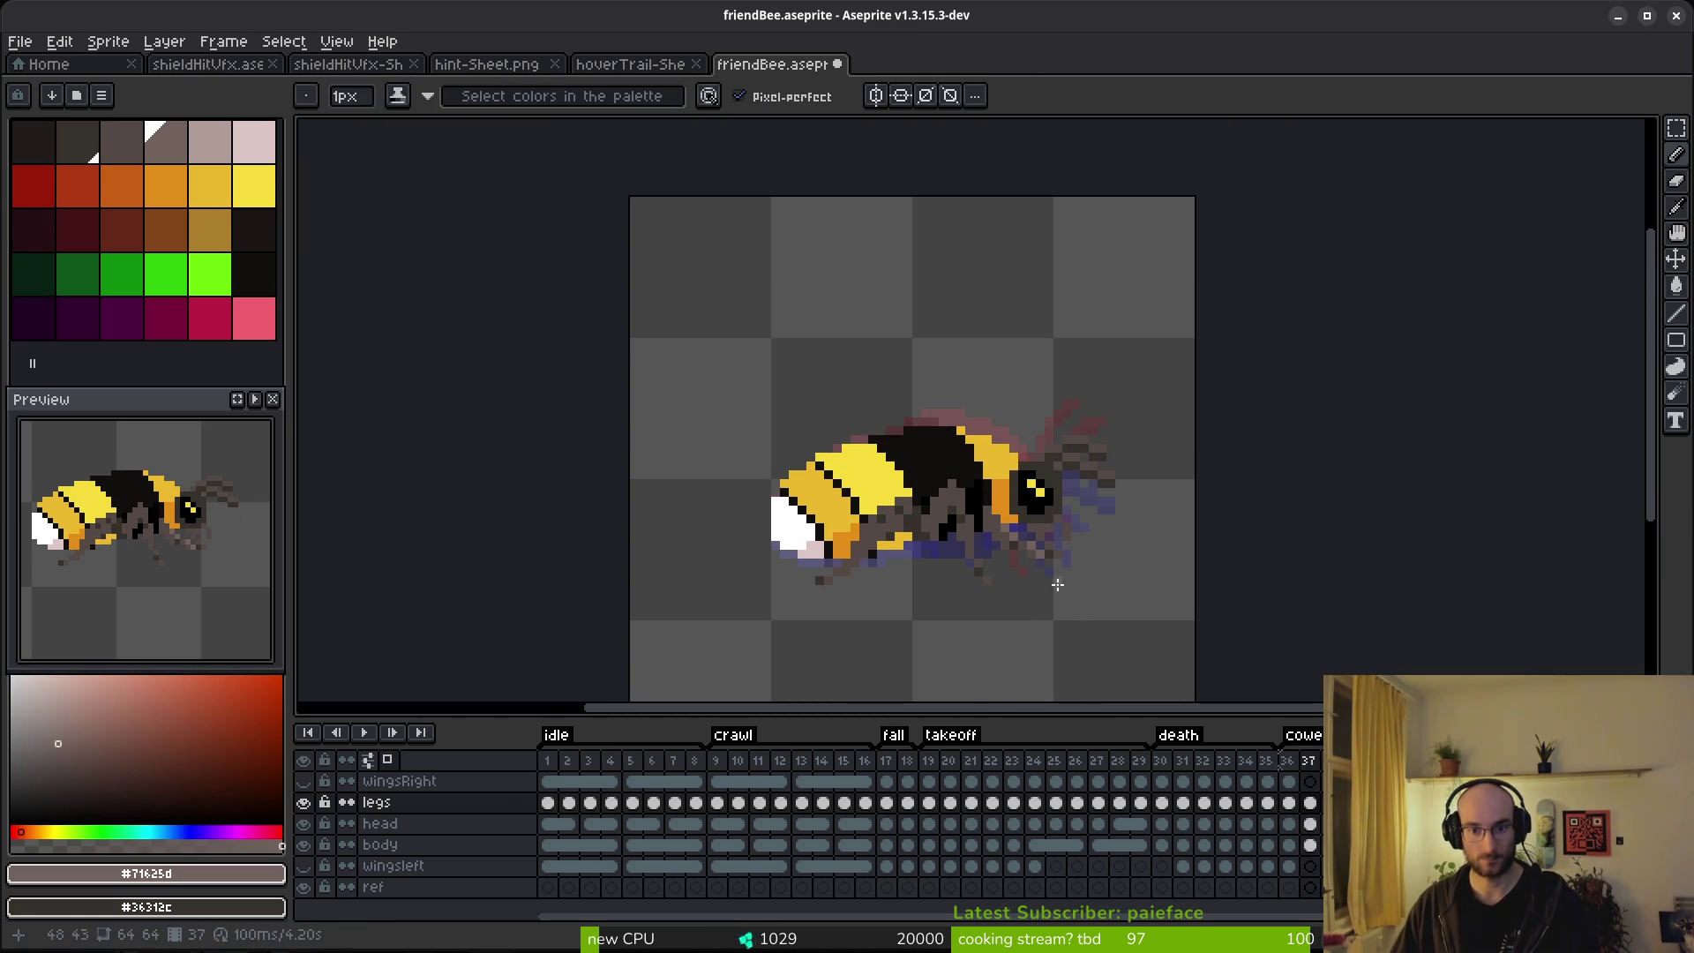
{"action": "key", "text": "ctrl+s"}
{"action": "key", "text": "Left"}
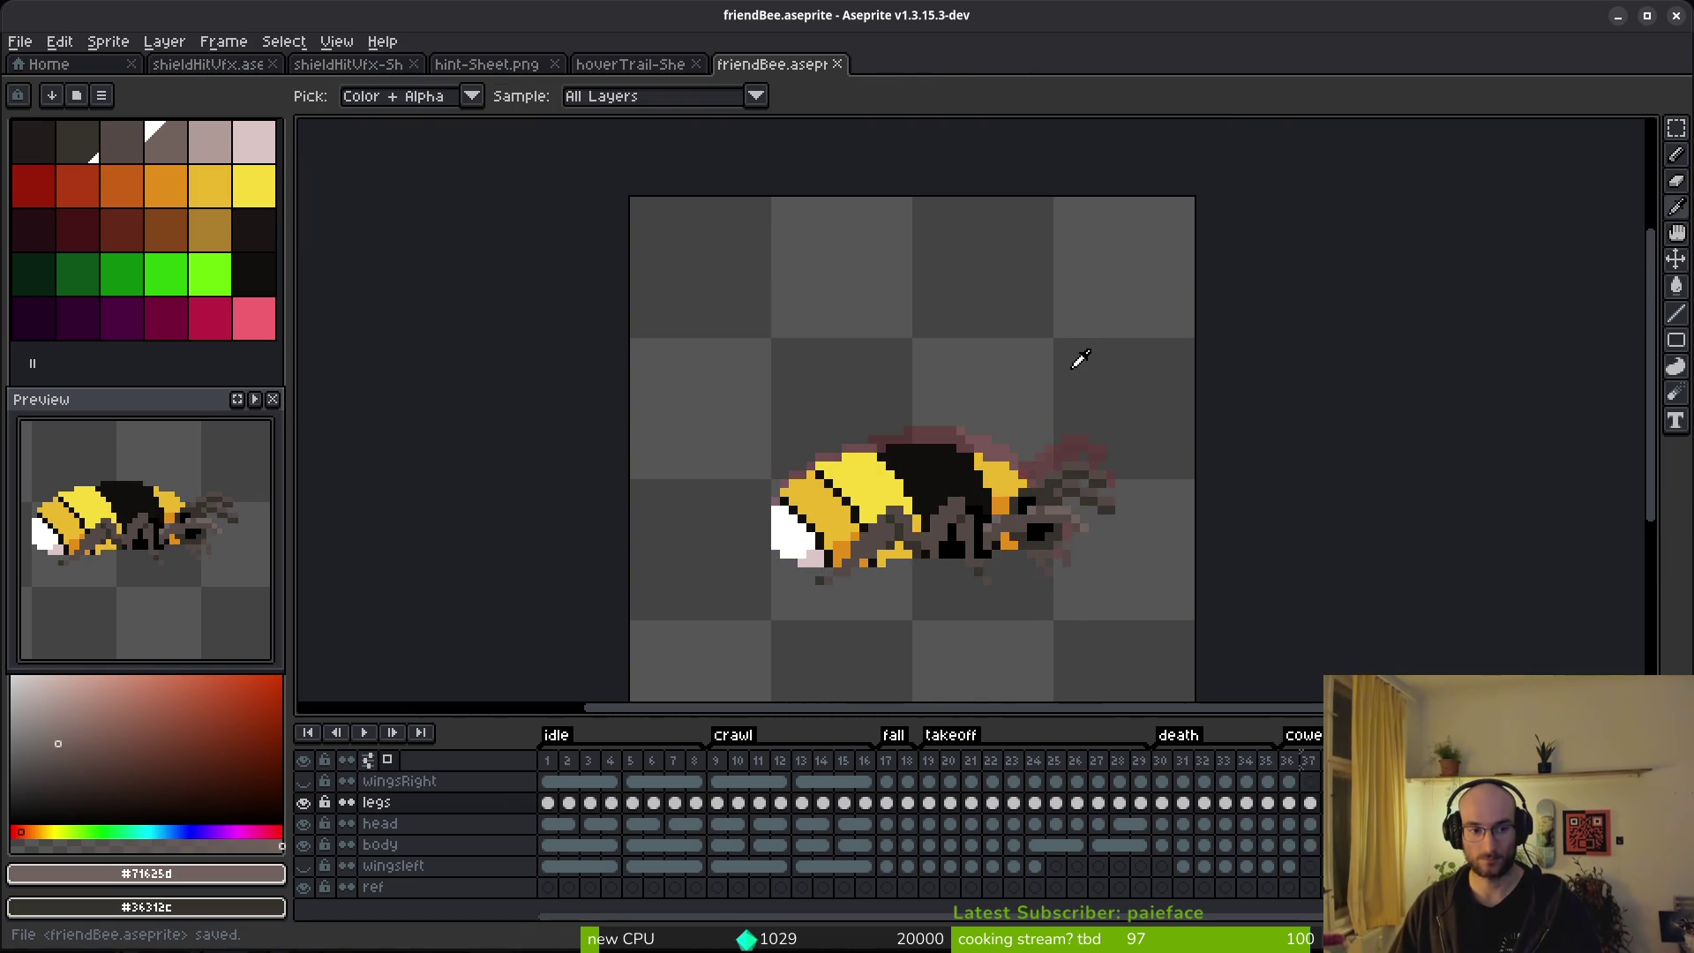
{"action": "key", "text": "Left"}
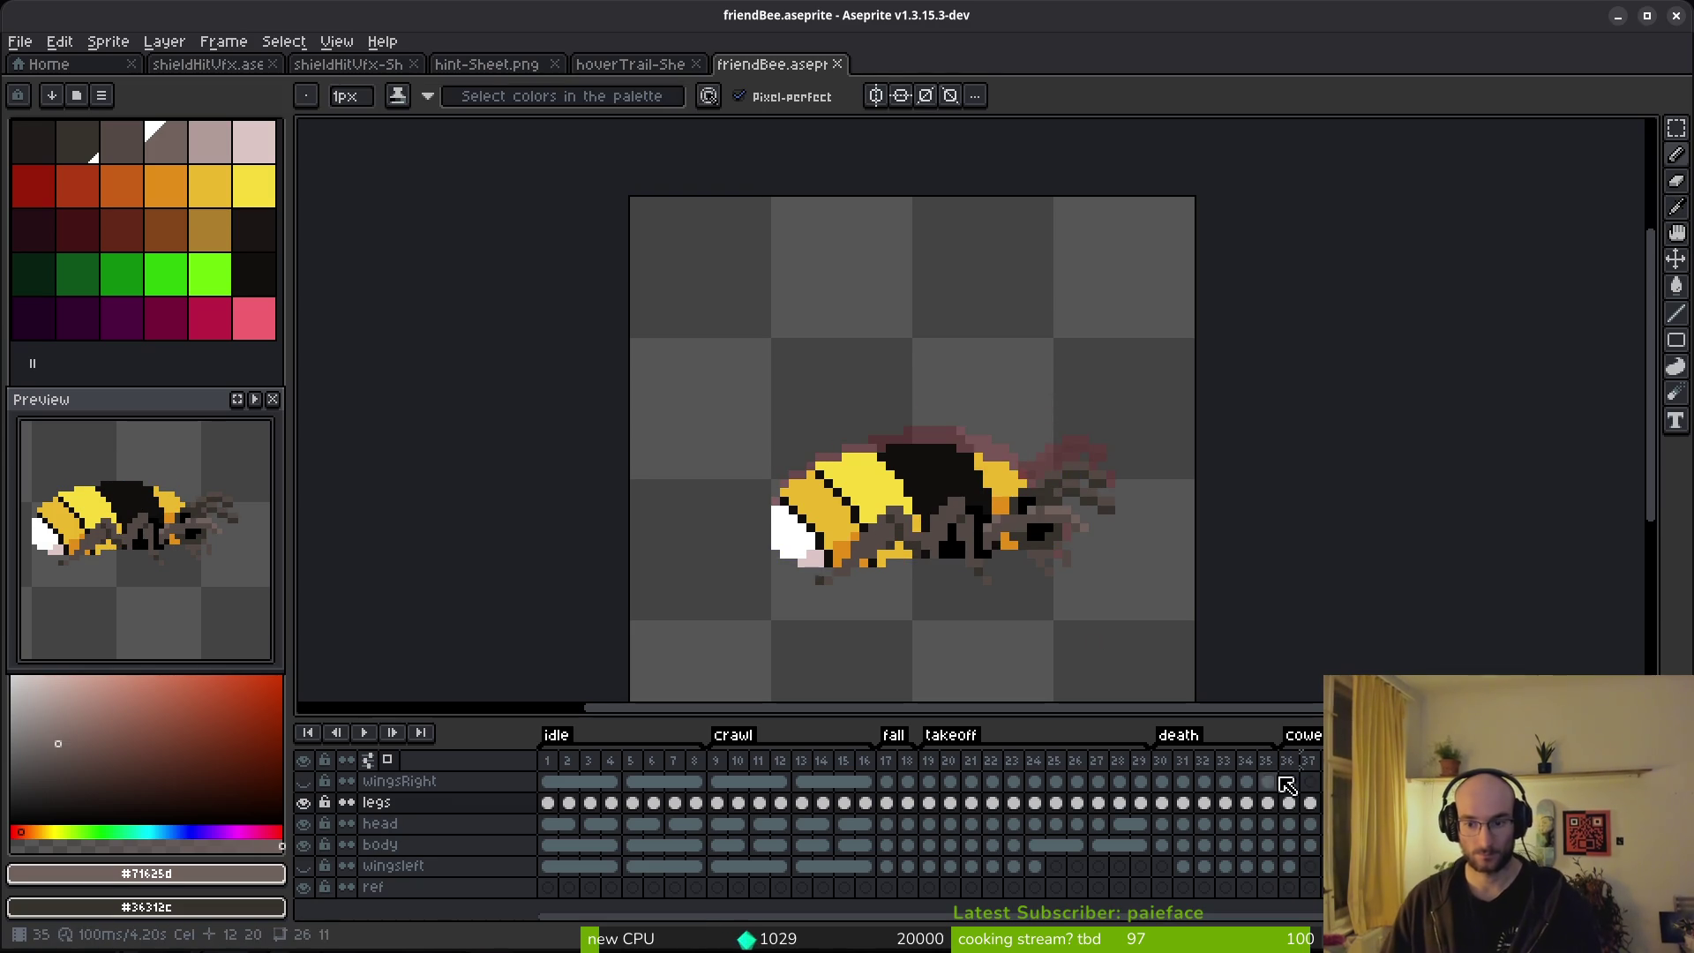
Go to frame 37, make the wingsRight layer visible again, and compare the wing with adjacent frames.
{"action": "left_click", "coordinate": [1307, 784]}
{"action": "left_click", "coordinate": [1309, 782]}
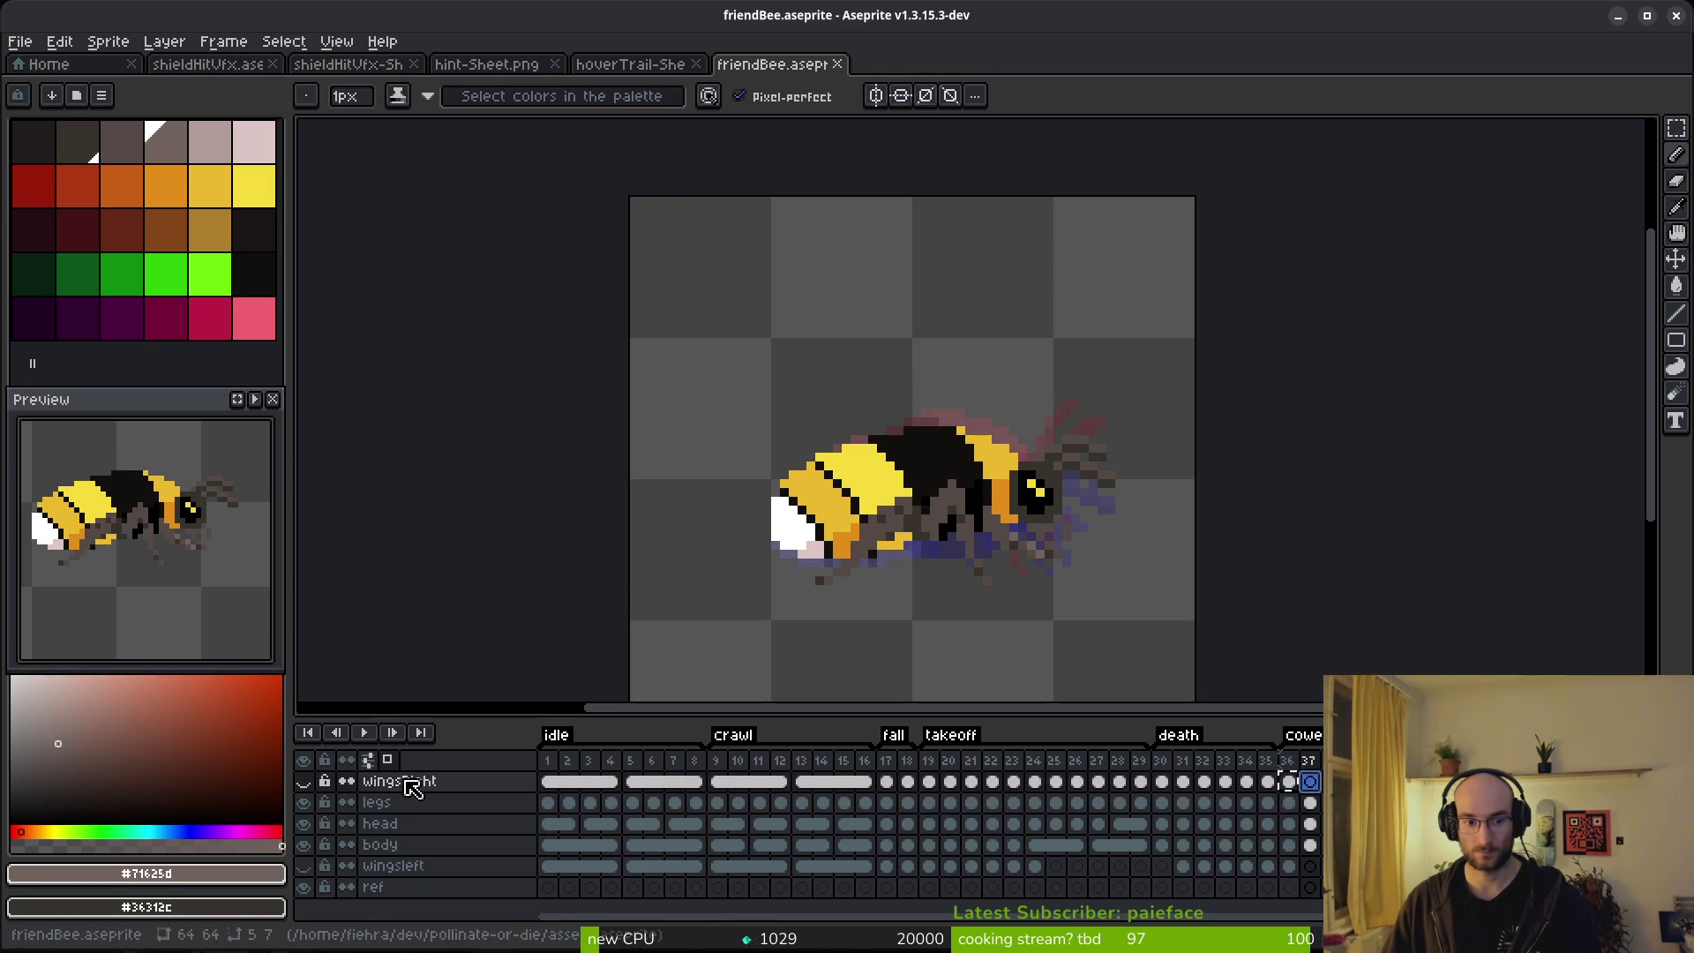
{"action": "left_click", "coordinate": [304, 780]}
{"action": "key", "text": "i"}
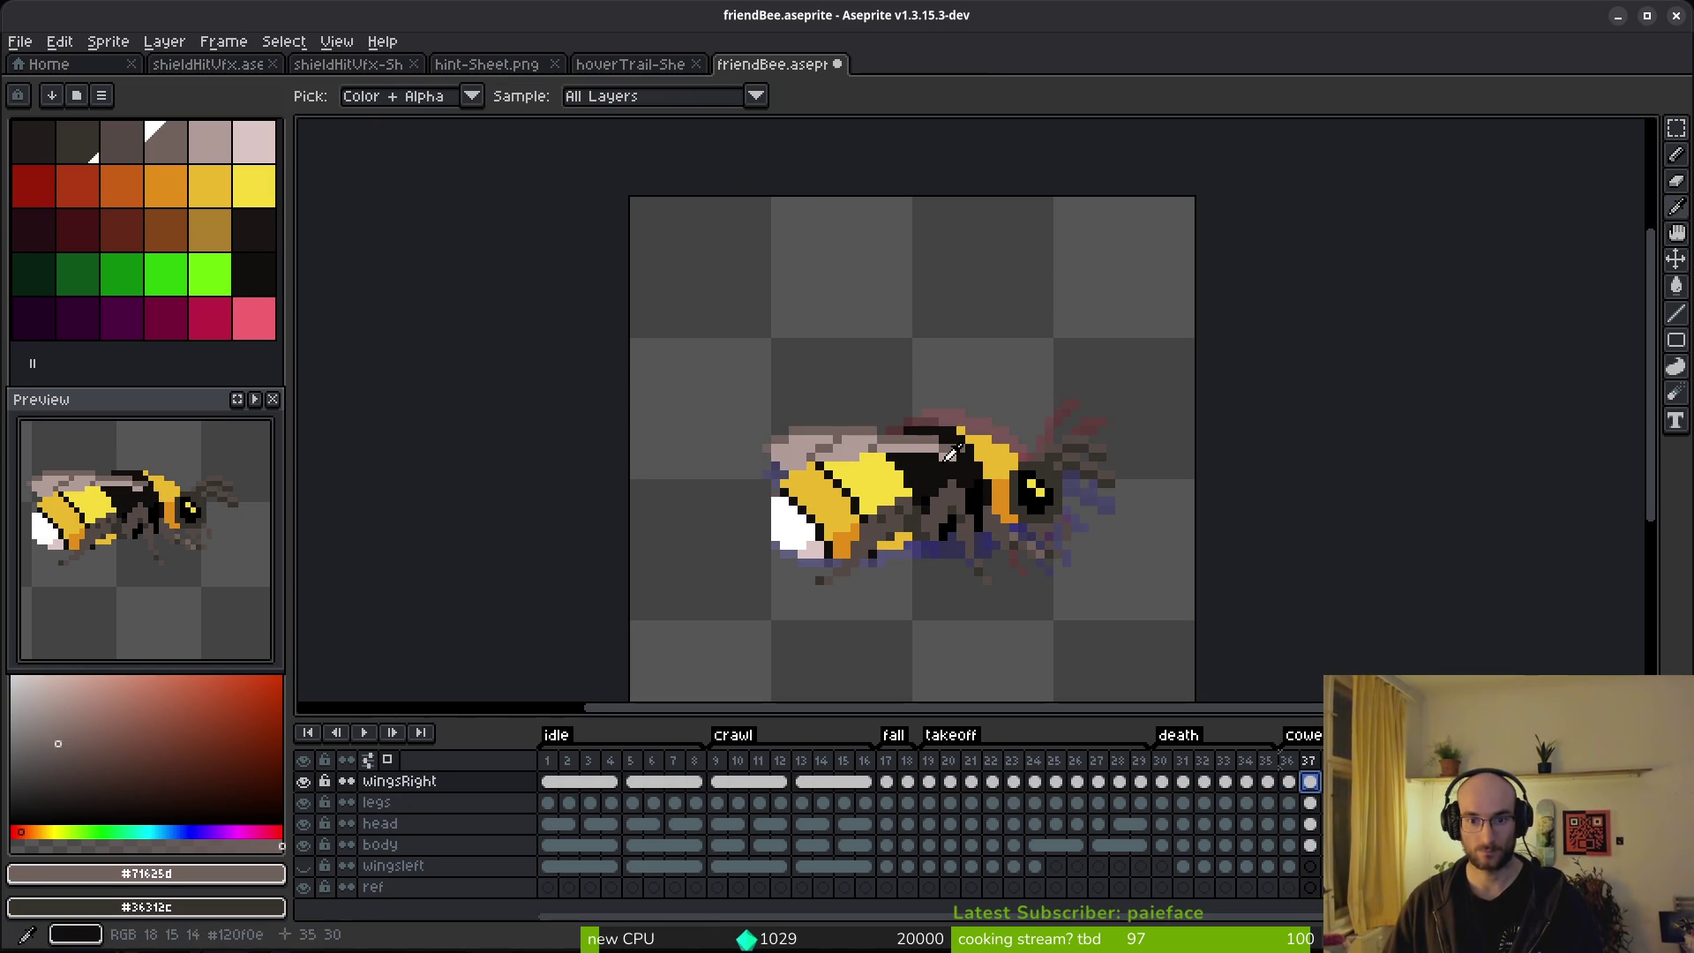
{"action": "key", "text": "Left"}
{"action": "key", "text": "Right"}
Check the wing area over the bee's back with a marquee across frames, then move to the wingsLeft cel at frame 37.
{"action": "key", "text": "m"}
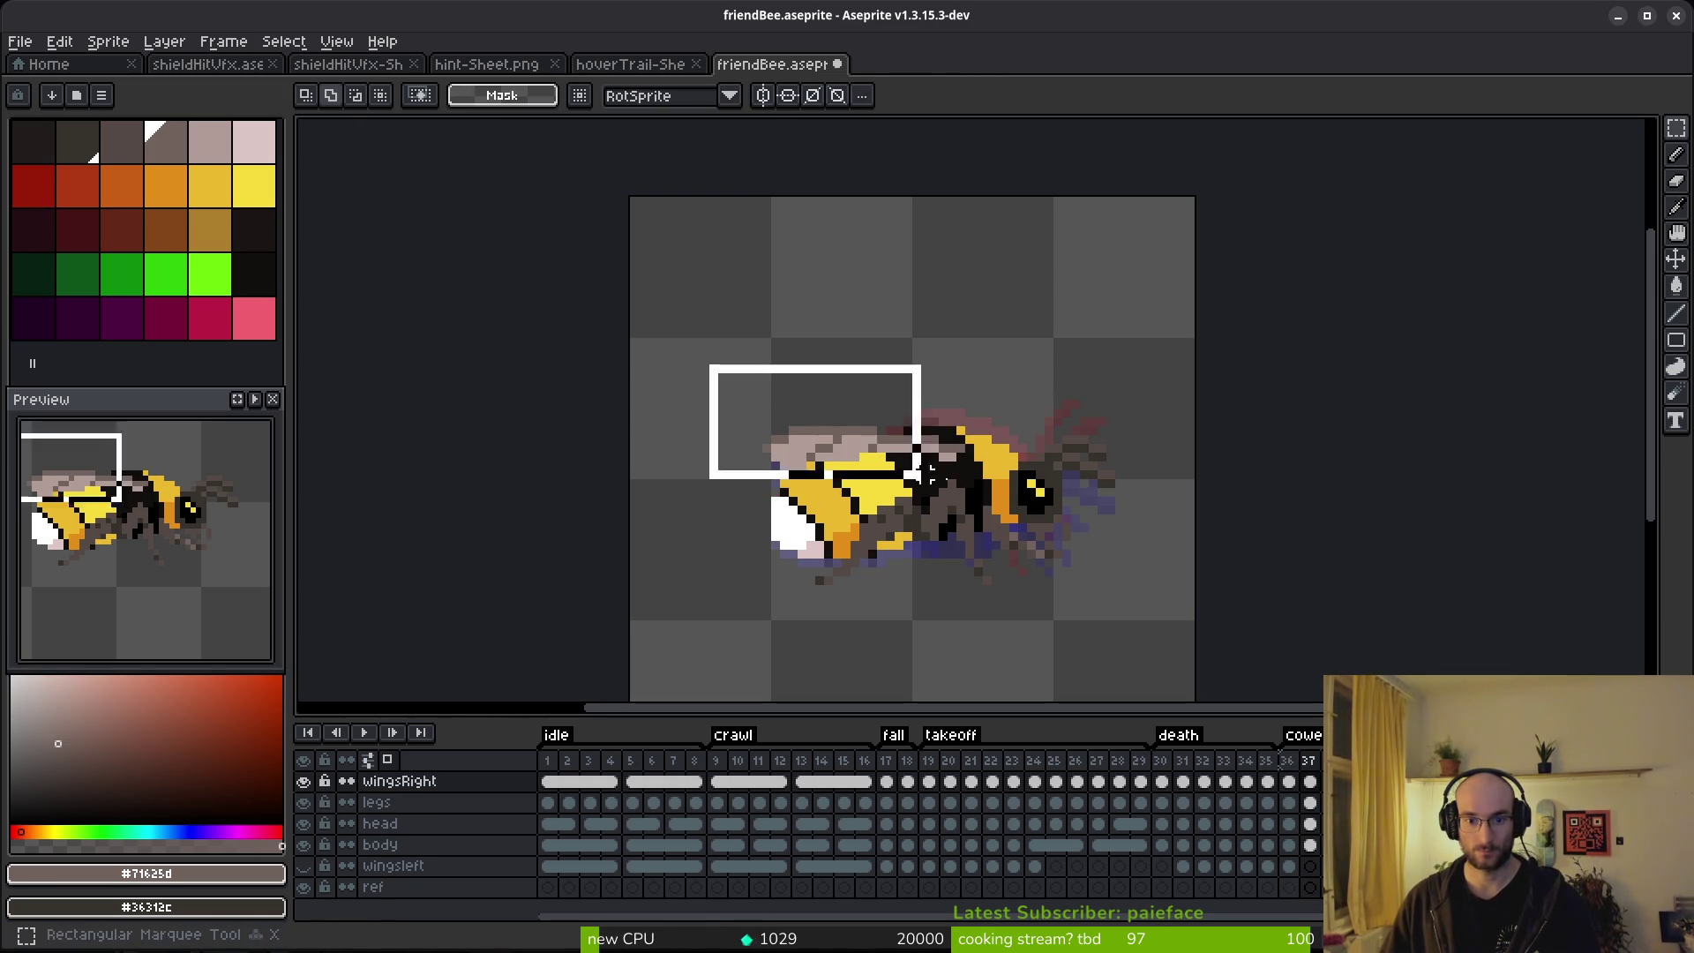
{"action": "left_click_drag", "start_coordinate": [704, 369], "coordinate": [977, 501]}
{"action": "key", "text": "ctrl+d"}
{"action": "key", "text": "i"}
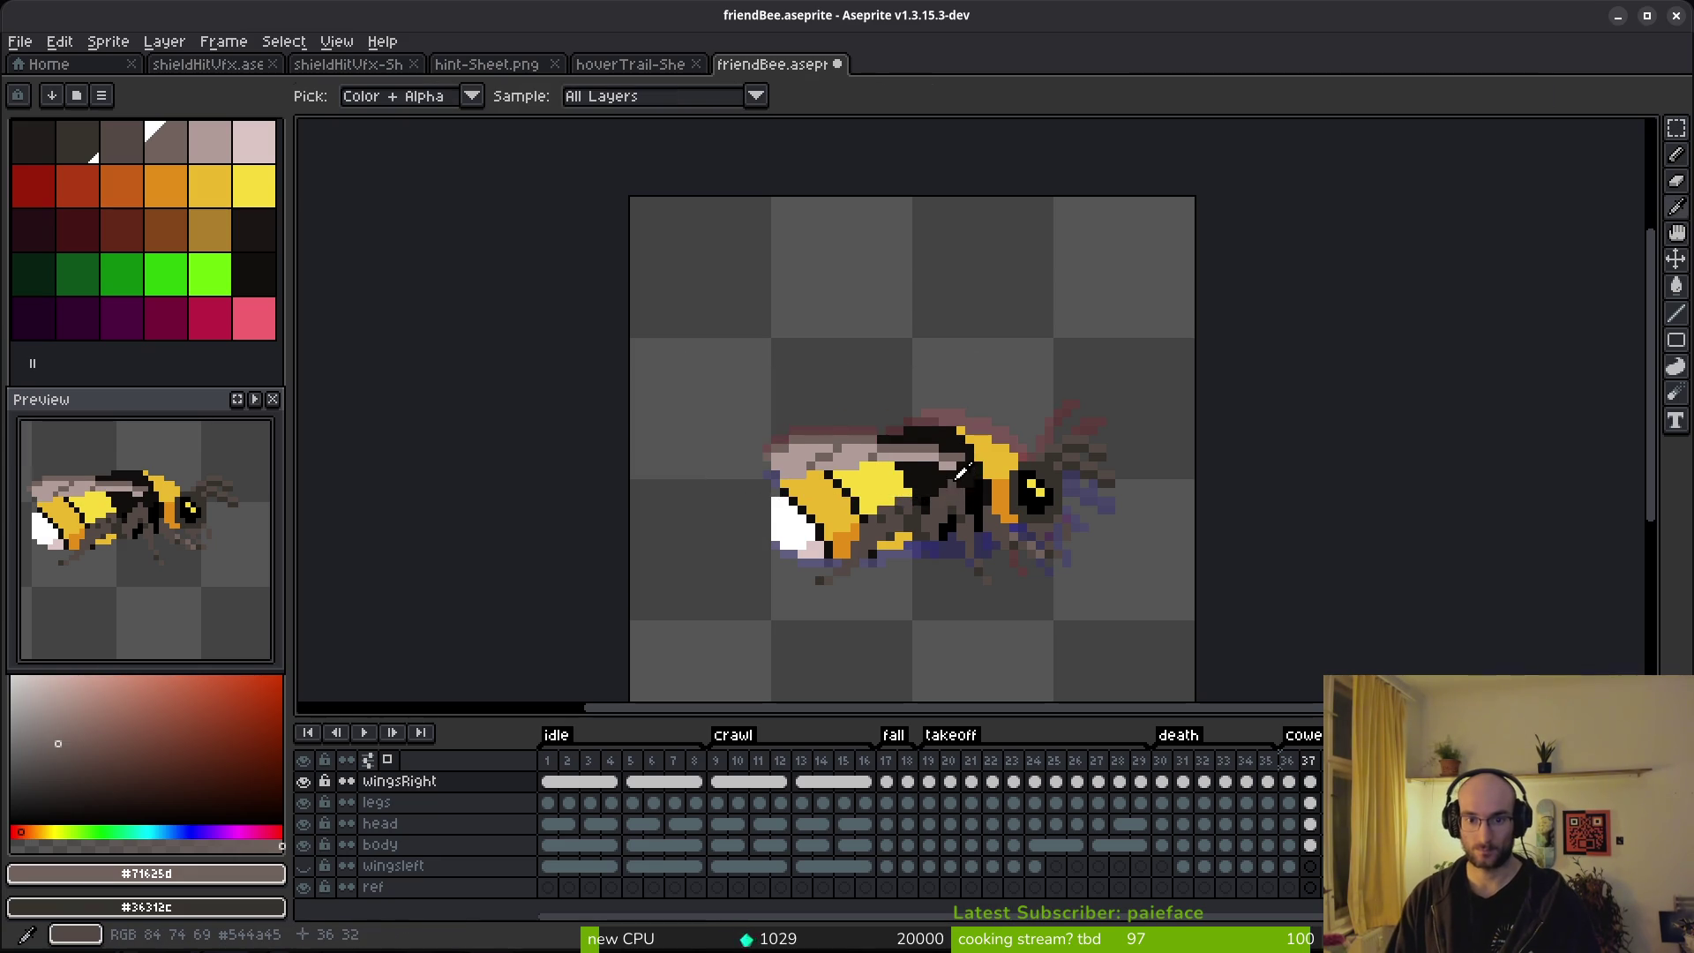
{"action": "key", "text": "Left"}
{"action": "key", "text": "Right"}
{"action": "key", "text": "Left"}
{"action": "key", "text": "m"}
{"action": "key", "text": "Right"}
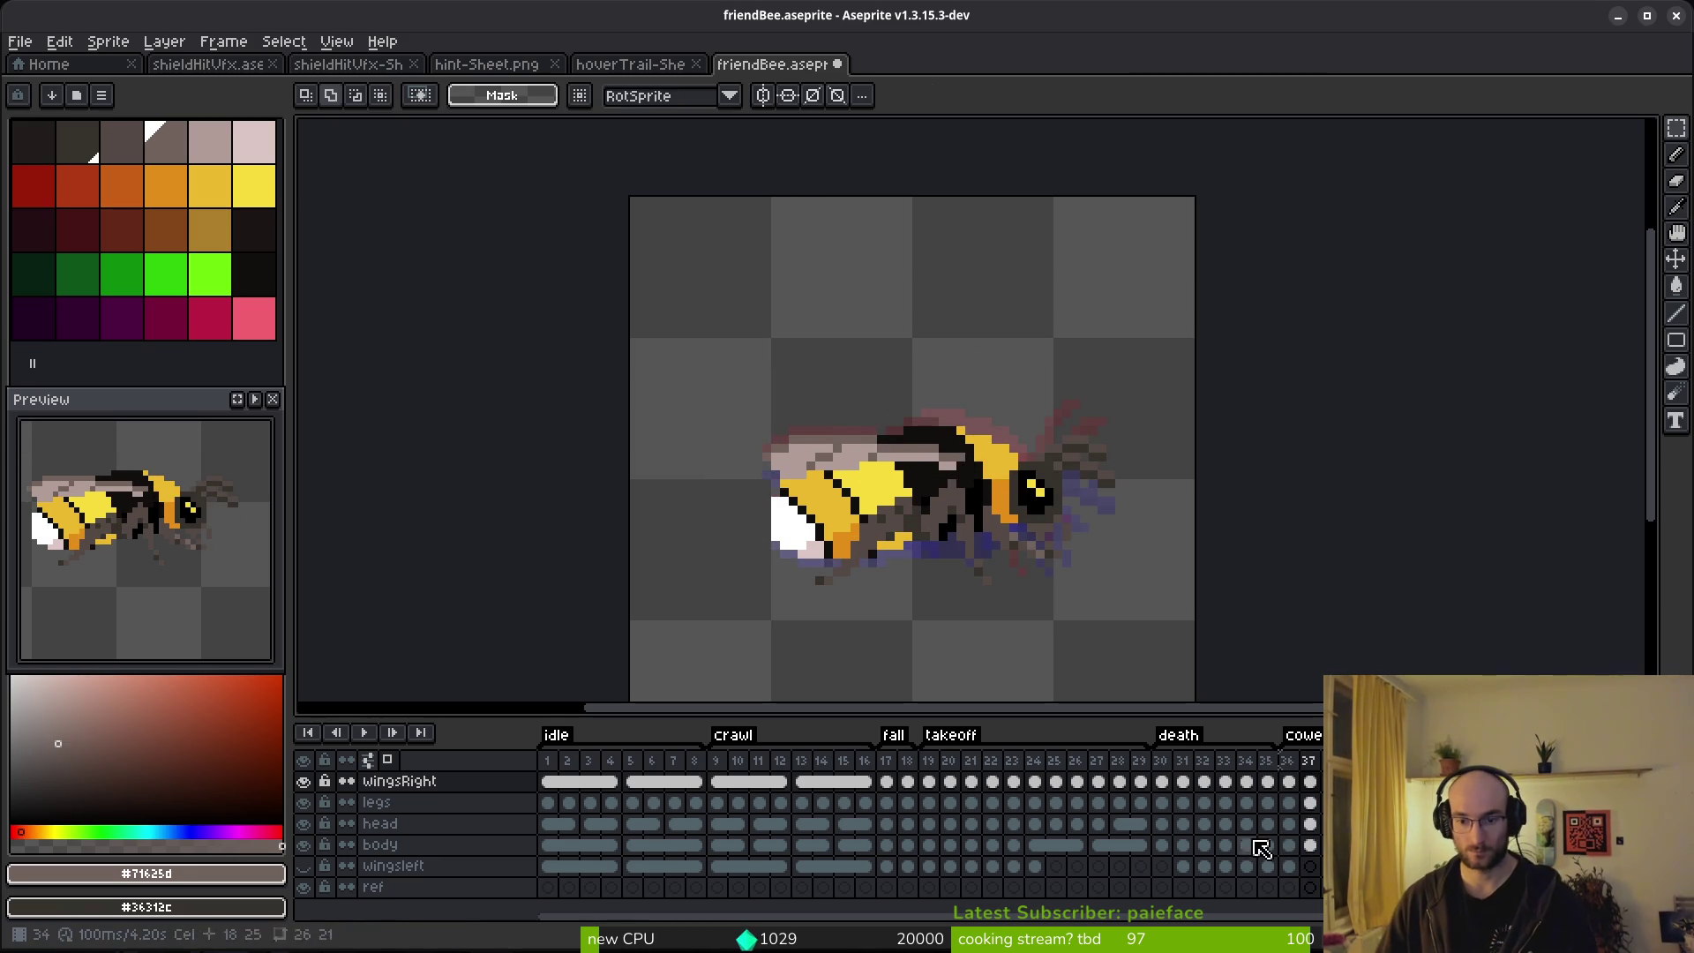
{"action": "key", "text": "Left"}
{"action": "left_click", "coordinate": [1308, 867]}
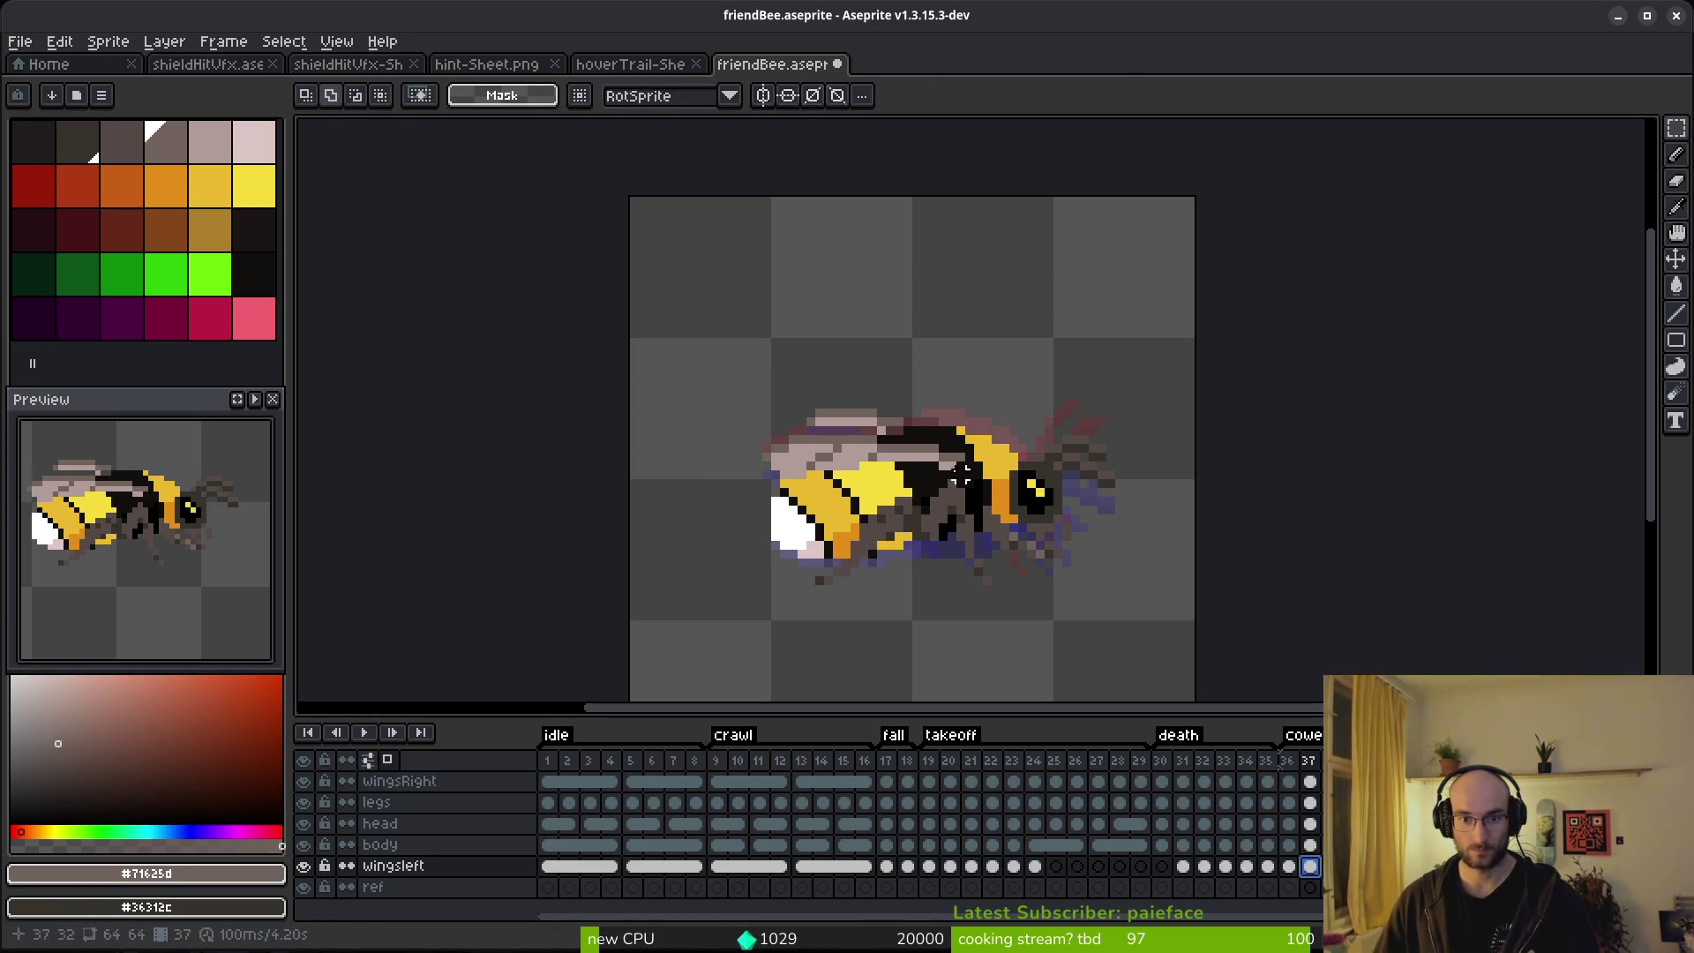
{"action": "scroll", "coordinate": [860, 387], "scroll_direction": "up", "scroll_amount": 5}
Cancel a stray rectangle over the wing top, clear the selection, and save the sprite.
{"action": "left_click_drag", "start_coordinate": [590, 365], "coordinate": [1016, 529]}
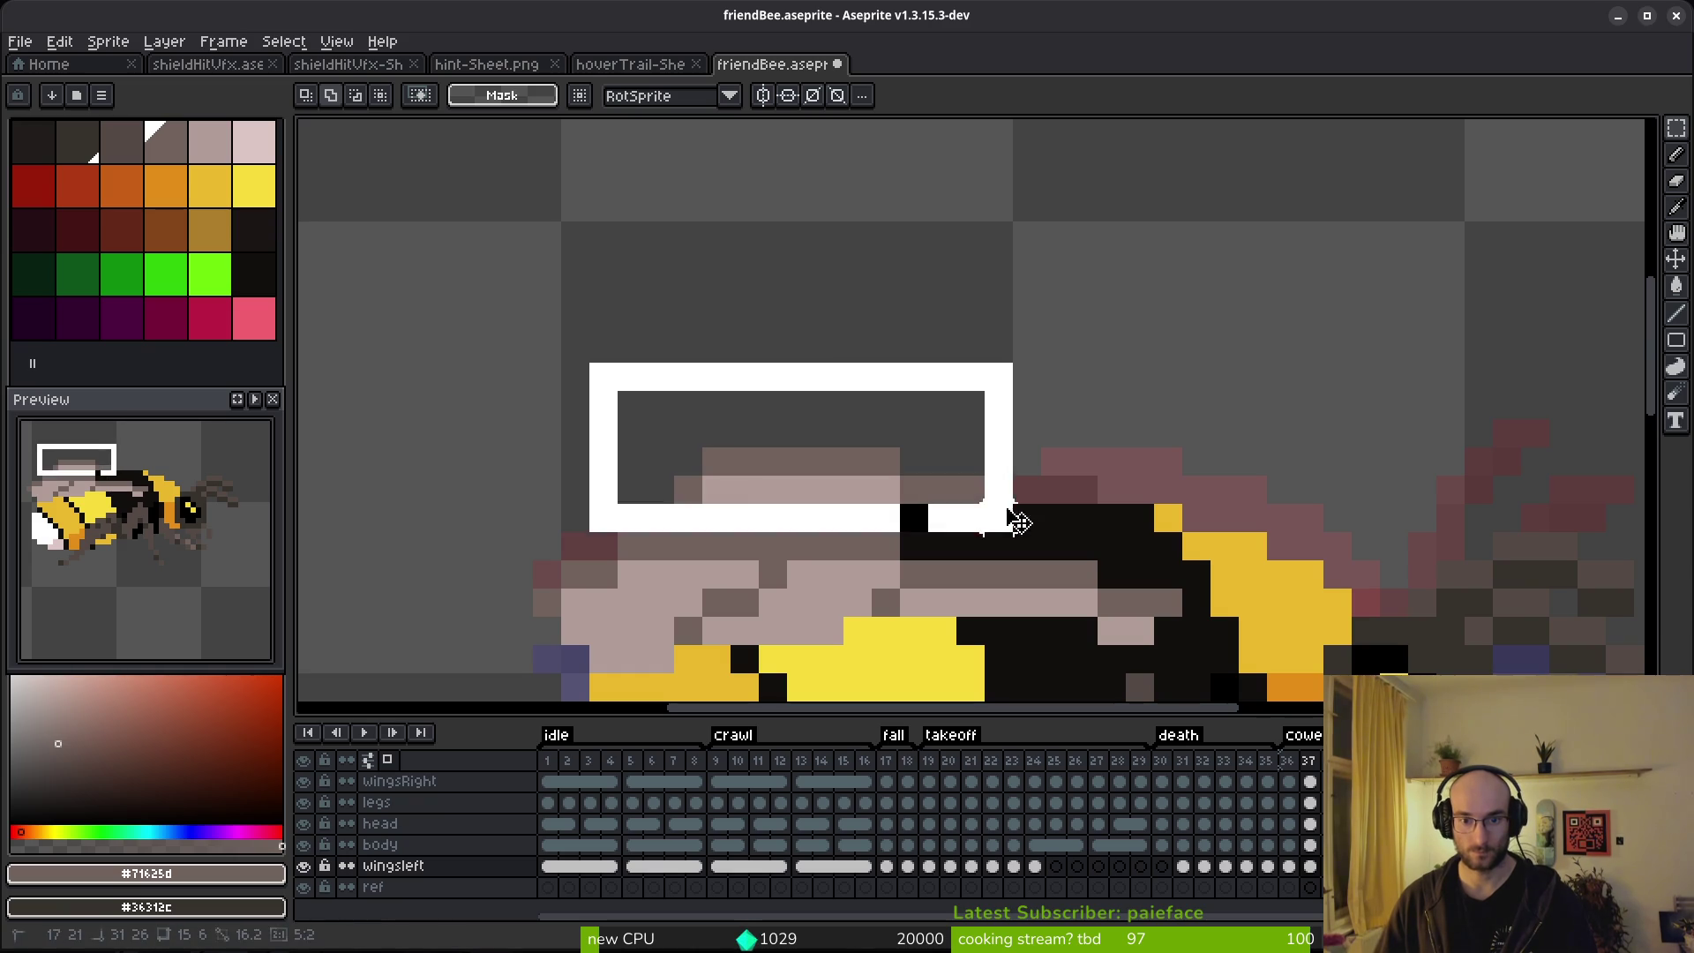
{"action": "key", "text": "Escape"}
{"action": "key", "text": "ctrl+d"}
{"action": "scroll", "coordinate": [1125, 463], "scroll_direction": "down", "scroll_amount": 4}
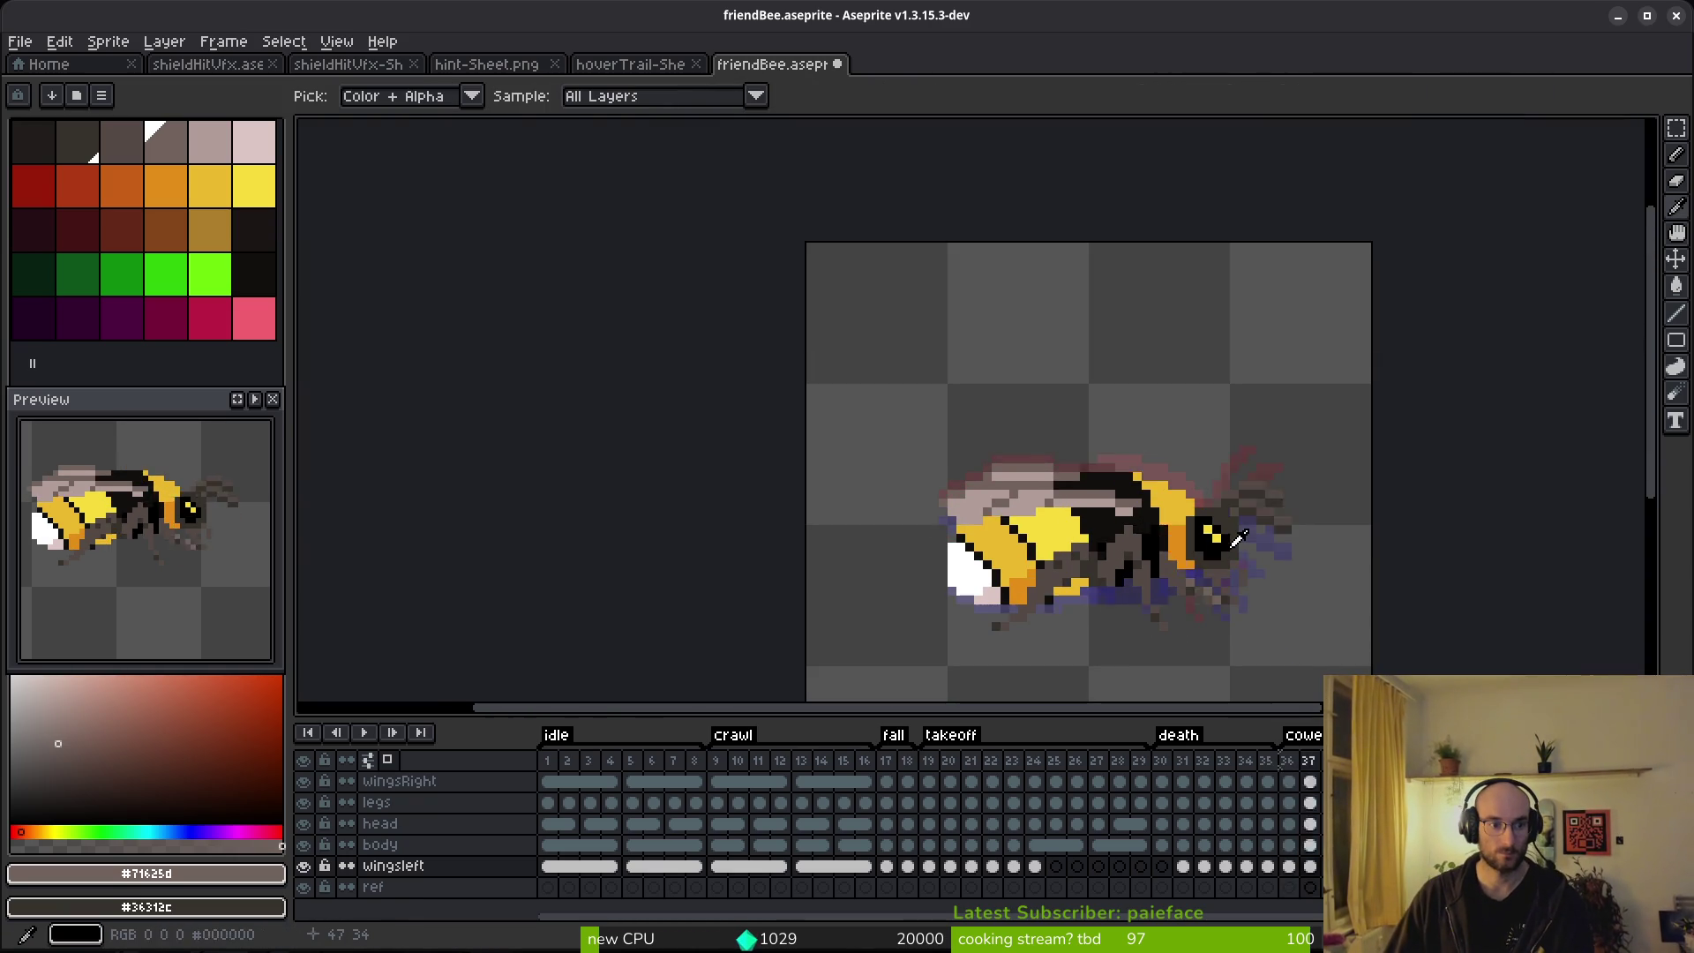
{"action": "key", "text": "ctrl+s"}
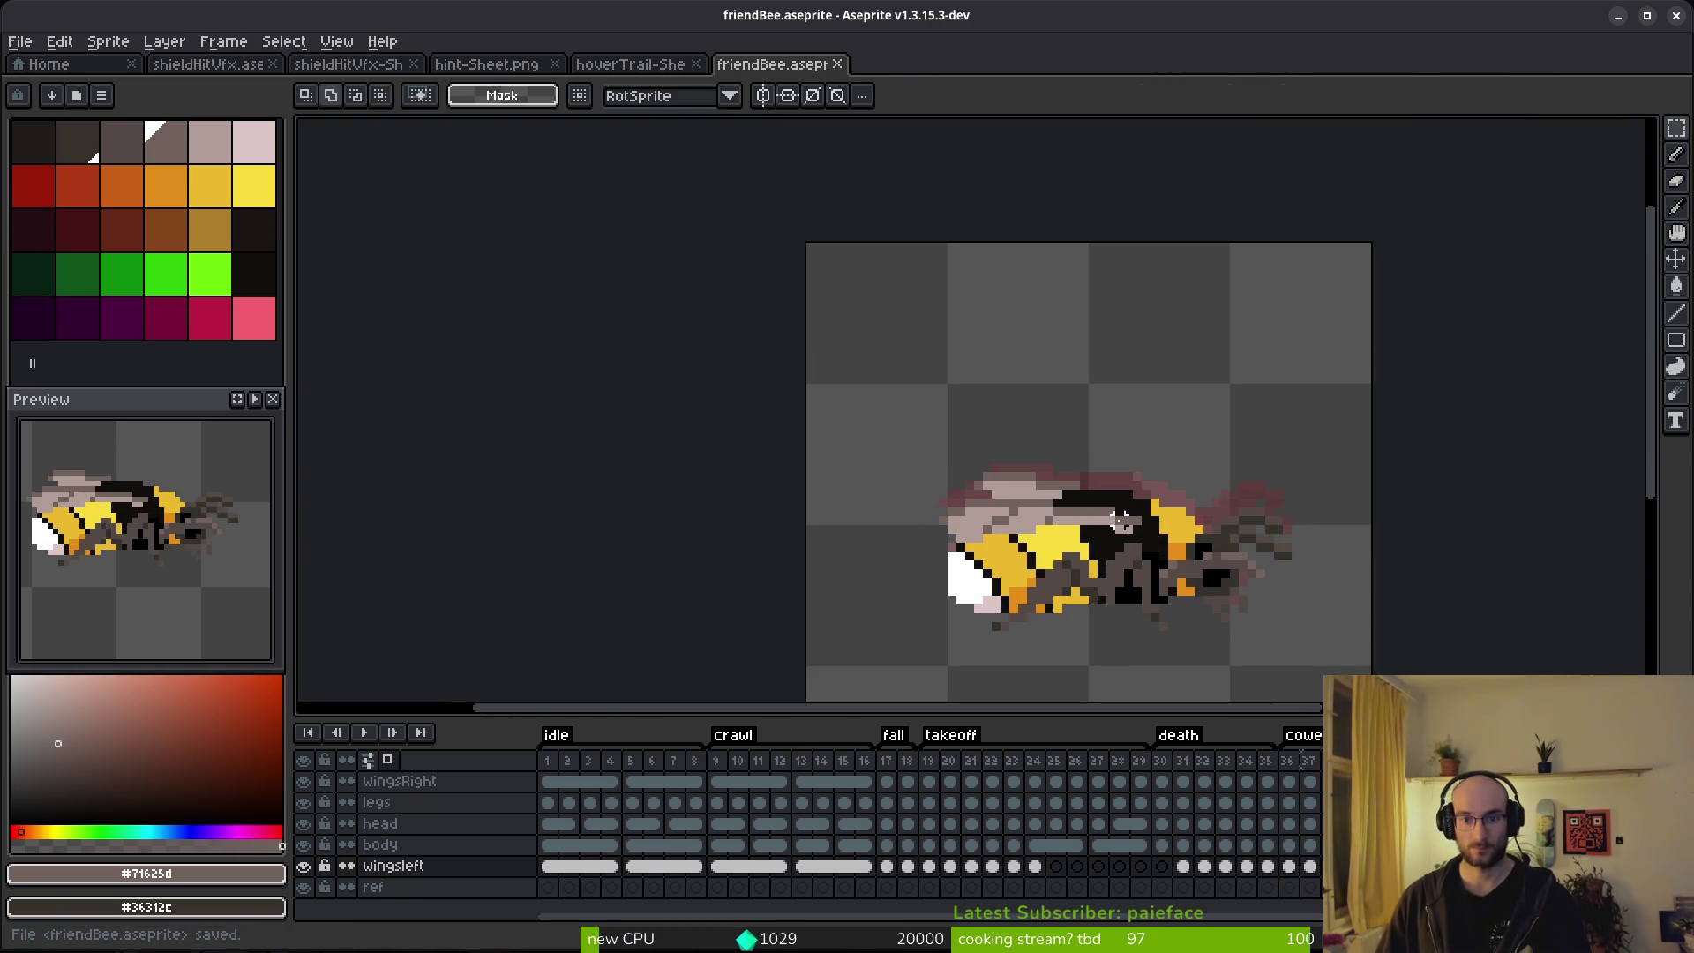
{"action": "scroll", "coordinate": [1112, 524], "scroll_direction": "down", "scroll_amount": 1}
{"action": "scroll", "coordinate": [1111, 523], "scroll_direction": "up", "scroll_amount": 3}
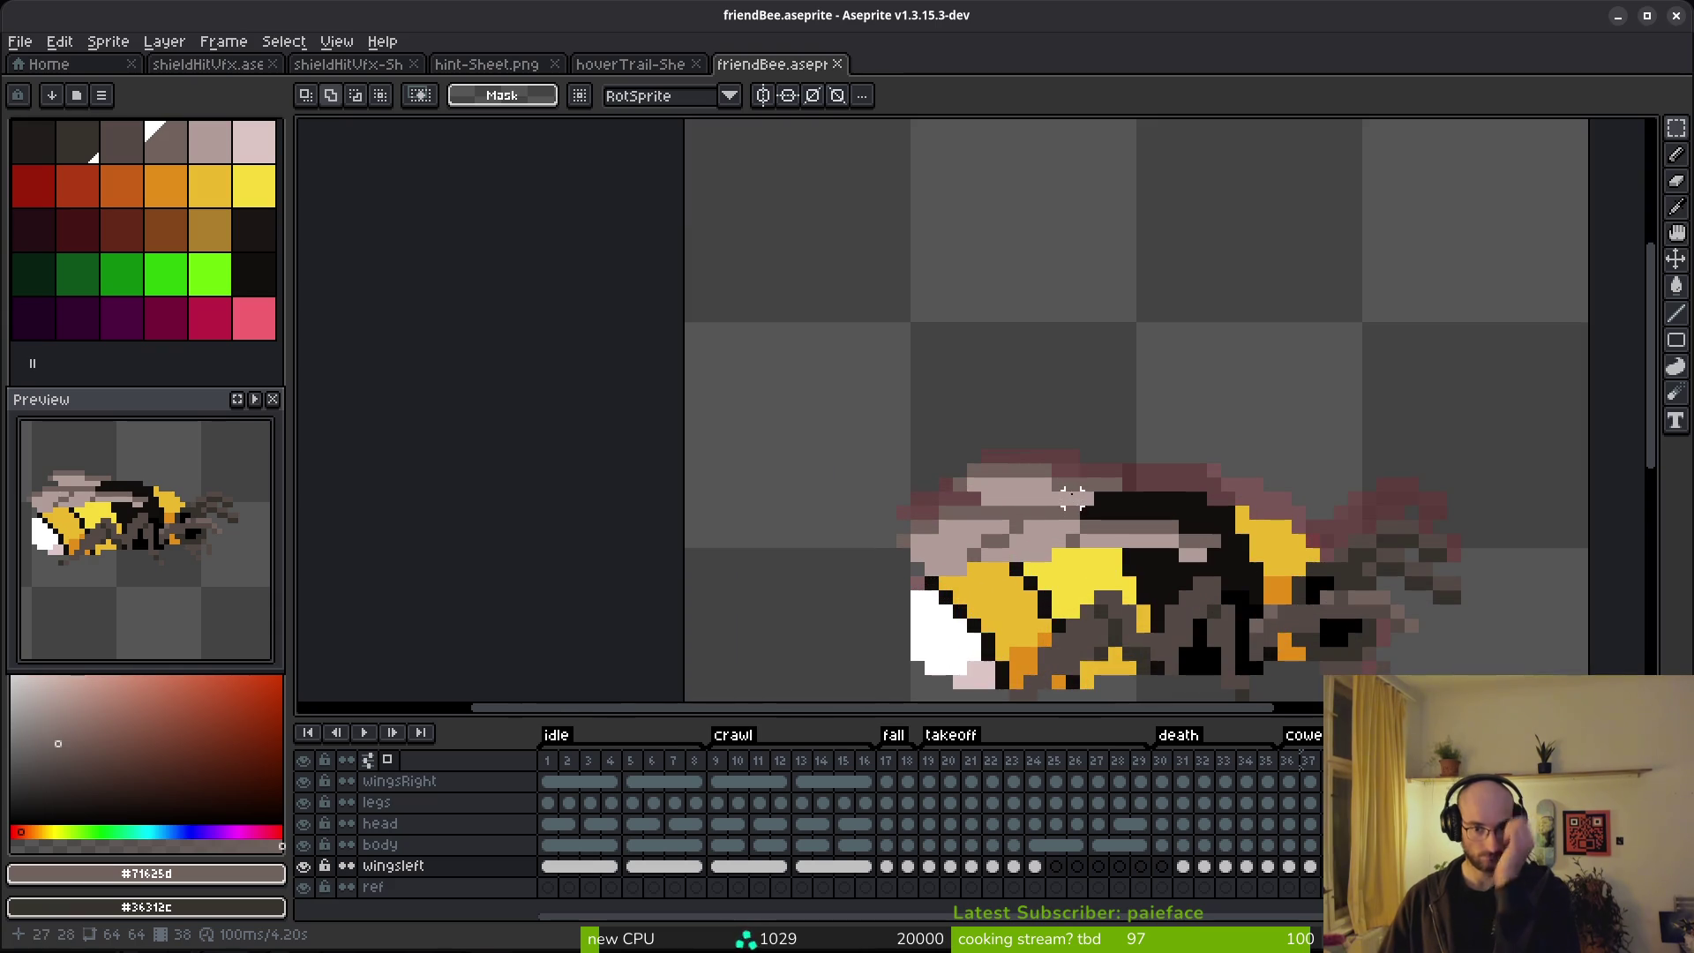
Select the top of the left wing, apply the change, and flip between frames 37 and 38 to compare the wings.
{"action": "key", "text": "i"}
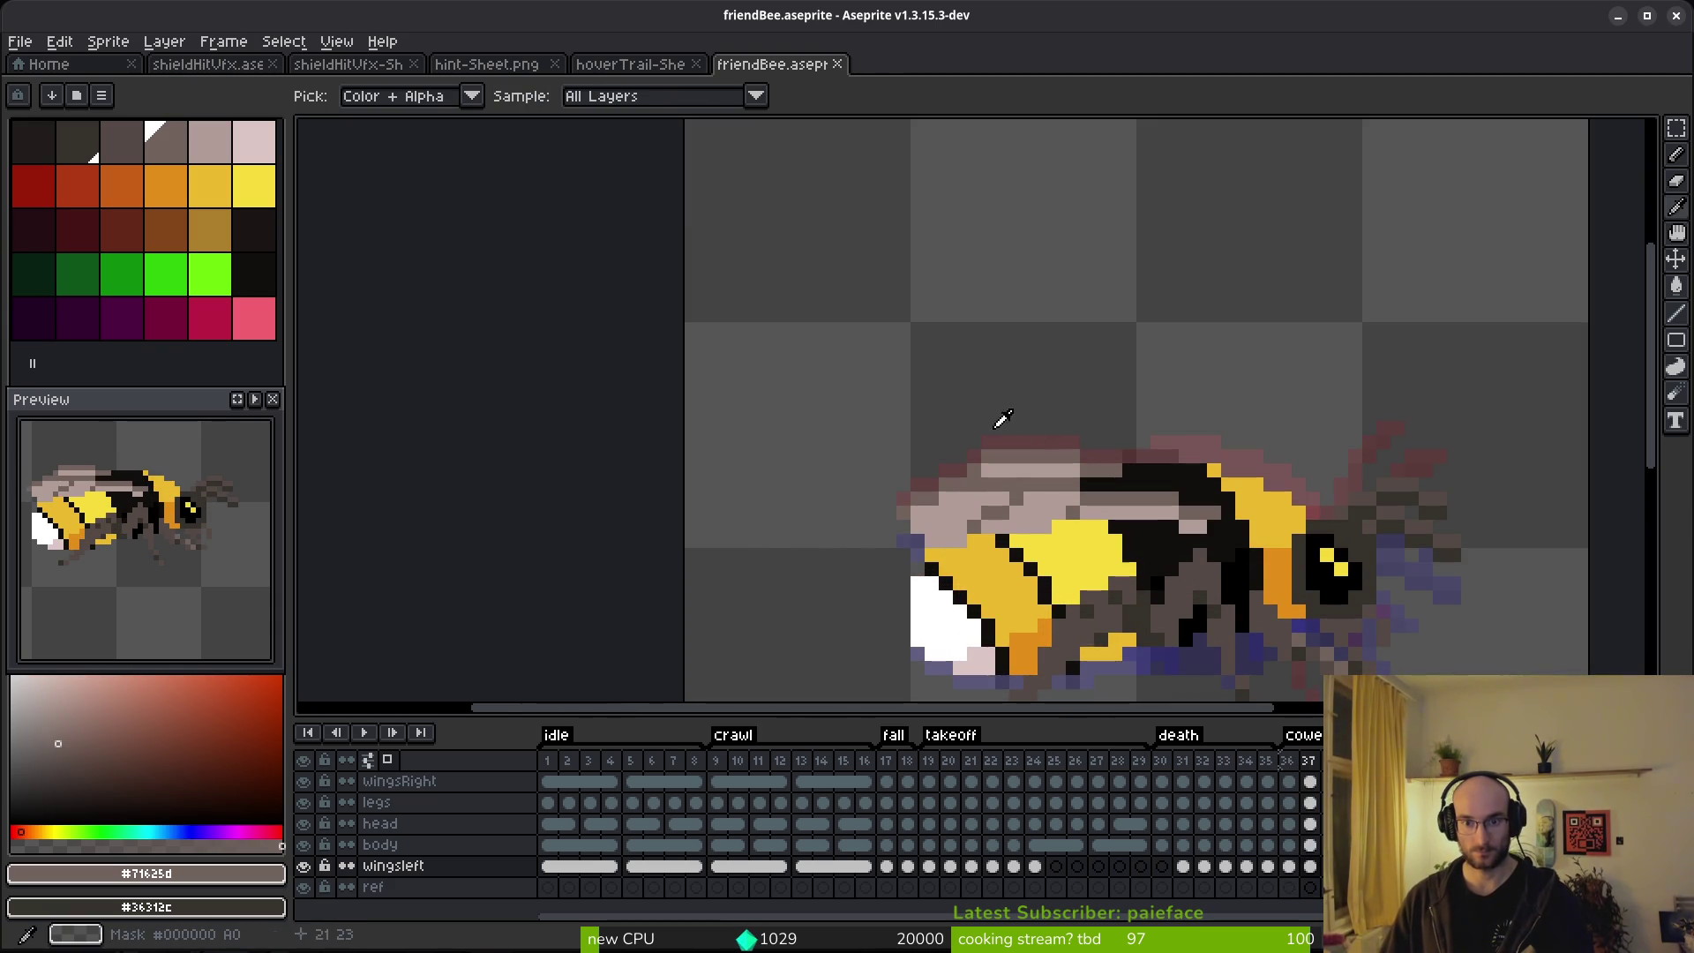
{"action": "key", "text": "m"}
{"action": "left_click_drag", "start_coordinate": [934, 402], "coordinate": [1182, 480]}
{"action": "key", "text": "ctrl+d"}
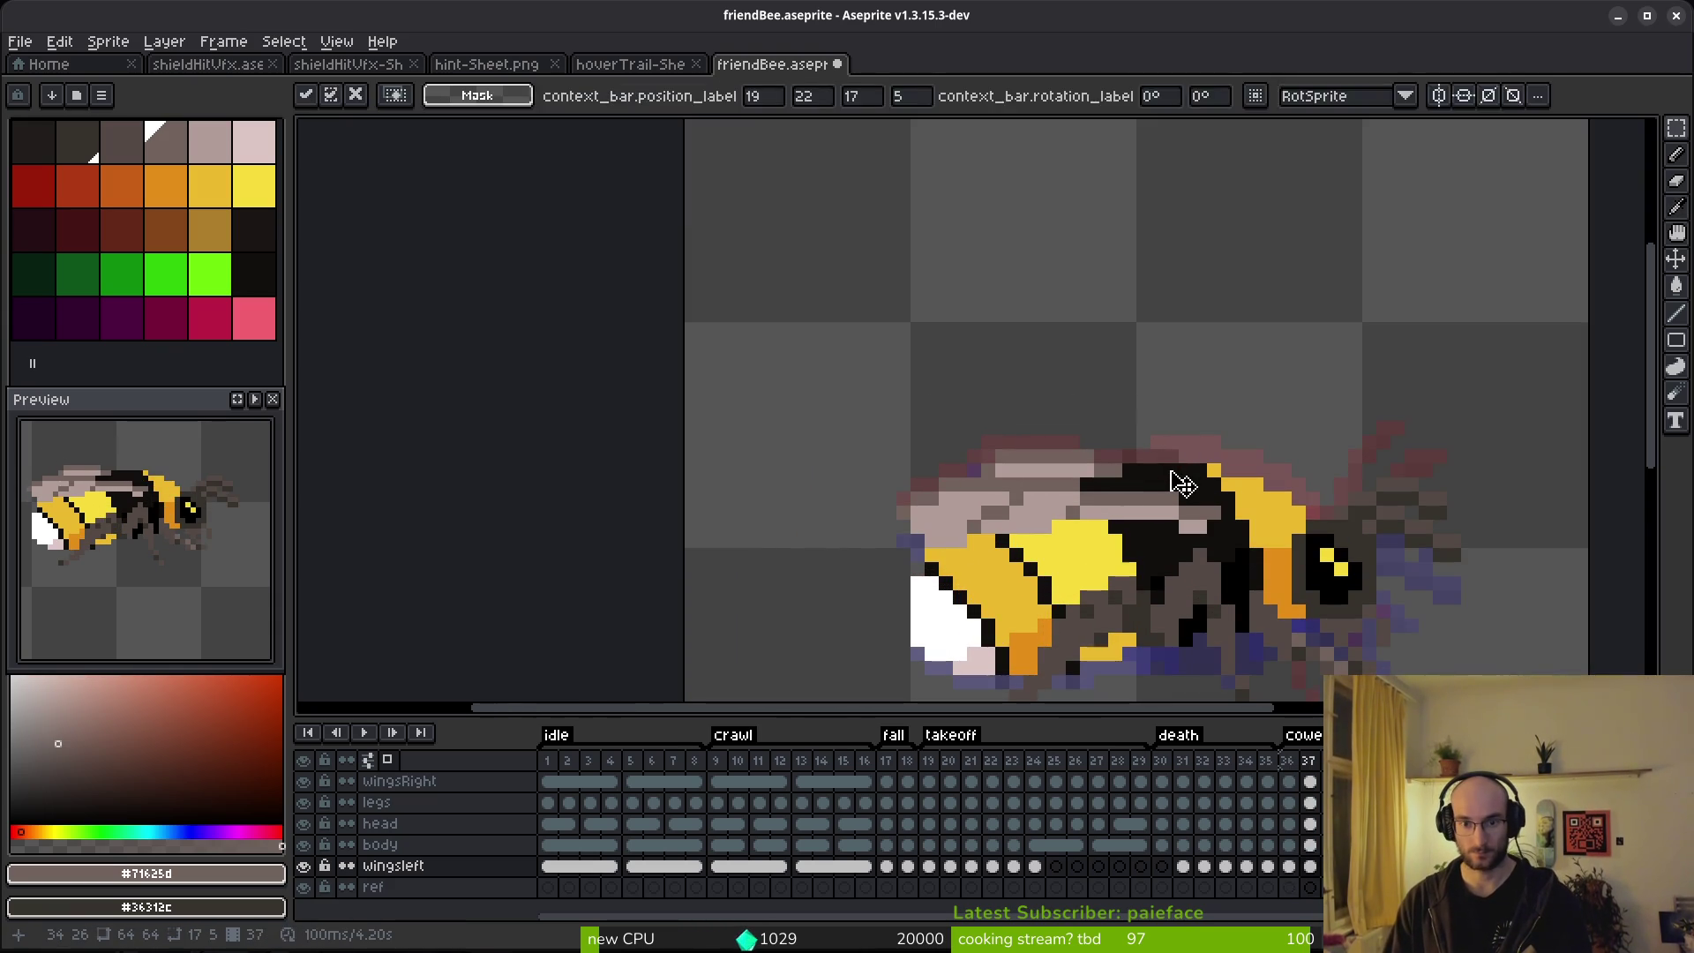
{"action": "key", "text": "Right"}
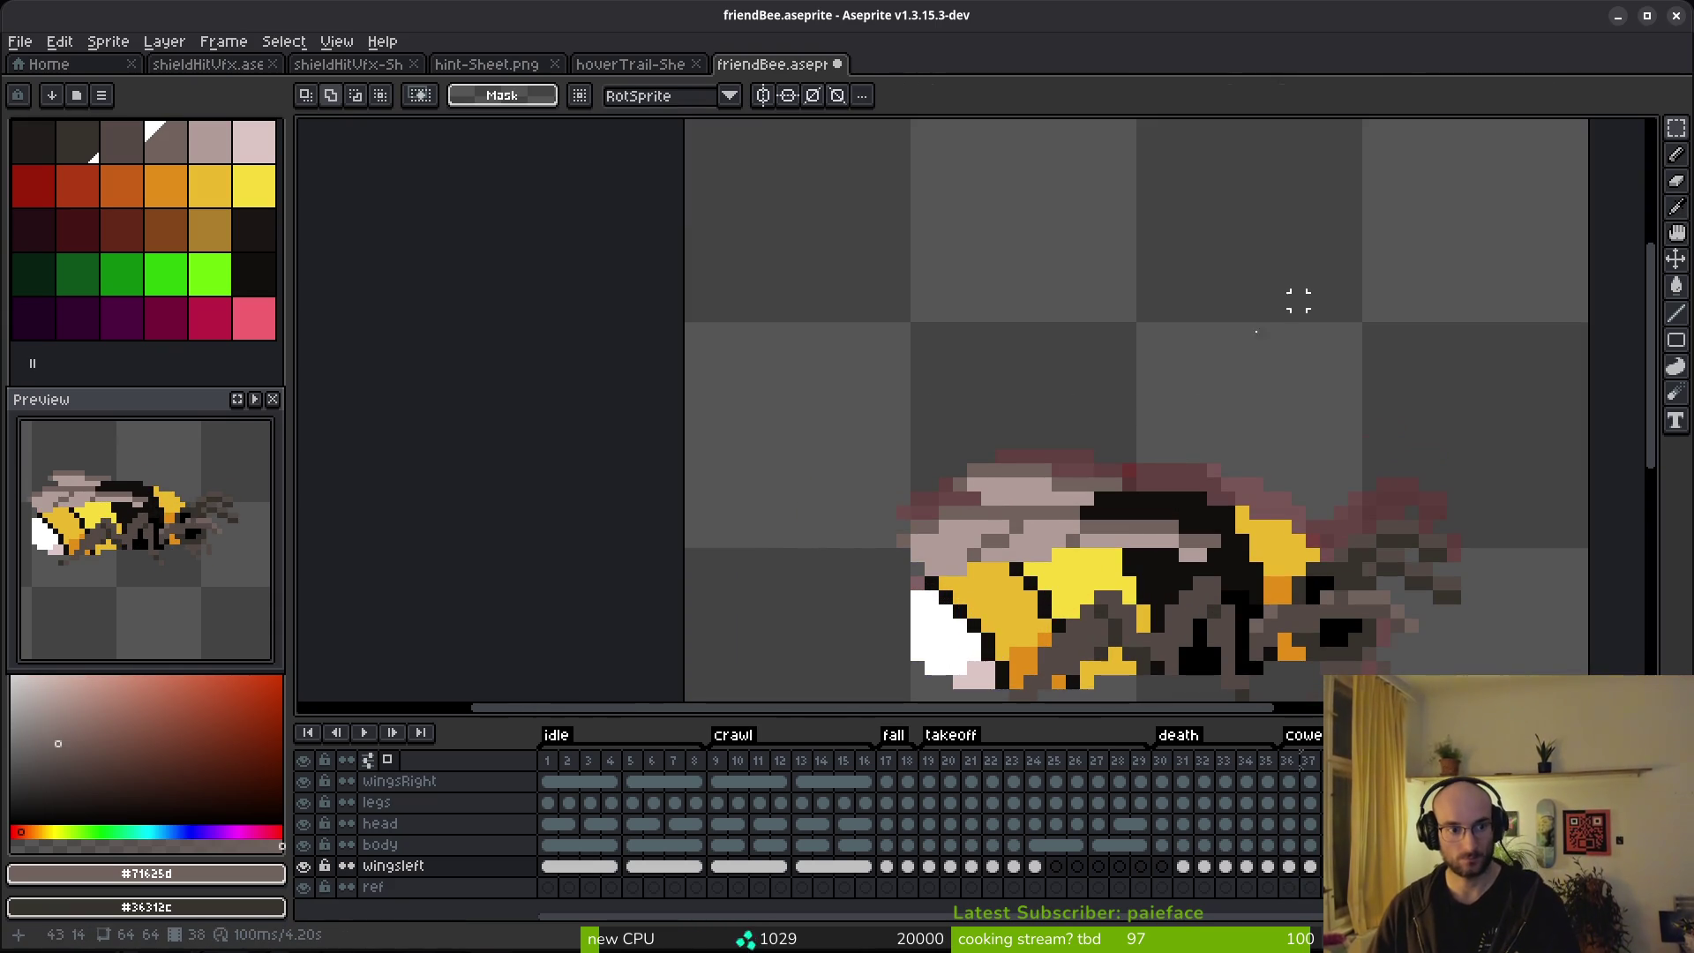
{"action": "key", "text": "ctrl+z"}
{"action": "key", "text": "ctrl+d"}
{"action": "key", "text": "ctrl+s"}
{"action": "key", "text": "i"}
{"action": "key", "text": "Right"}
{"action": "key", "text": "Left"}
{"action": "key", "text": "Right"}
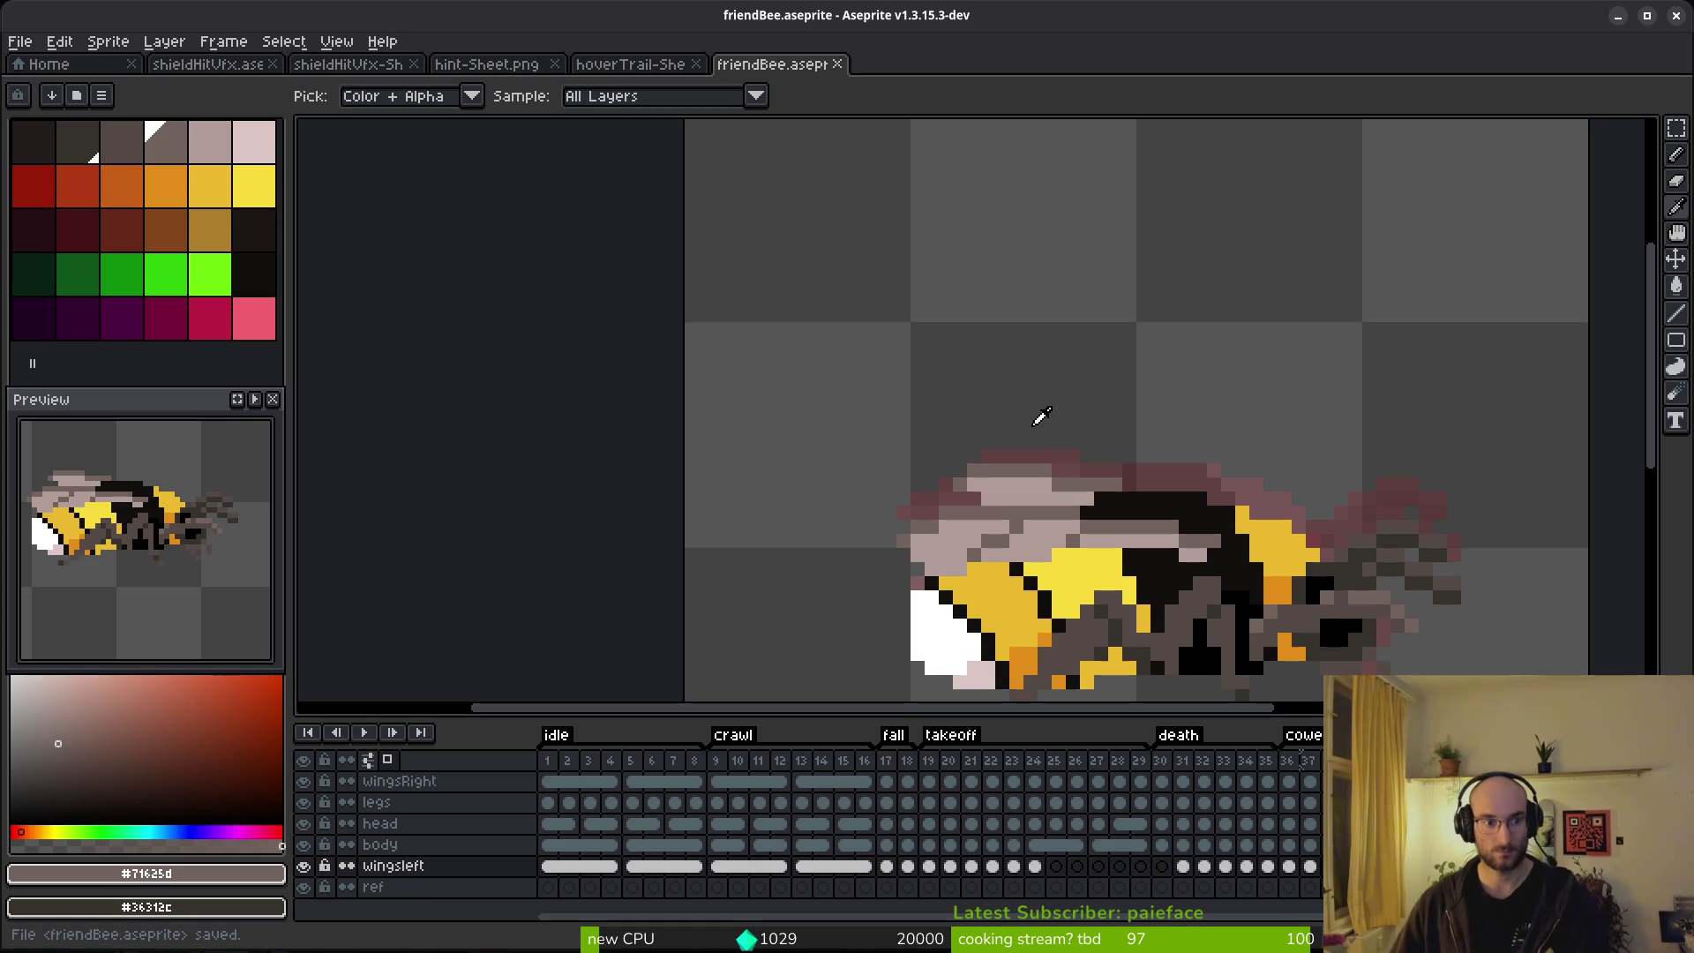
{"action": "key", "text": "Left"}
{"action": "key", "text": "Right"}
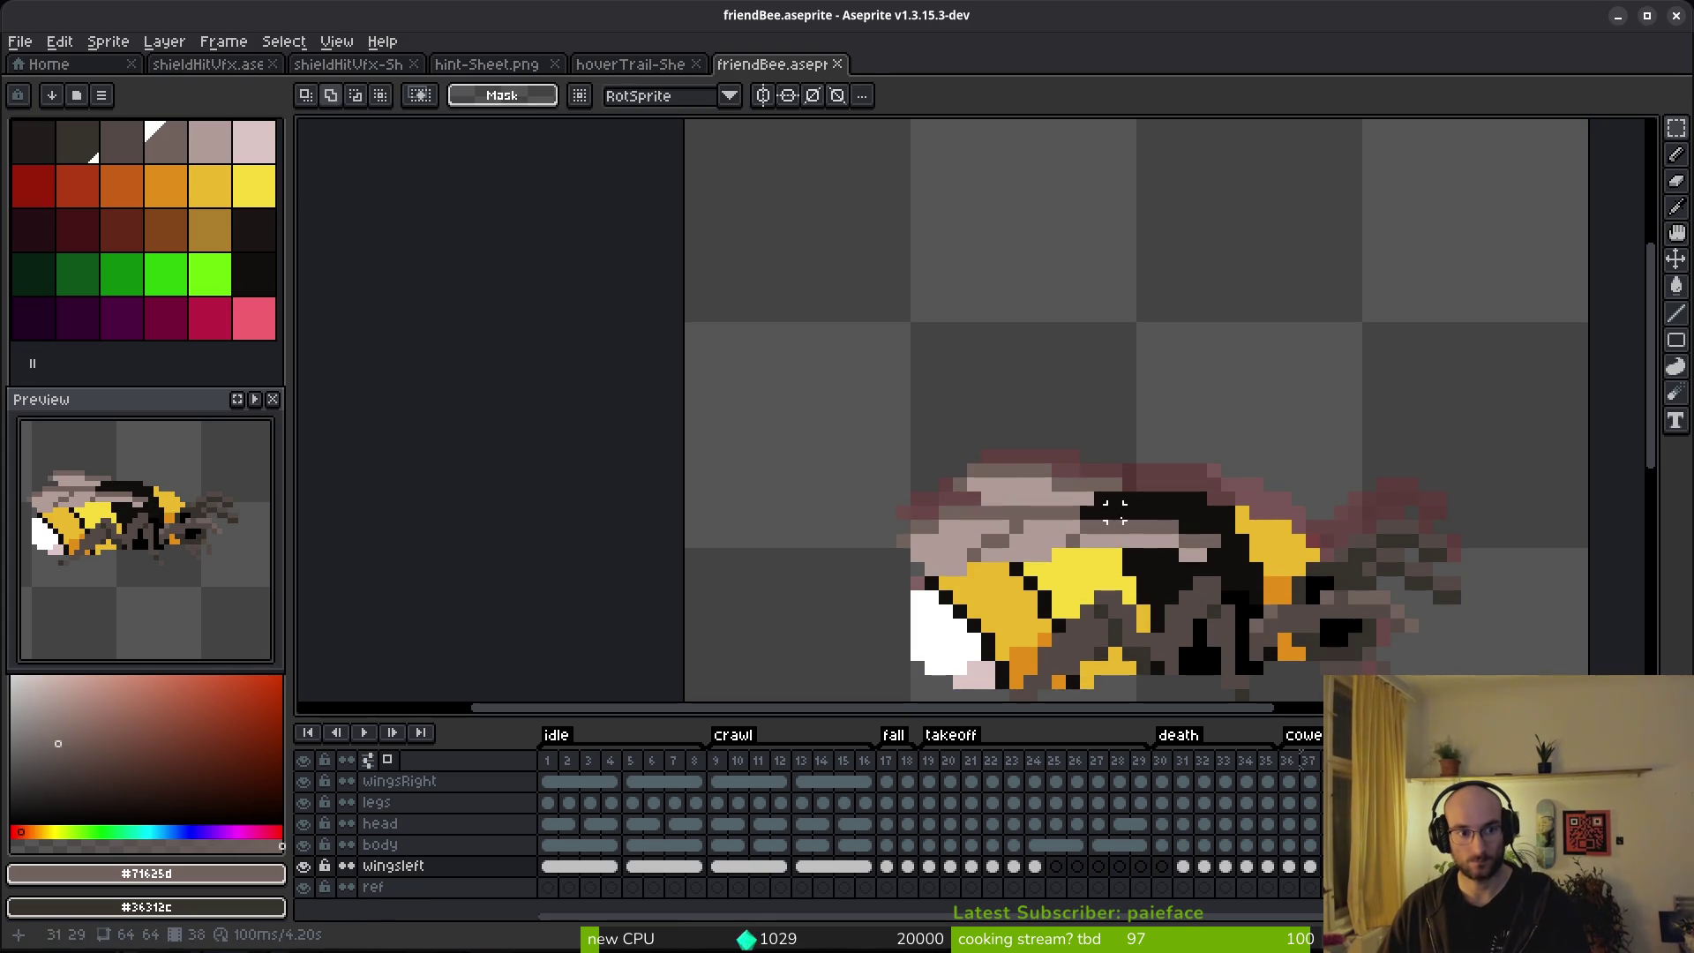
{"action": "key", "text": "Left"}
Nudge the left wing's top strip down one pixel and back up, then save and return to frame 37.
{"action": "key", "text": "m"}
{"action": "scroll", "coordinate": [1003, 428], "scroll_direction": "up", "scroll_amount": 2}
{"action": "mouse_move", "coordinate": [829, 443]}
{"action": "left_mouse_down"}
{"action": "mouse_move", "coordinate": [1308, 585]}
{"action": "mouse_move", "coordinate": [1338, 610]}
{"action": "left_mouse_up"}
{"action": "key", "text": "Down"}
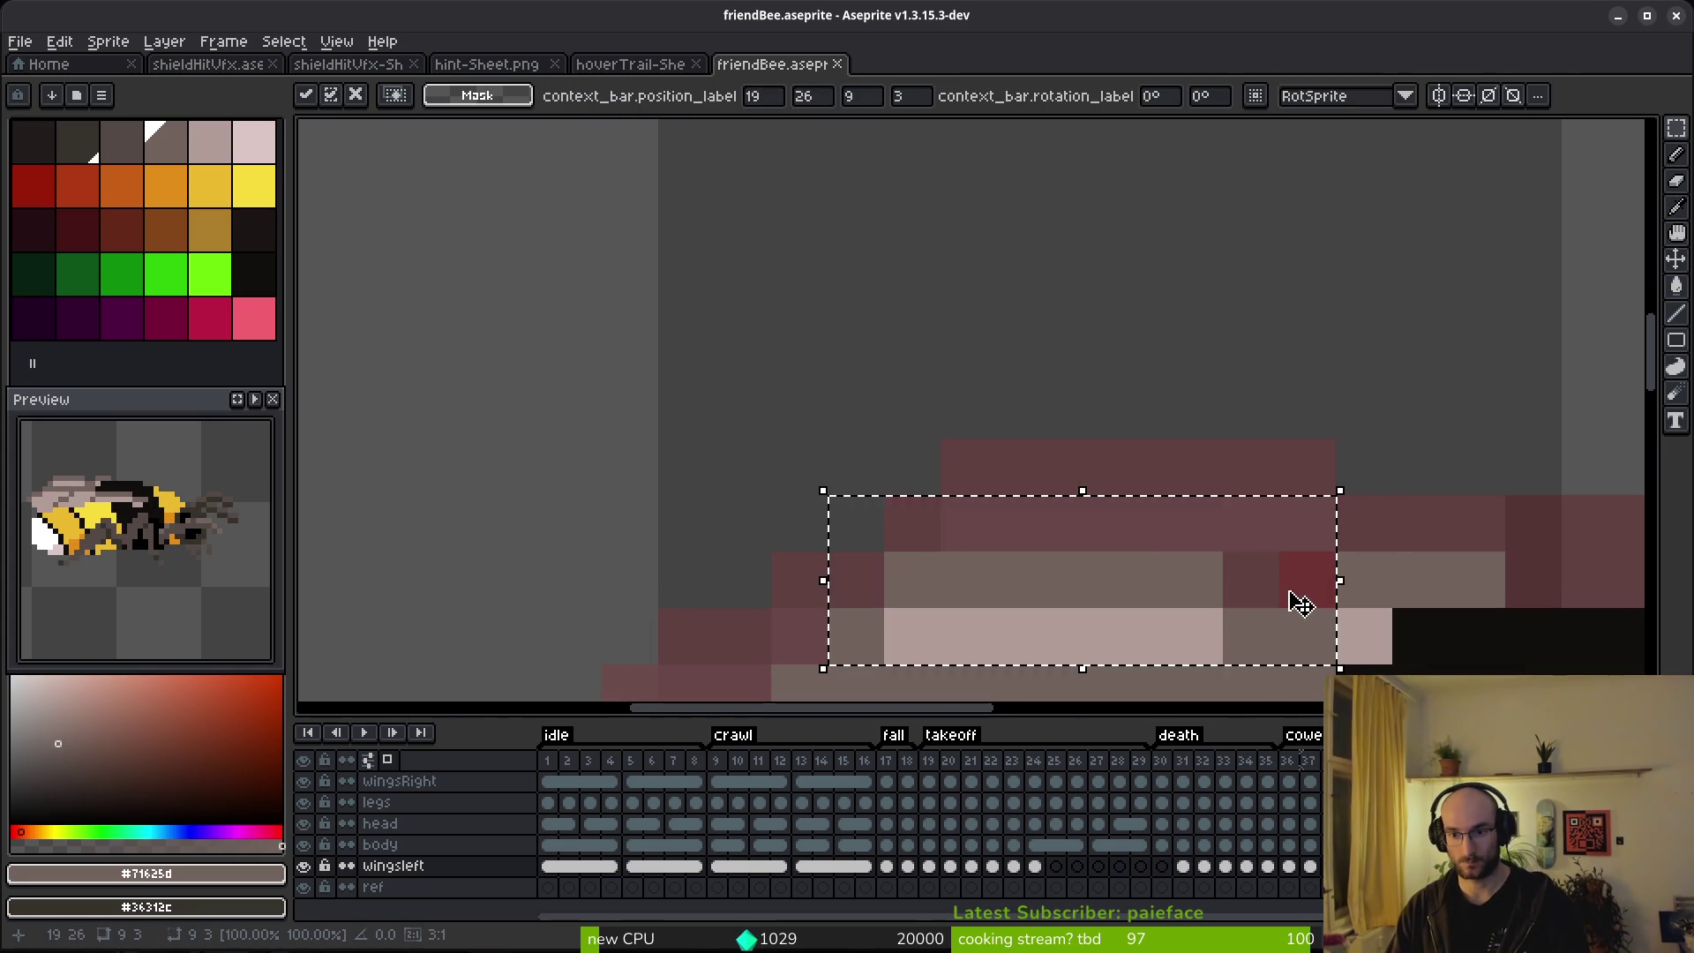
{"action": "key", "text": "ctrl+d"}
{"action": "scroll", "coordinate": [1305, 578], "scroll_direction": "down", "scroll_amount": 2}
{"action": "key", "text": "ctrl+shift+d"}
{"action": "key", "text": "Up"}
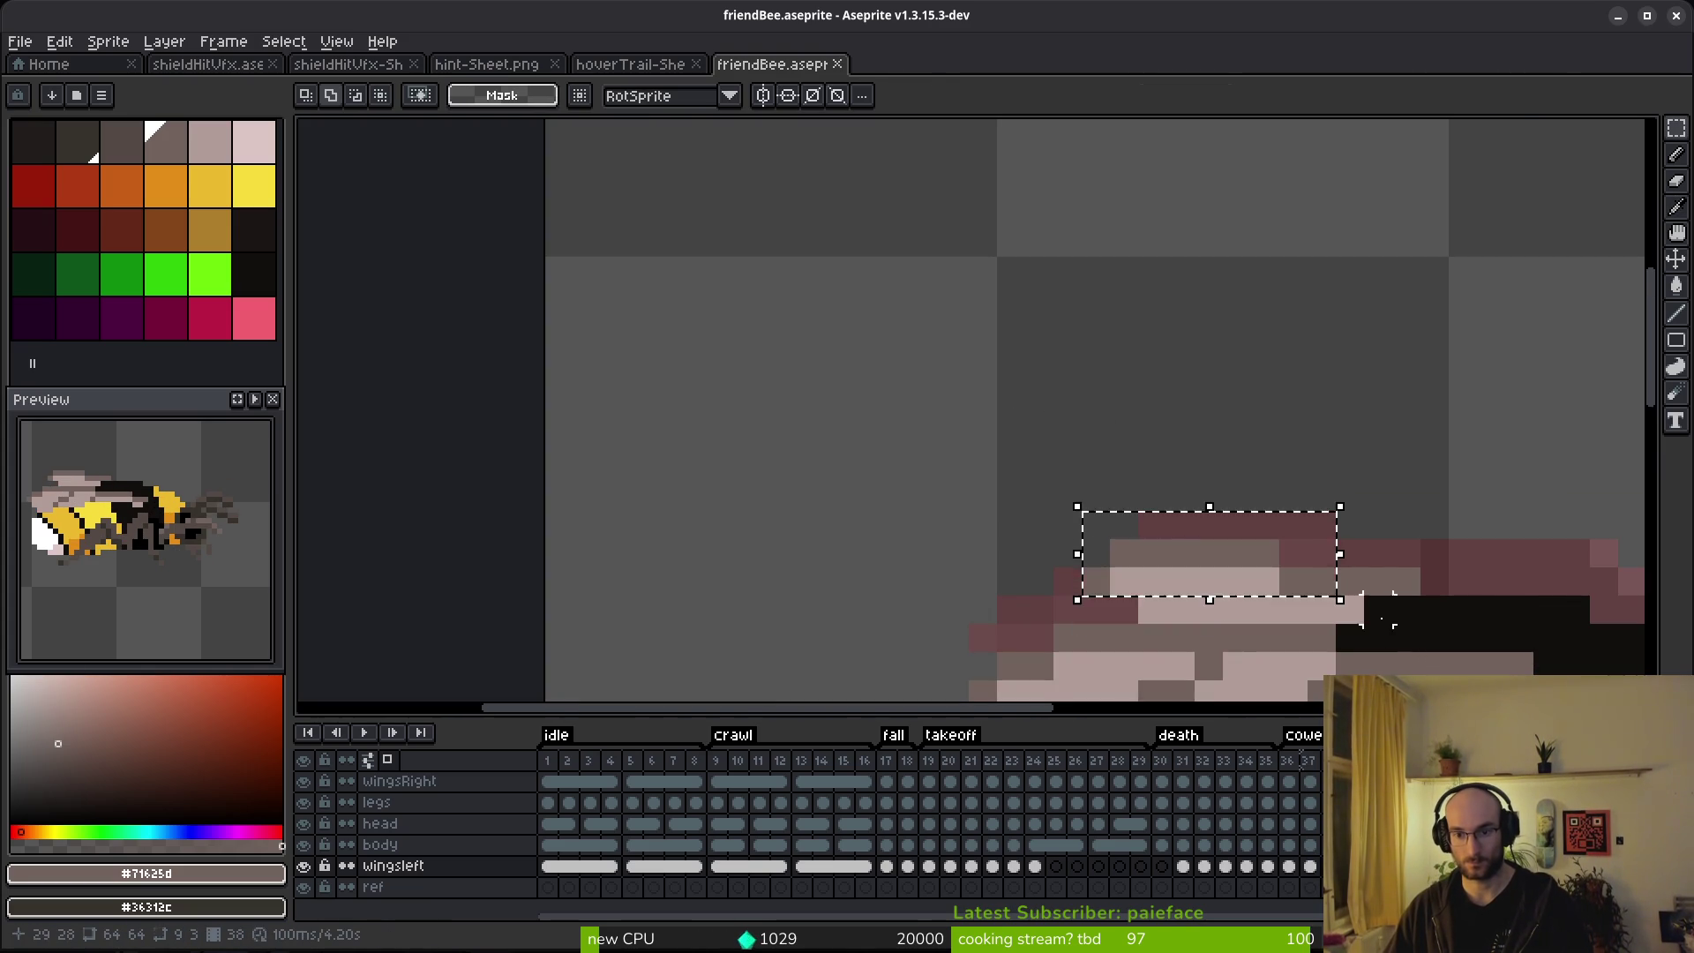
{"action": "key", "text": "ctrl+d"}
{"action": "key", "text": "ctrl+s"}
{"action": "key", "text": "Left"}
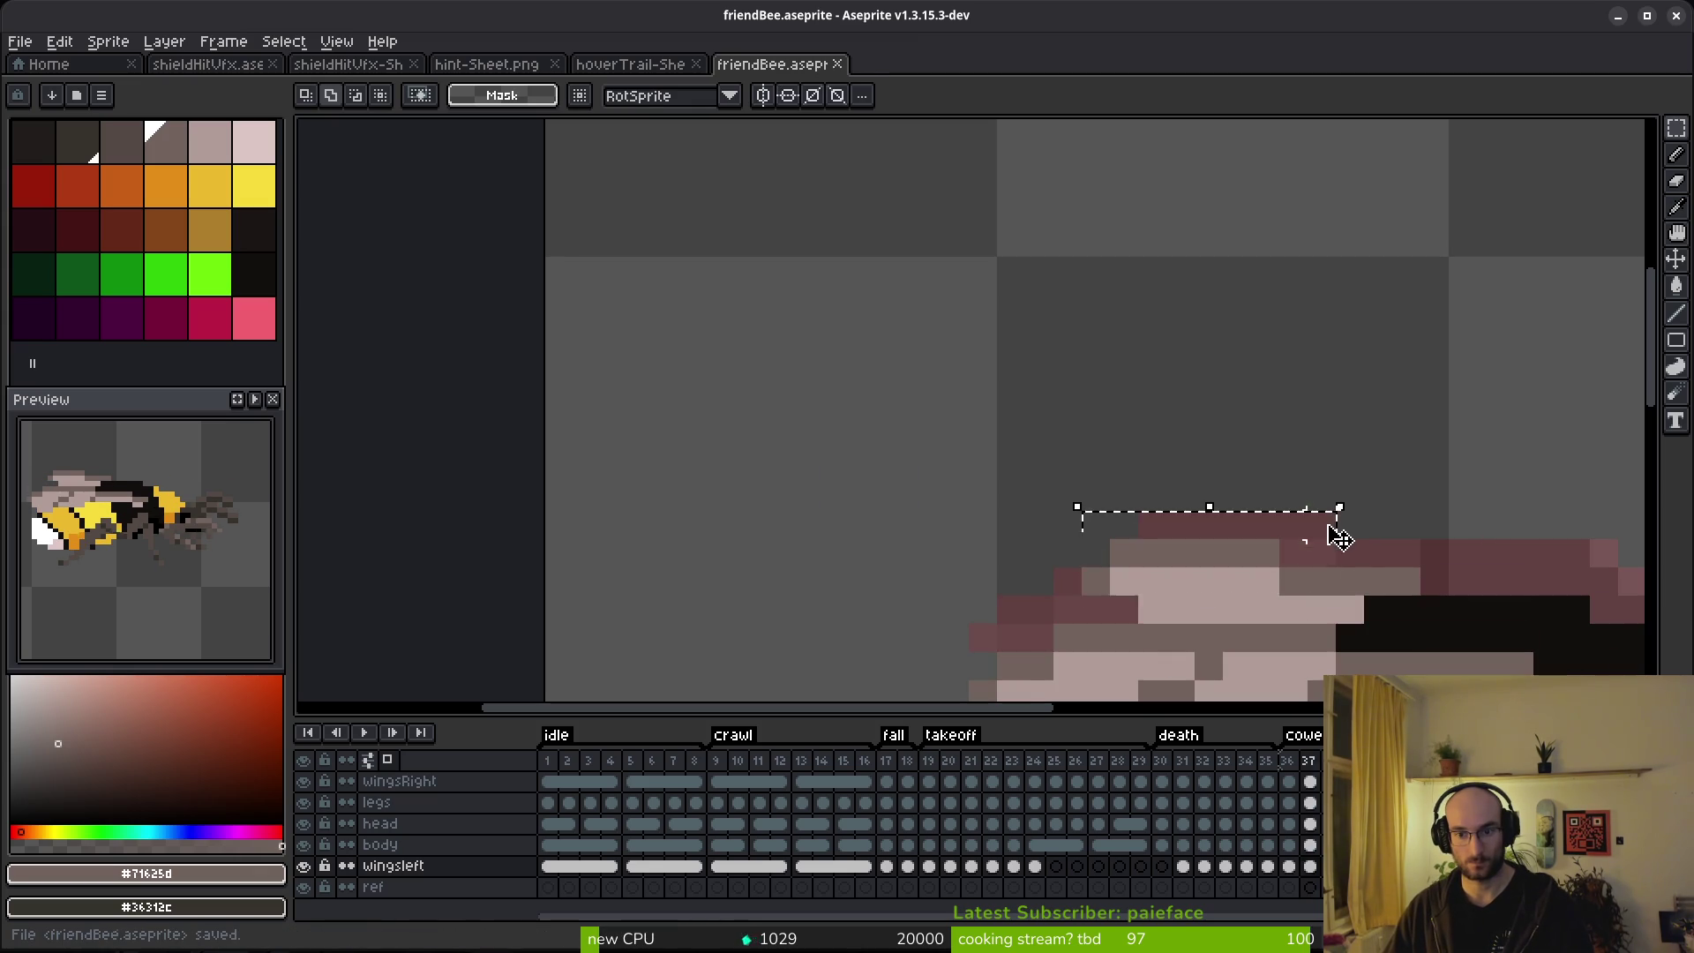
Select the wing strip along the top edge on frame 37 and test nudging it up and back down.
{"action": "left_click_drag", "start_coordinate": [1078, 511], "coordinate": [1338, 595]}
{"action": "key", "text": "Left"}
{"action": "key", "text": "ctrl+d"}
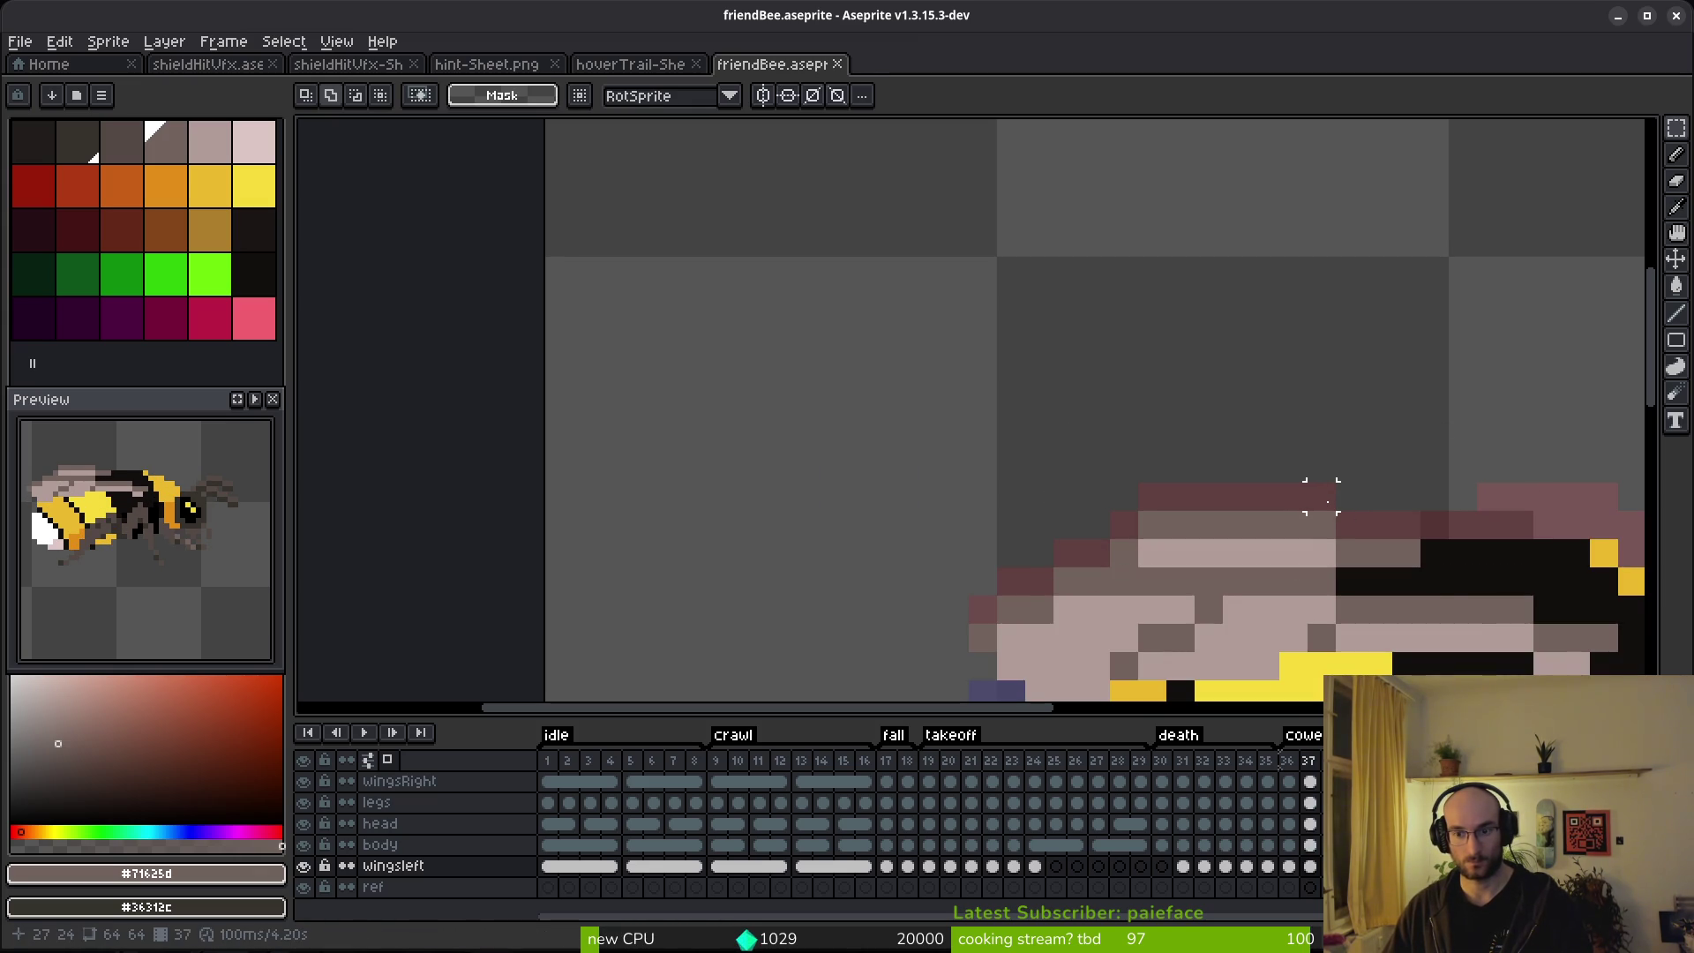
{"action": "key", "text": "ctrl+shift+d"}
{"action": "key", "text": "Up"}
{"action": "key", "text": "Down"}
{"action": "key", "text": "ctrl+d"}
Compare the wing across frames 36–37, delete a stray white rectangle over the wing top, and save friendBee.
{"action": "key", "text": "i"}
{"action": "key", "text": "Left"}
{"action": "key", "text": "Right"}
{"action": "key", "text": "Right"}
{"action": "key", "text": "Left"}
{"action": "key", "text": "Left"}
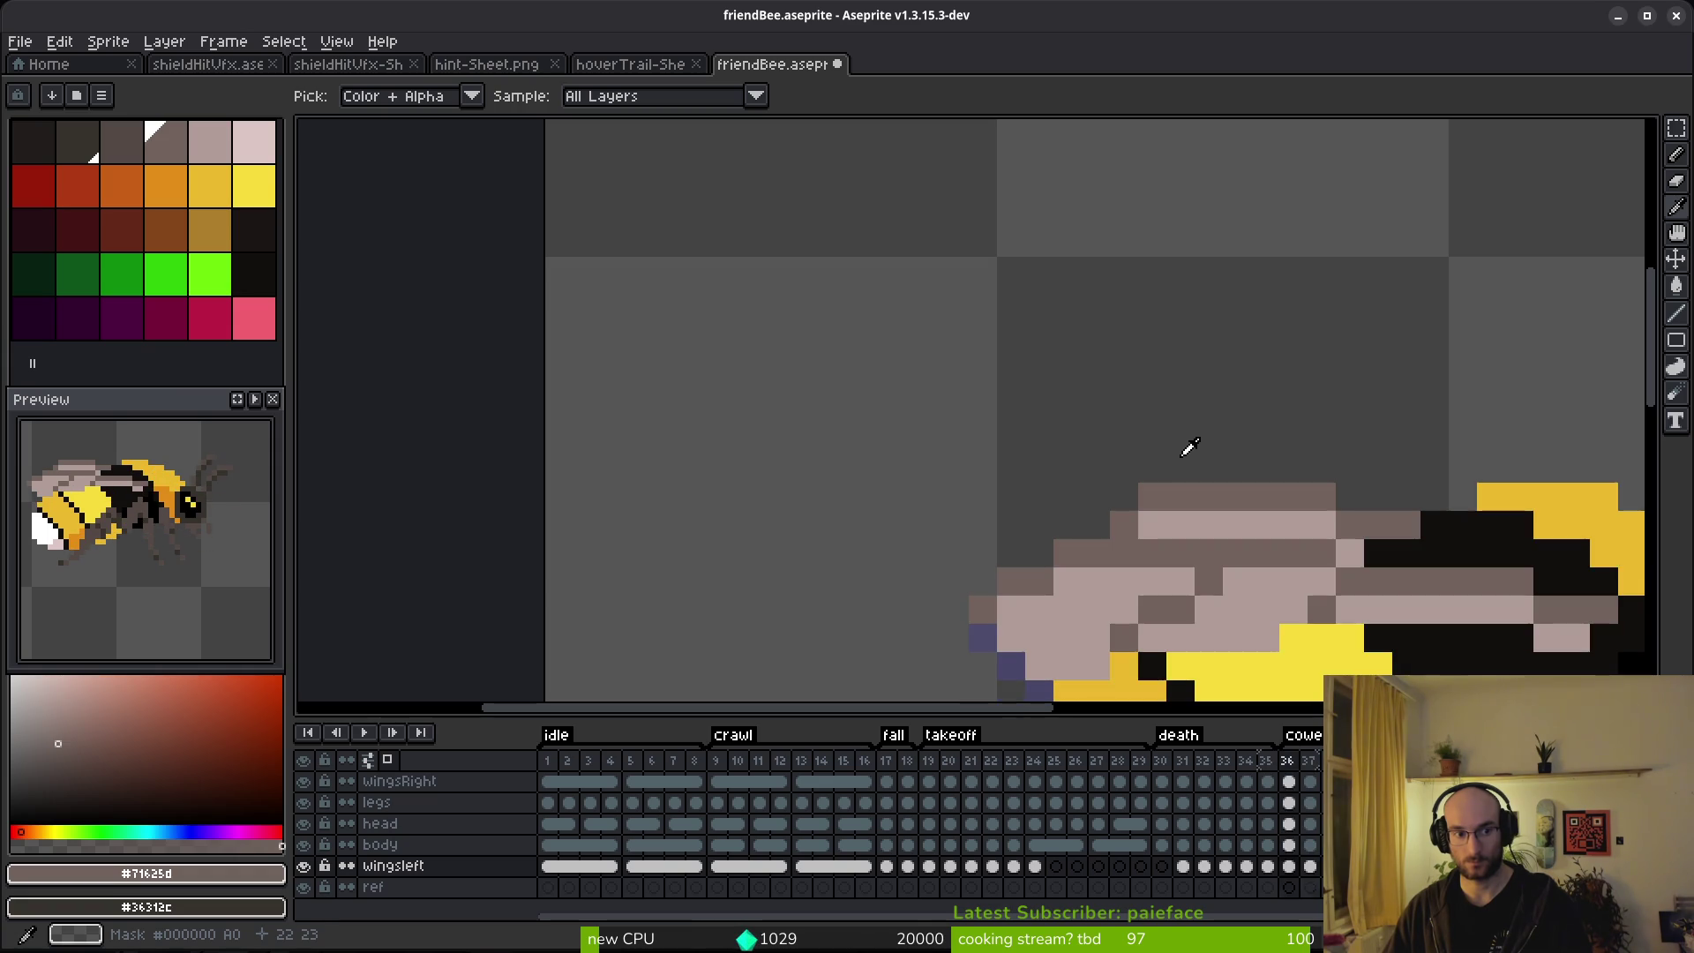
{"action": "key", "text": "Right"}
{"action": "key", "text": "ctrl+shift+d"}
{"action": "left_click_drag", "start_coordinate": [1120, 485], "coordinate": [1377, 563]}
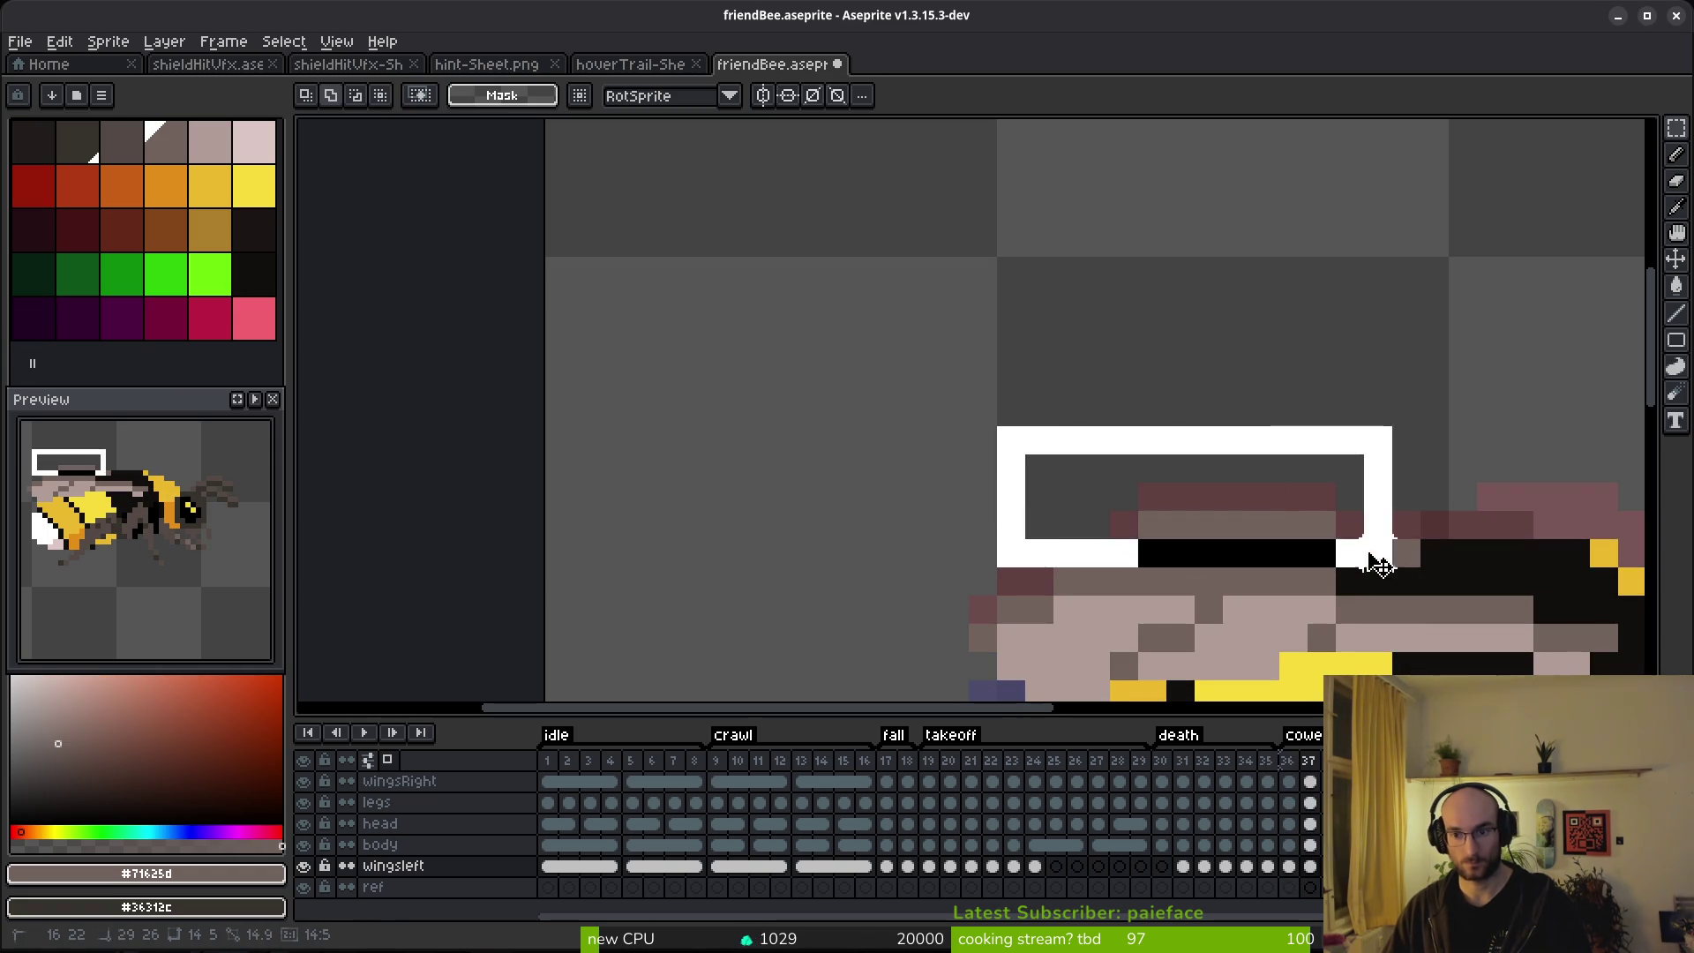
{"action": "key", "text": "Delete"}
{"action": "key", "text": "ctrl+d"}
{"action": "key", "text": "Left"}
{"action": "key", "text": "Left"}
{"action": "key", "text": "Left"}
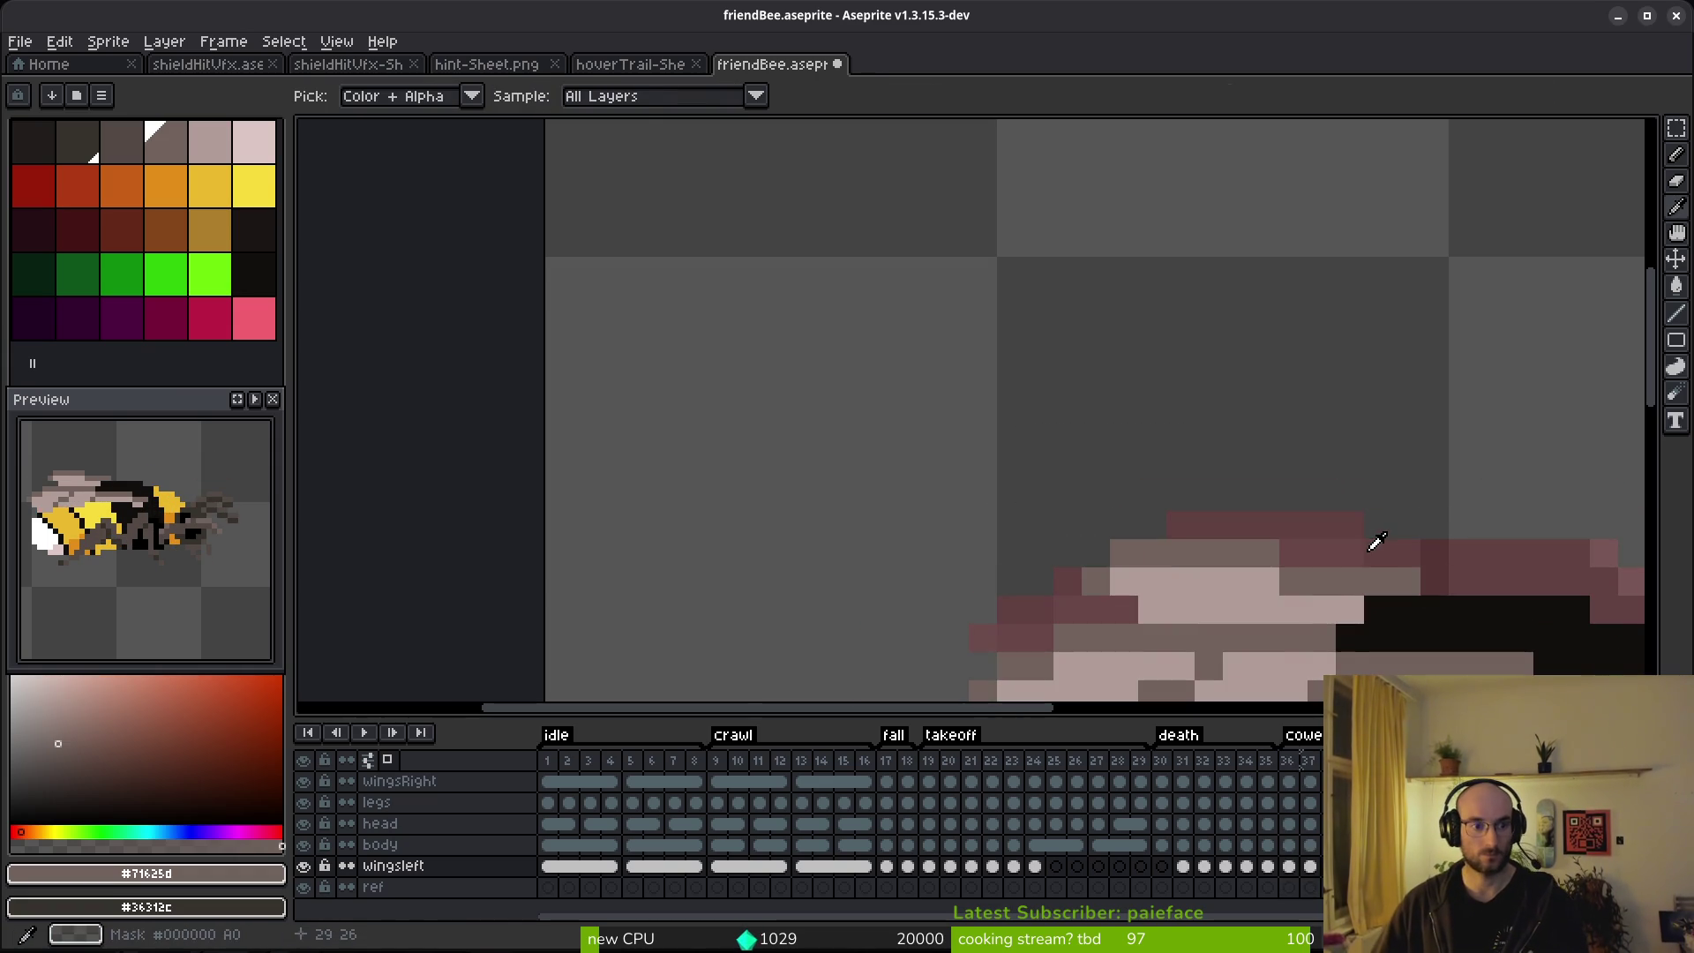
{"action": "key", "text": "m"}
{"action": "key", "text": "ctrl+s"}
{"action": "scroll", "coordinate": [1343, 586], "scroll_direction": "down", "scroll_amount": 3}
{"action": "scroll", "coordinate": [1215, 578], "scroll_direction": "up", "scroll_amount": 1}
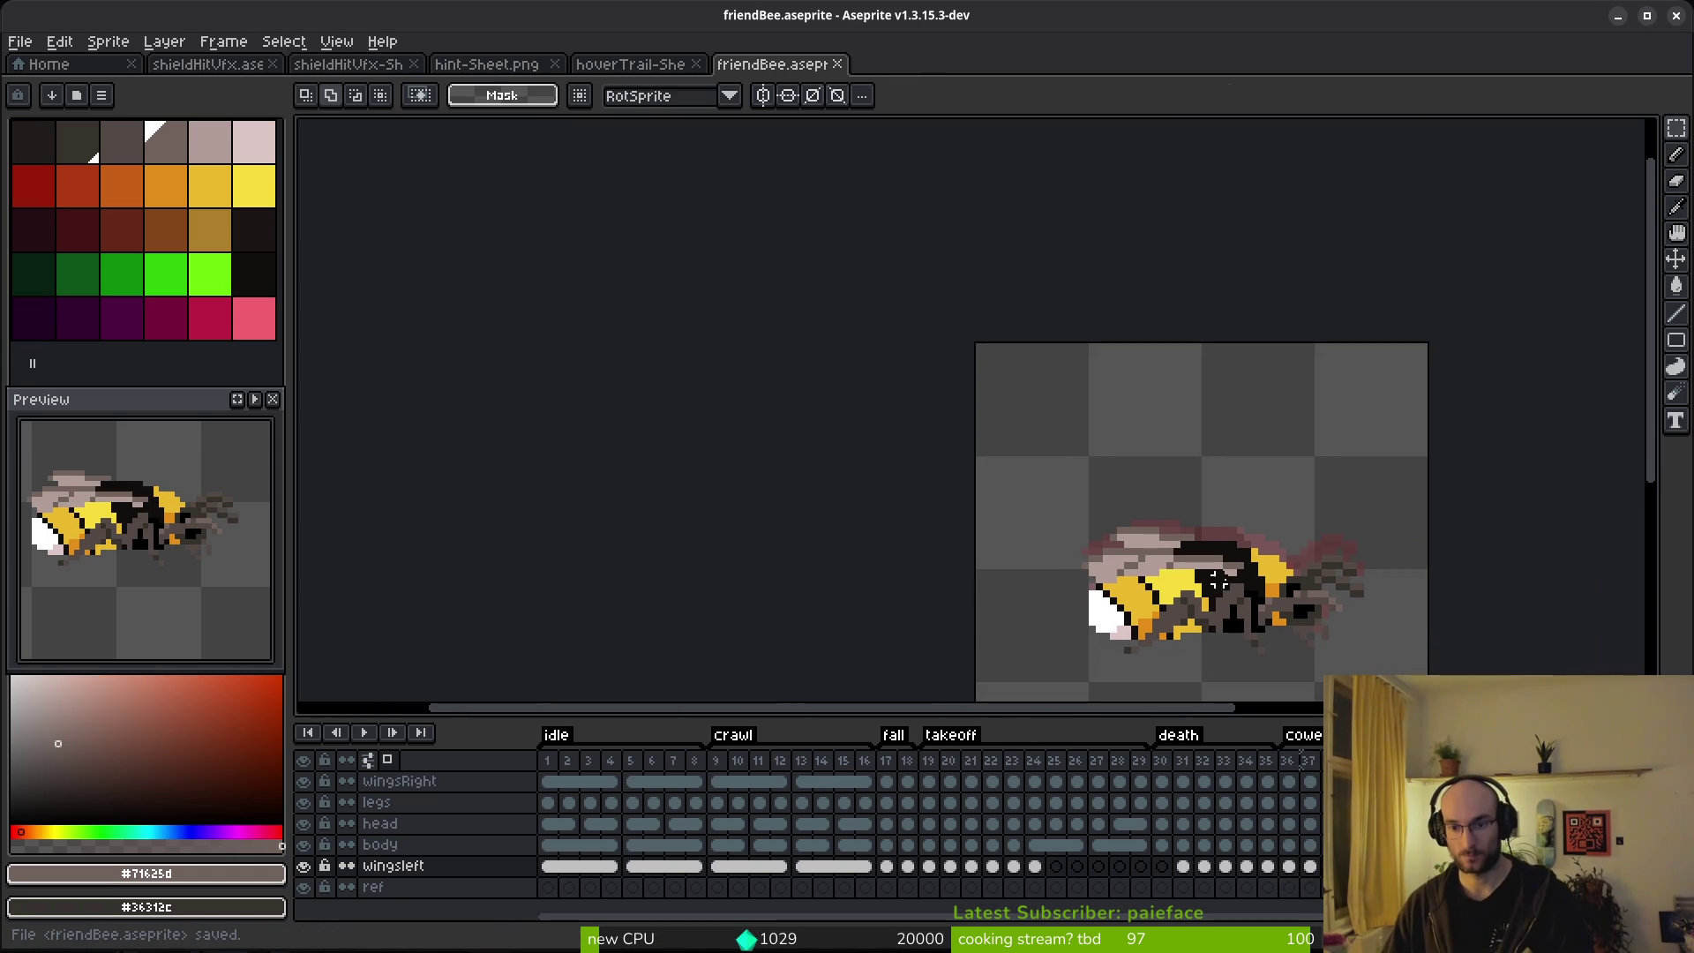
Paste the bee content into frame 37 and change how the preview plays the animation.
{"action": "key", "text": "Left"}
{"action": "key", "text": "Right"}
{"action": "key", "text": "ctrl+v"}
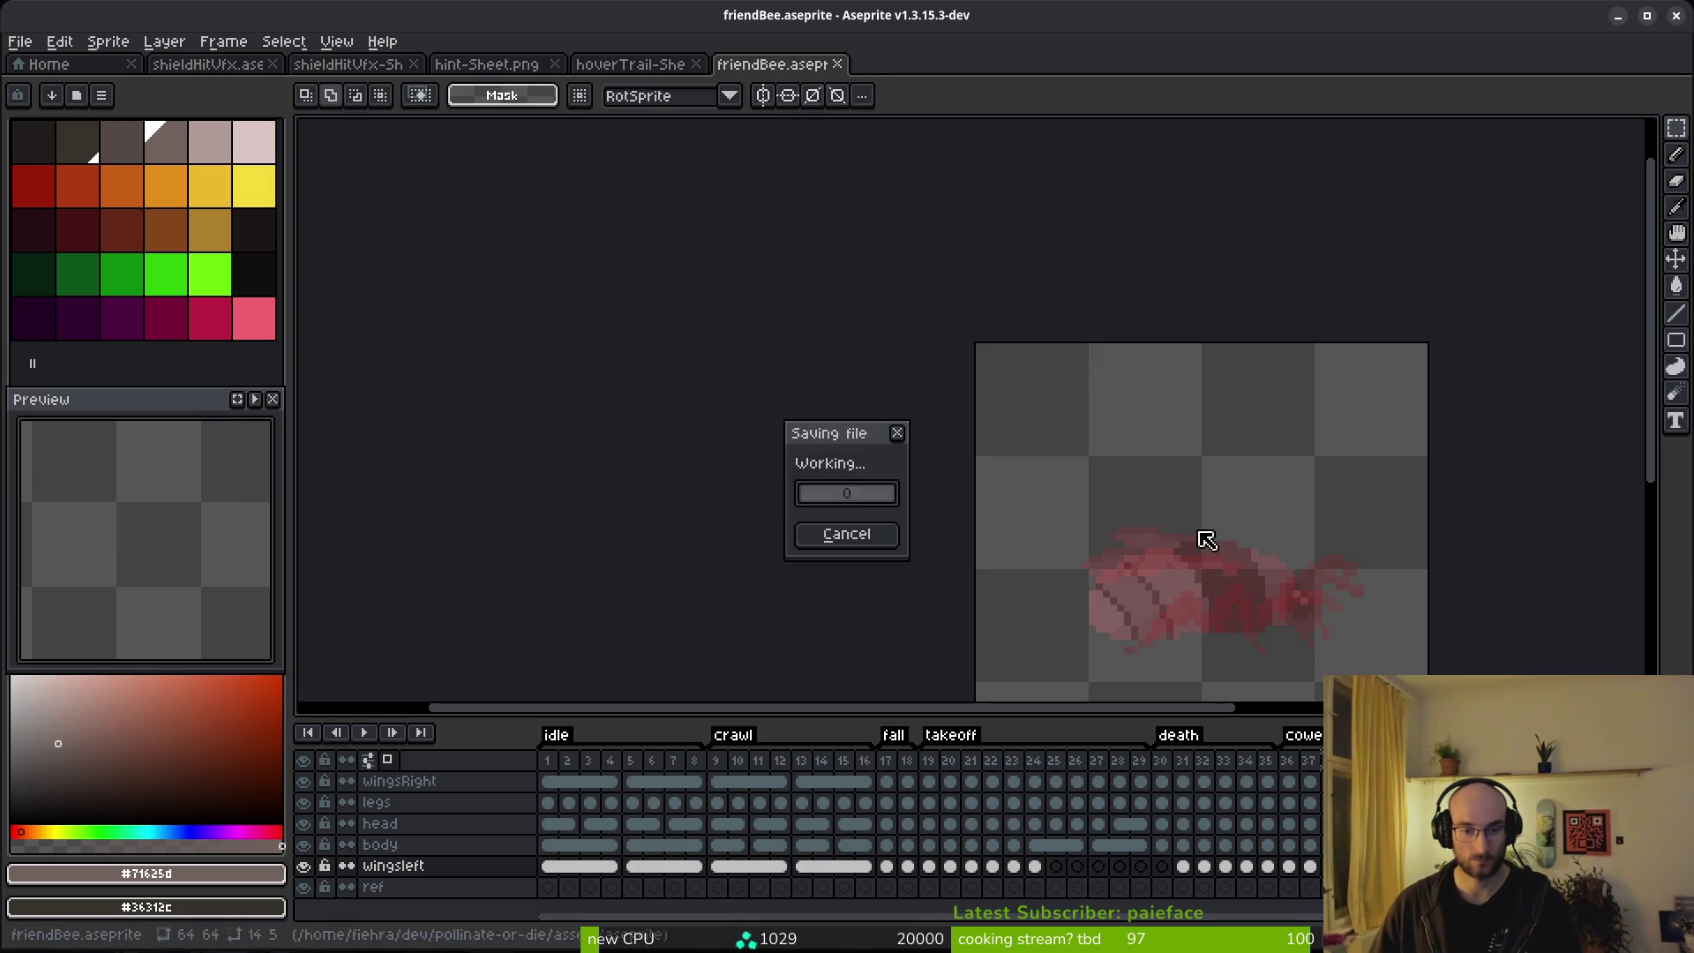
{"action": "key", "text": "Return"}
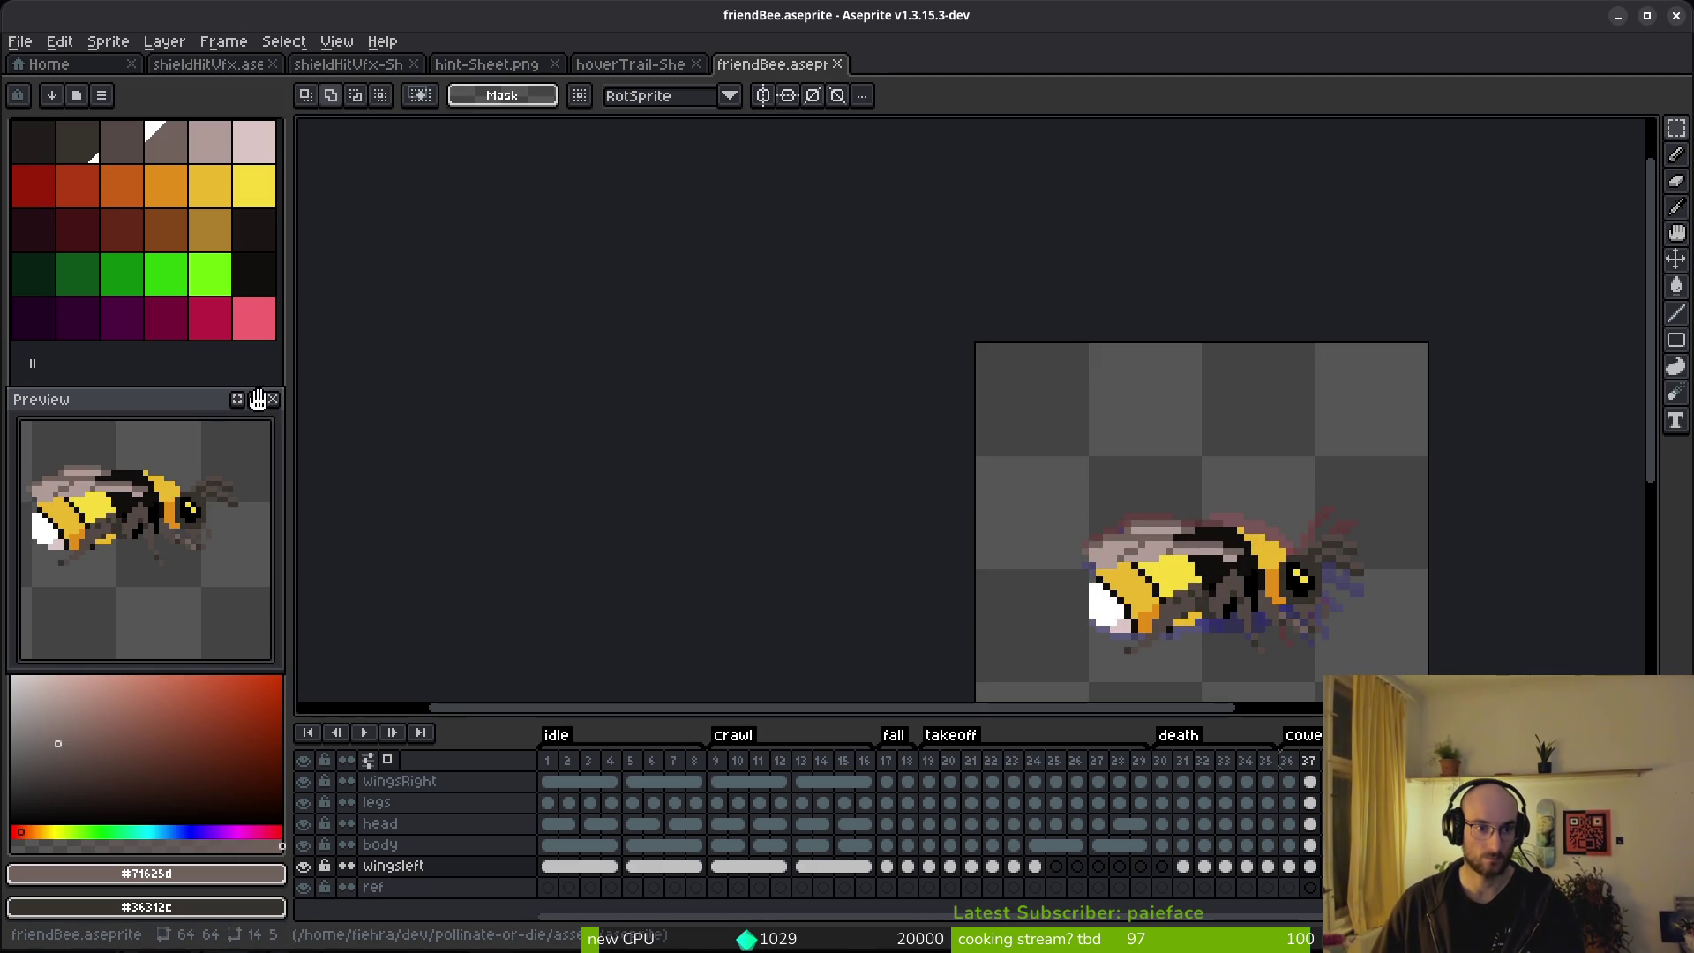
{"action": "left_click", "coordinate": [257, 401]}
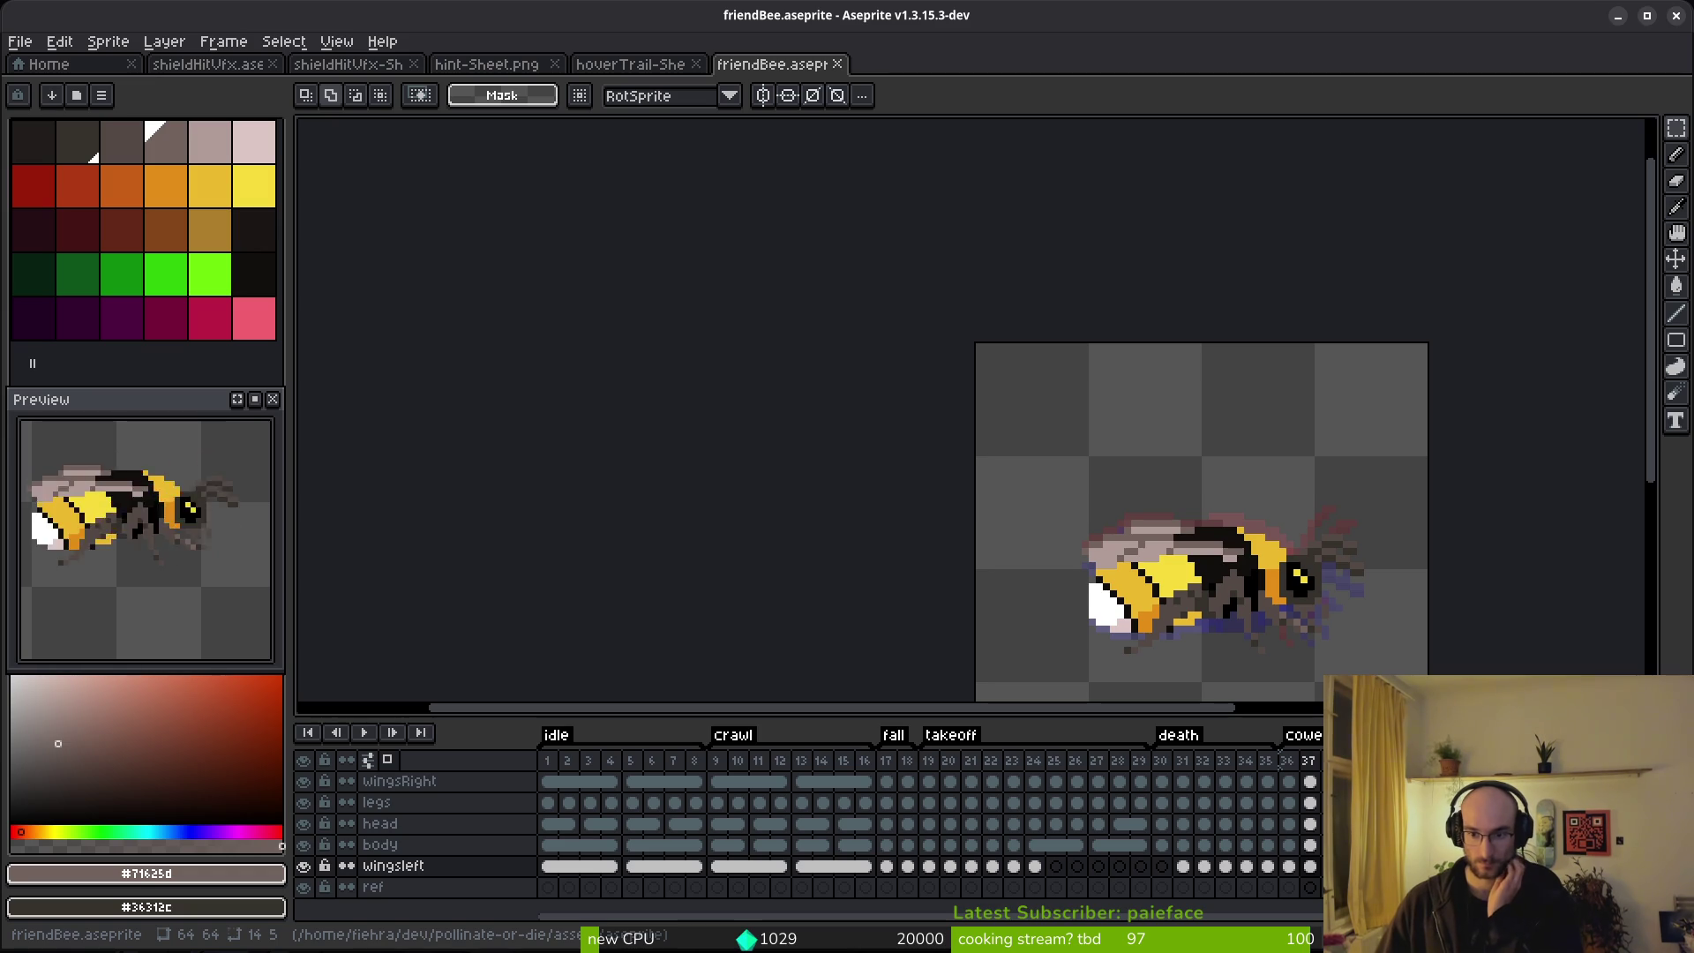
Review the cower tag's properties without changing them and save the sprite.
{"action": "double_click", "coordinate": [1304, 736]}
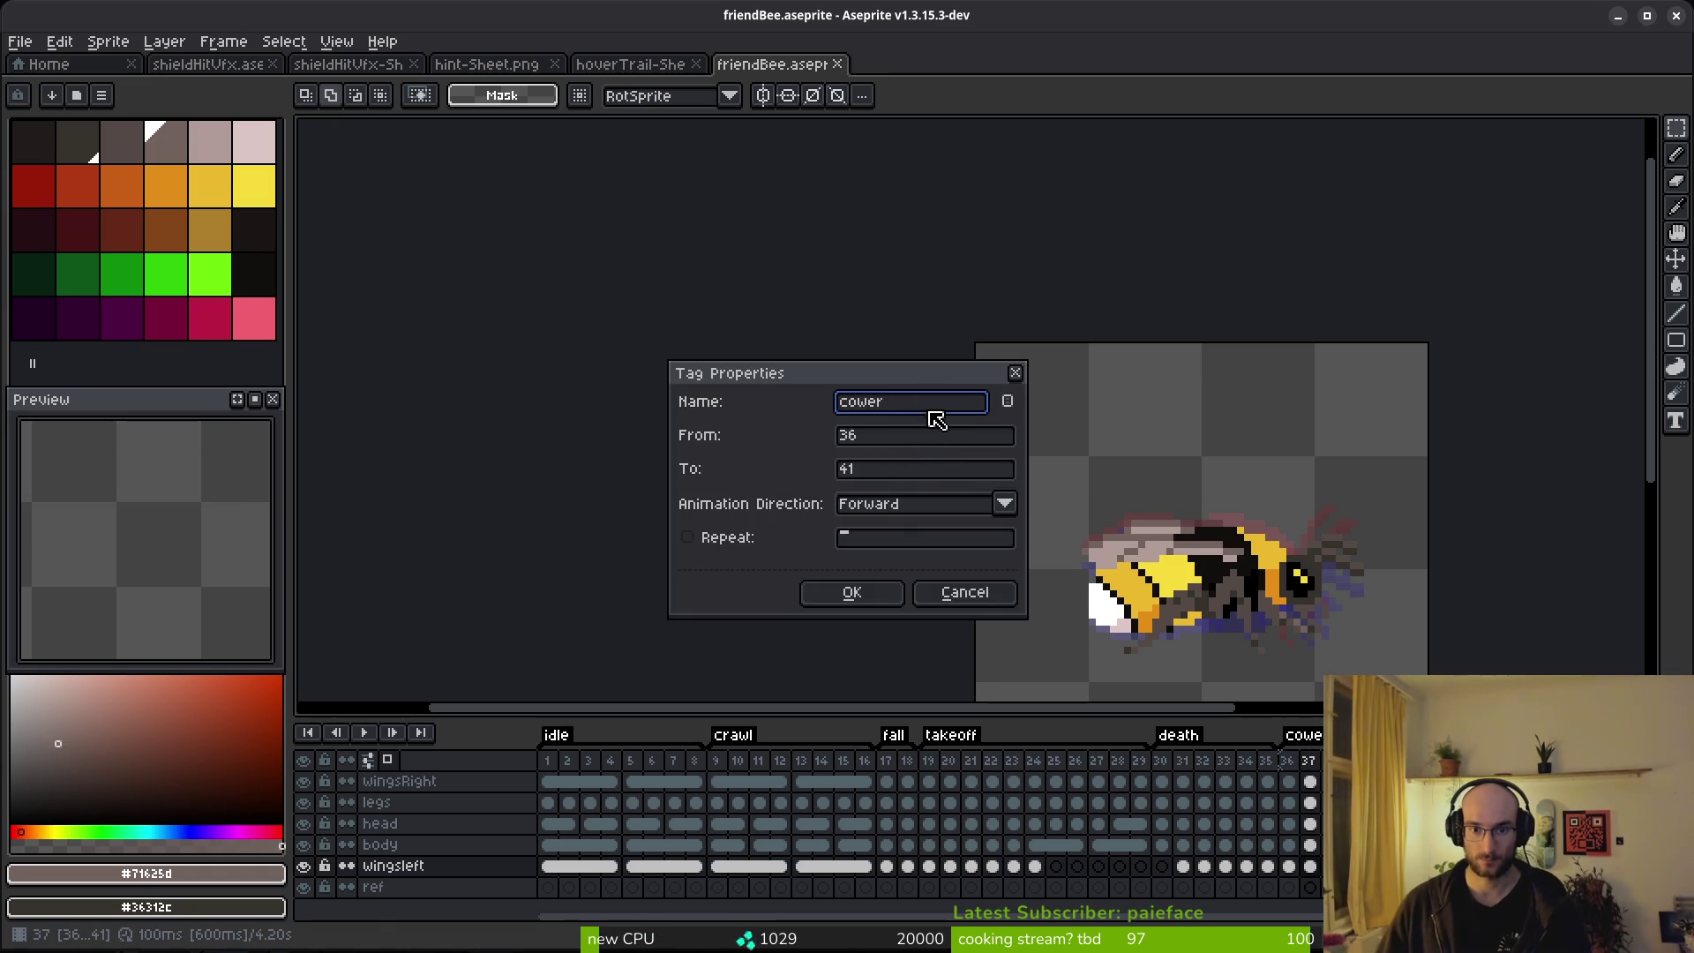
{"action": "left_click", "coordinate": [964, 597]}
{"action": "double_click", "coordinate": [1303, 735]}
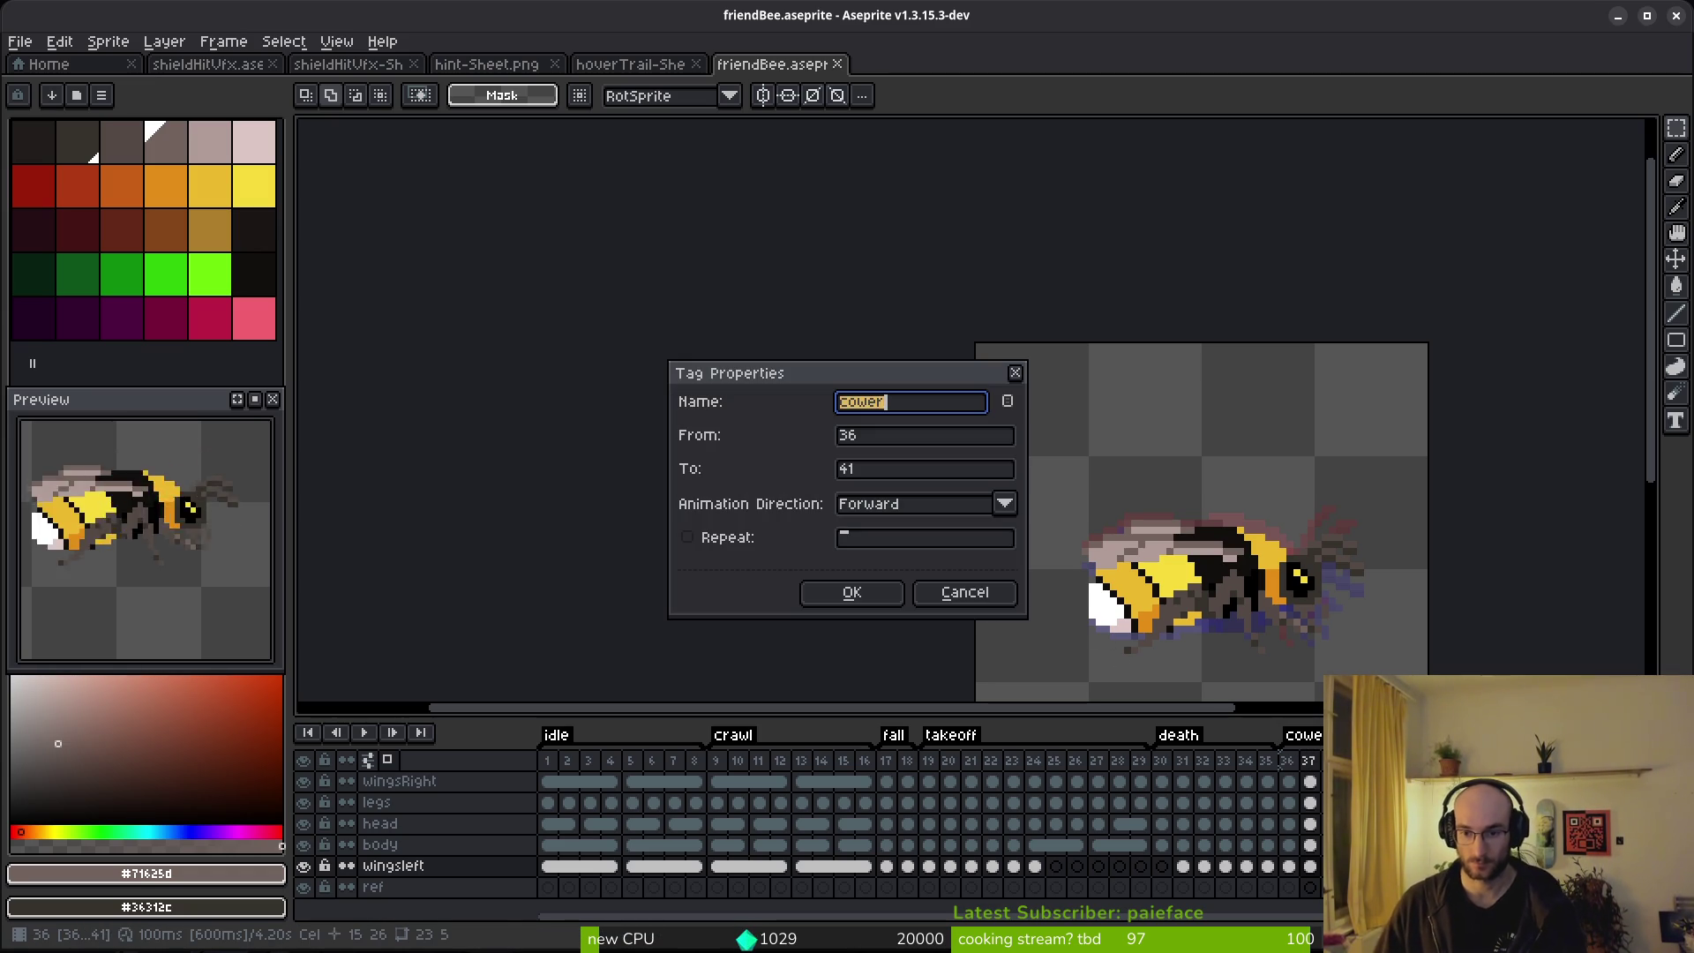
{"action": "key", "text": "Escape"}
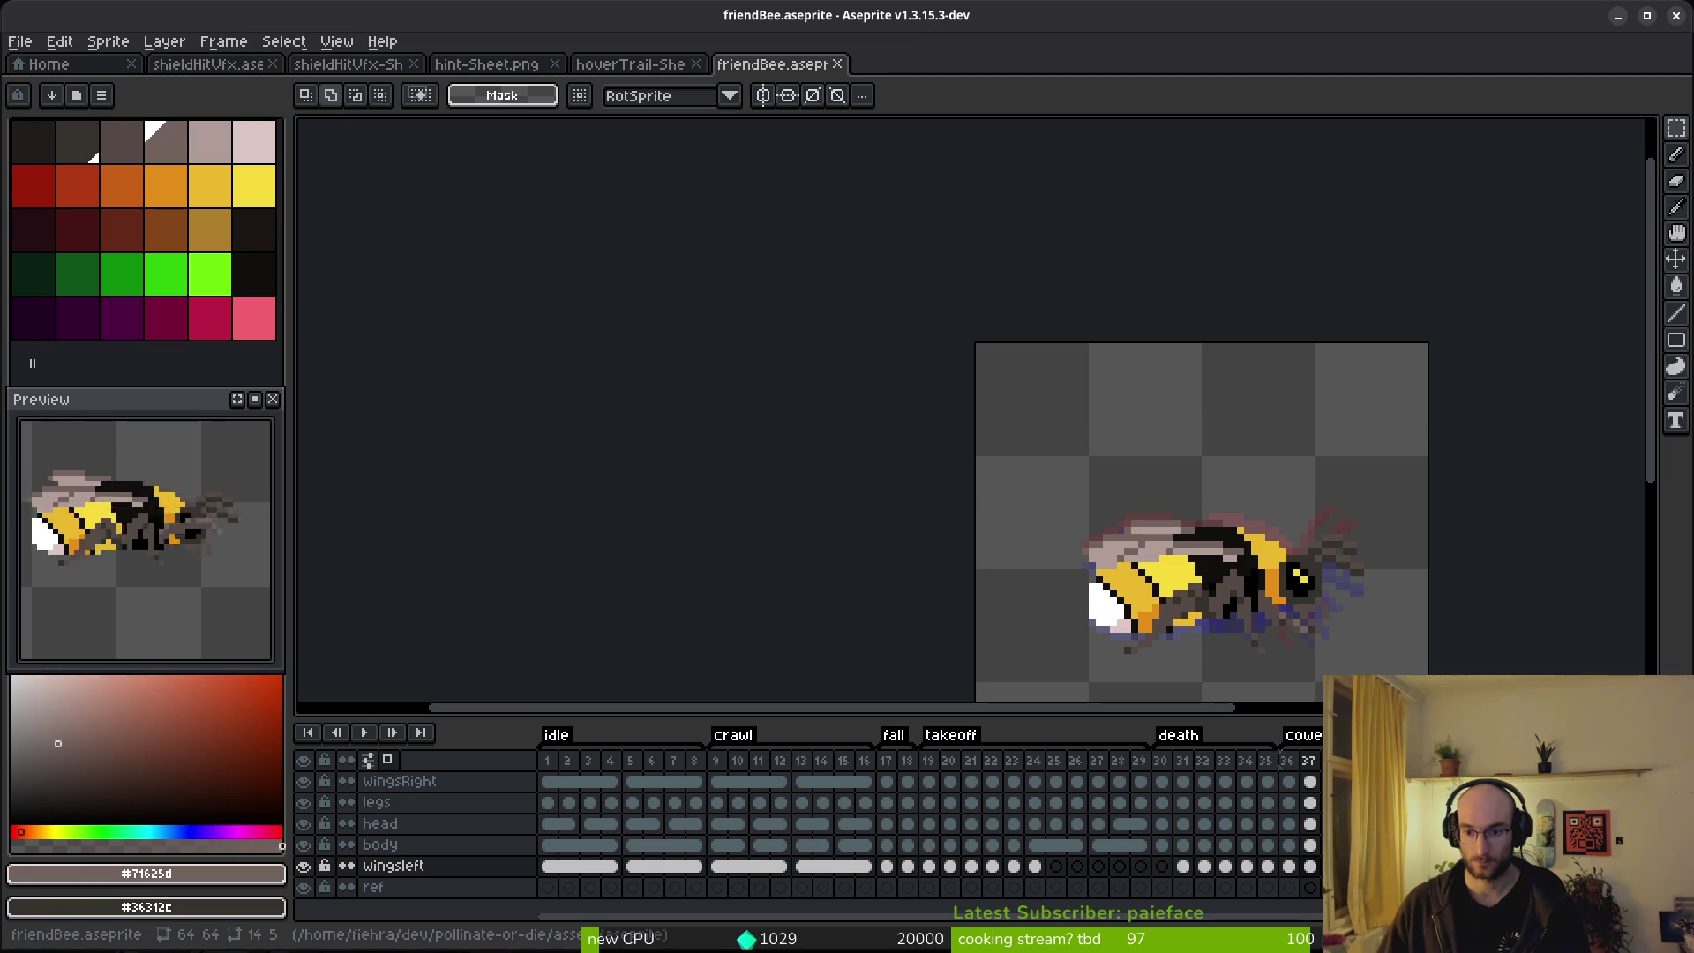
{"action": "key", "text": "ctrl+s"}
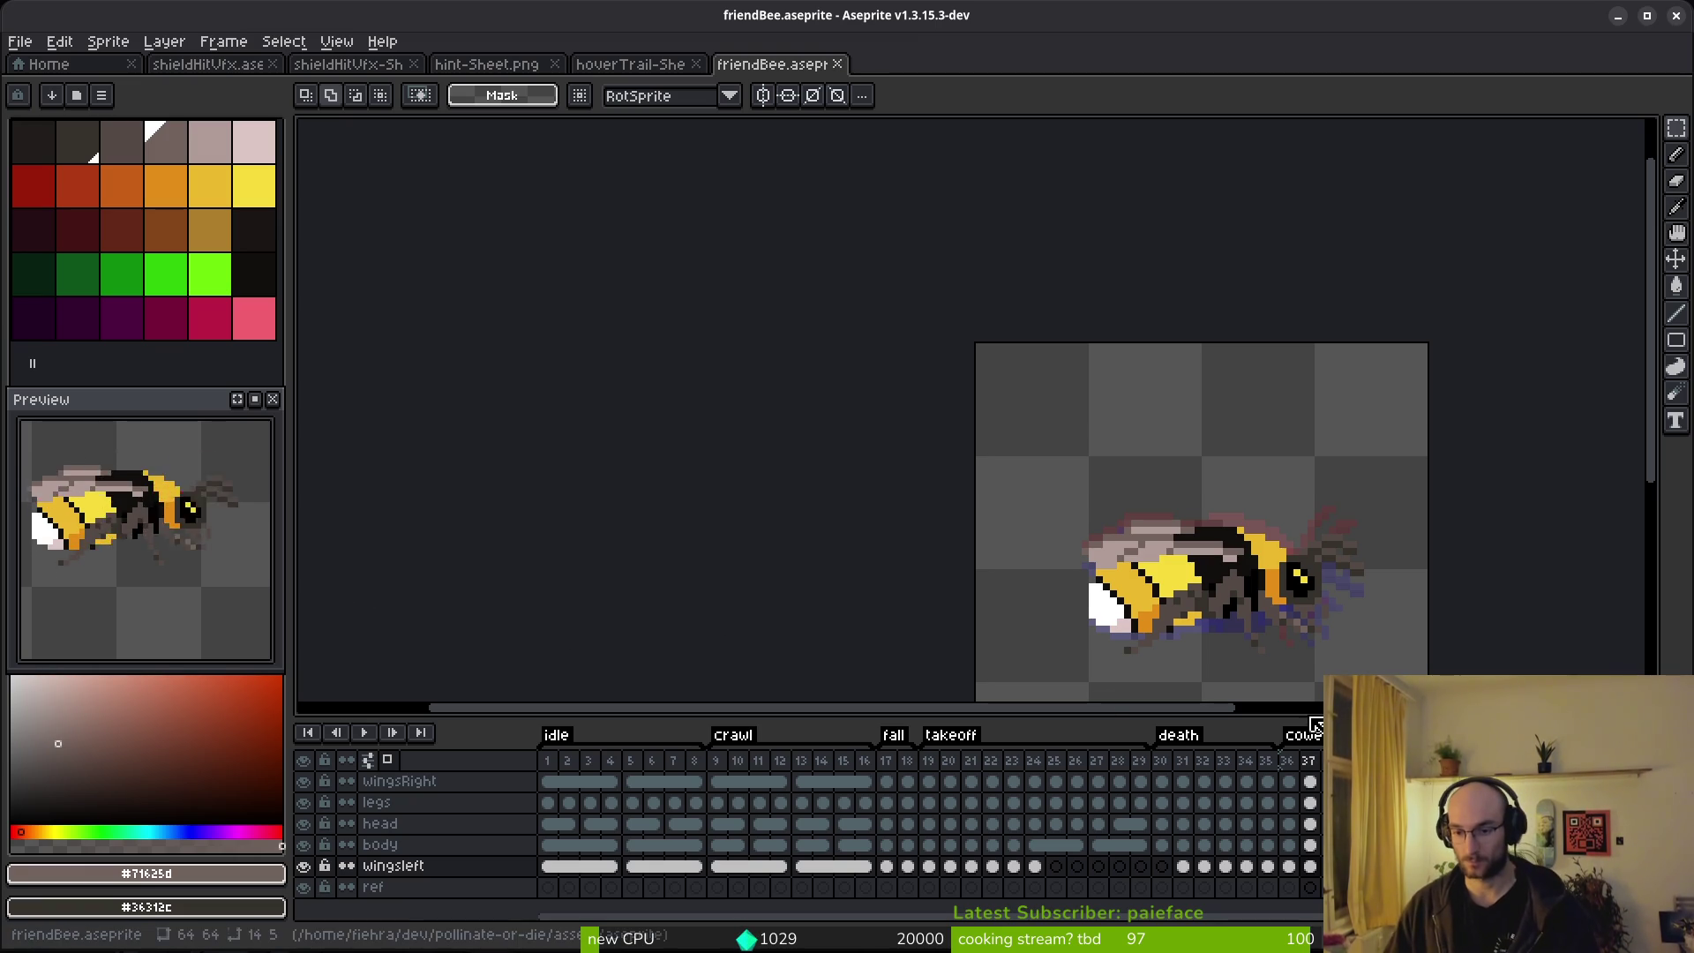
Create a new getup tag over frames 39–41 after the existing tags and confirm its name.
{"action": "key", "text": "Right"}
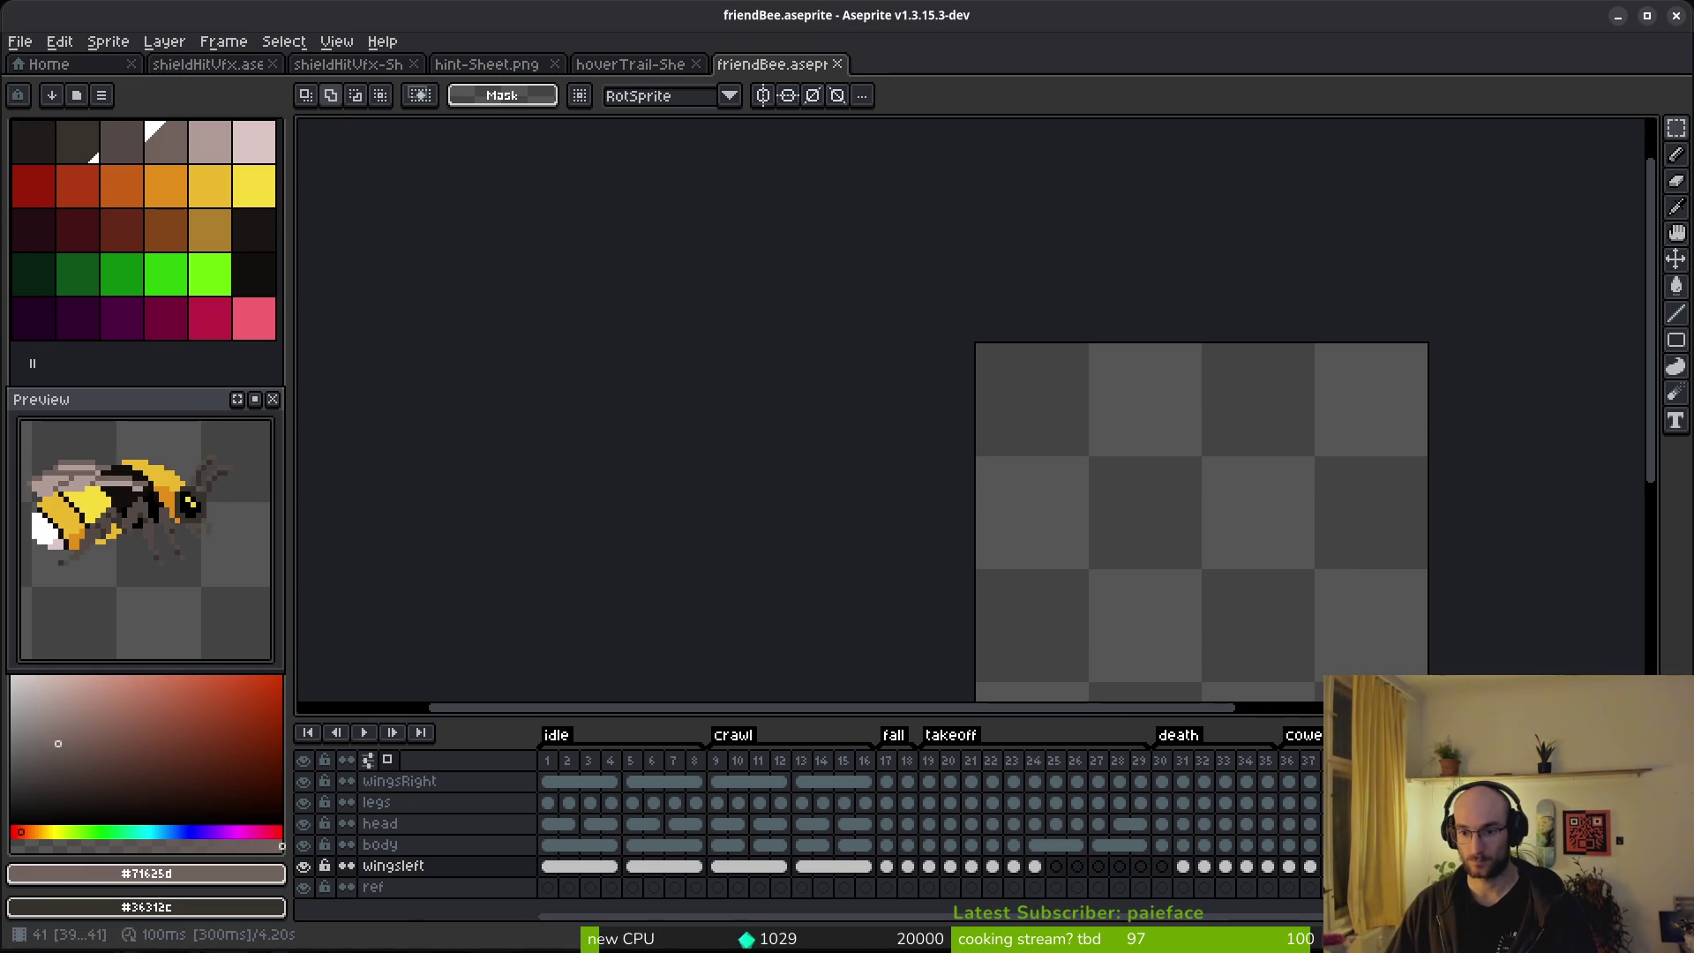
{"action": "key", "text": "alt+F5"}
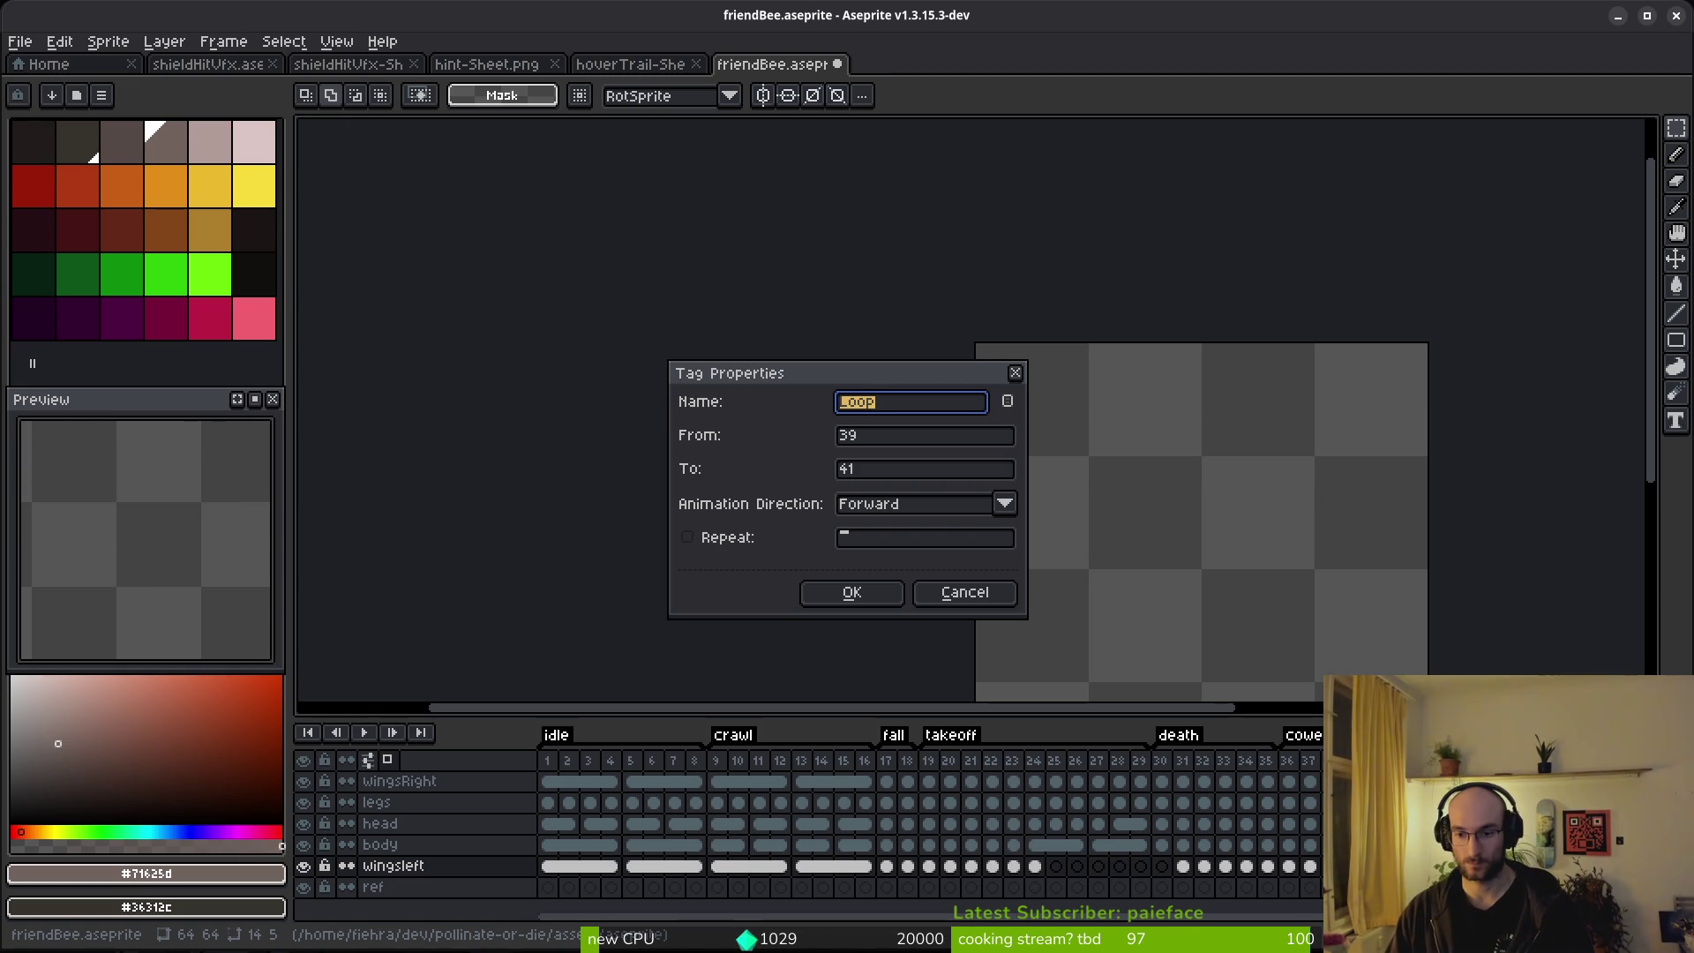
{"action": "key", "text": "Return"}
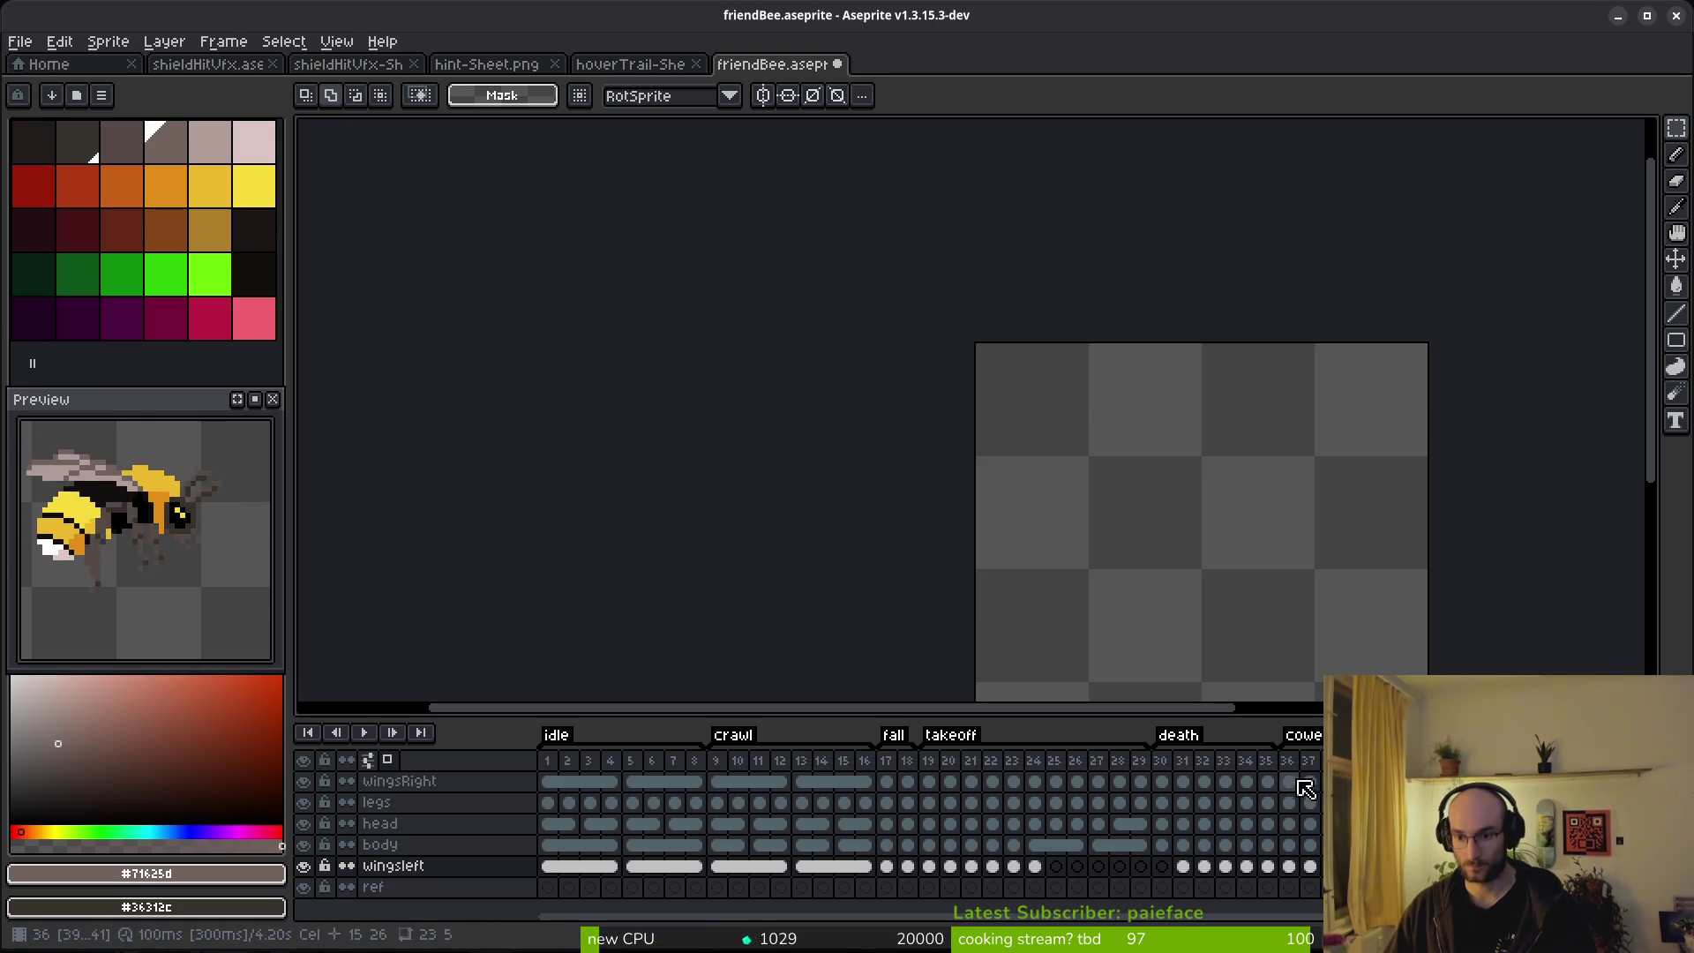
On the wingsRight layer, select cels across layers around frames 36–42 for the getup frames and save.
{"action": "left_click", "coordinate": [1297, 780]}
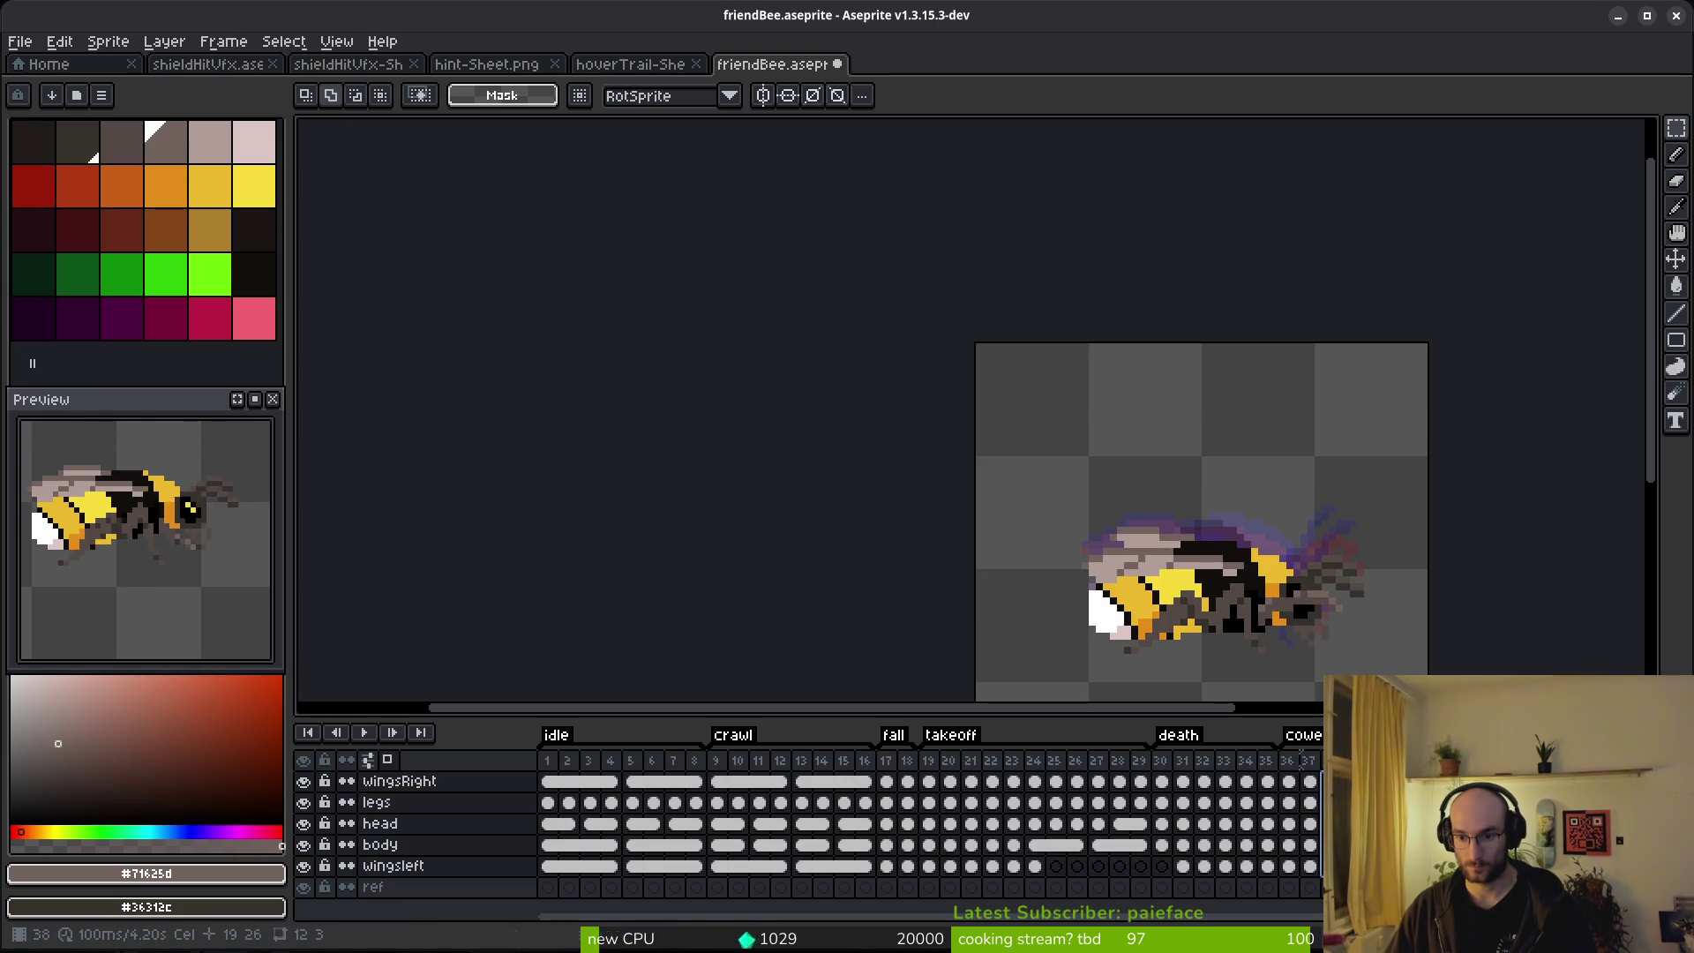
{"action": "left_click_drag", "start_coordinate": [1309, 780], "coordinate": [1314, 871]}
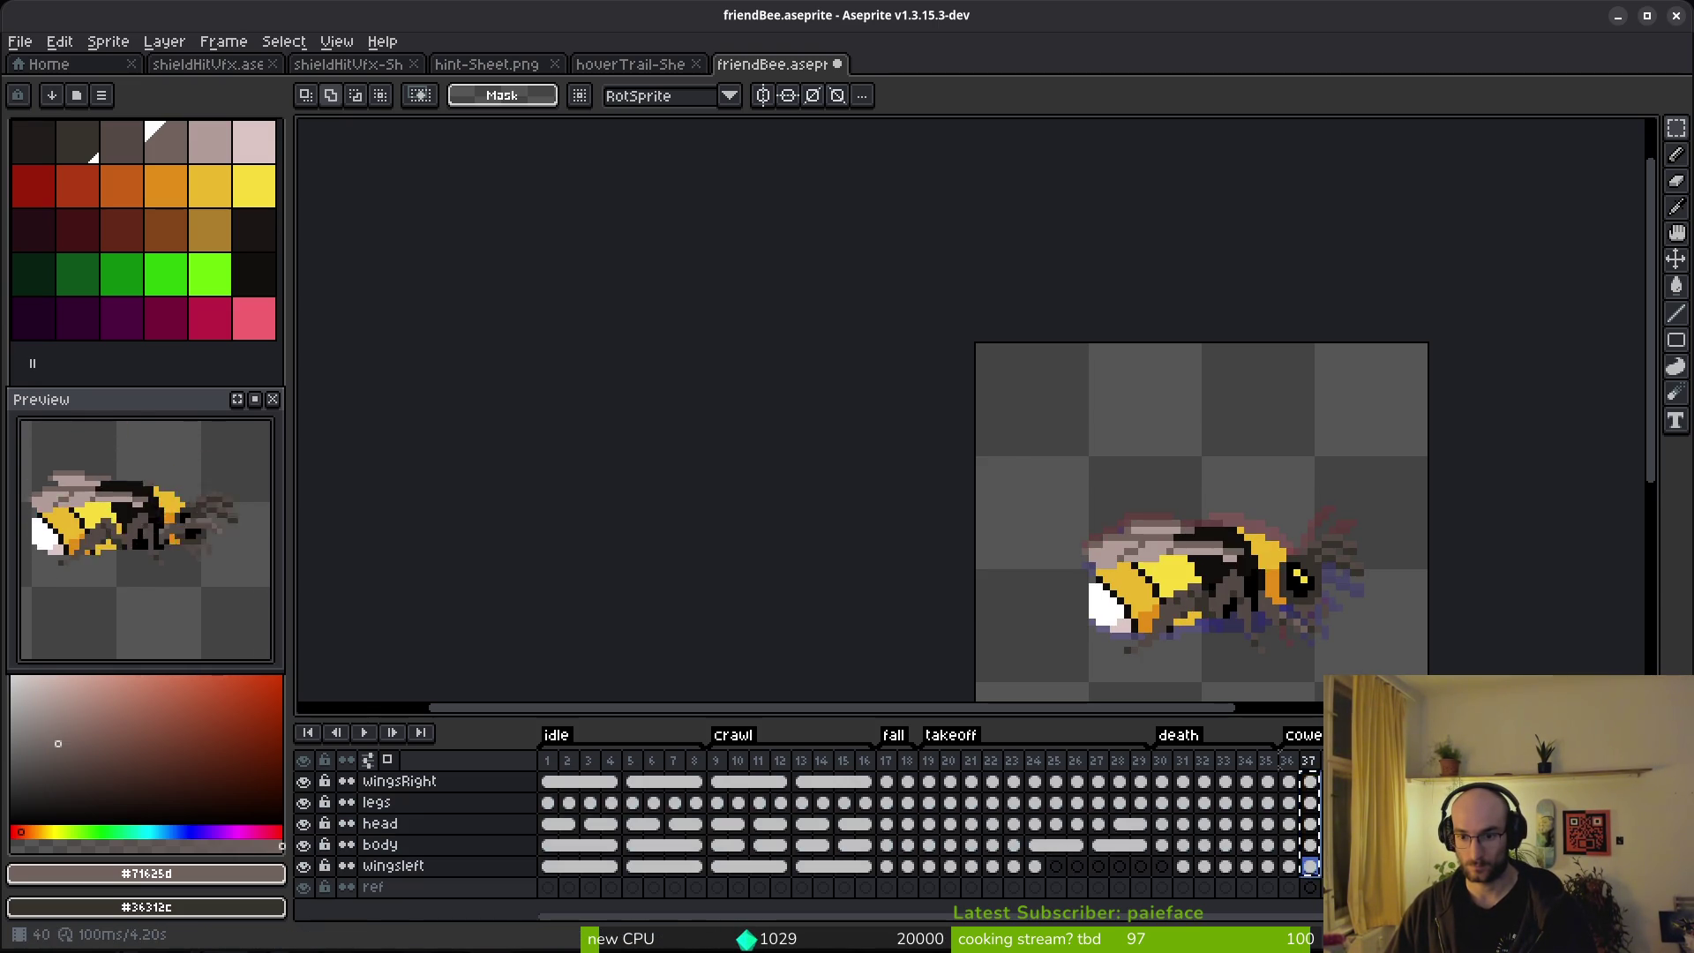
{"action": "left_click_drag", "start_coordinate": [1310, 868], "coordinate": [1266, 866]}
{"action": "key", "text": "Up"}
{"action": "key", "text": "Up"}
{"action": "key", "text": "Up"}
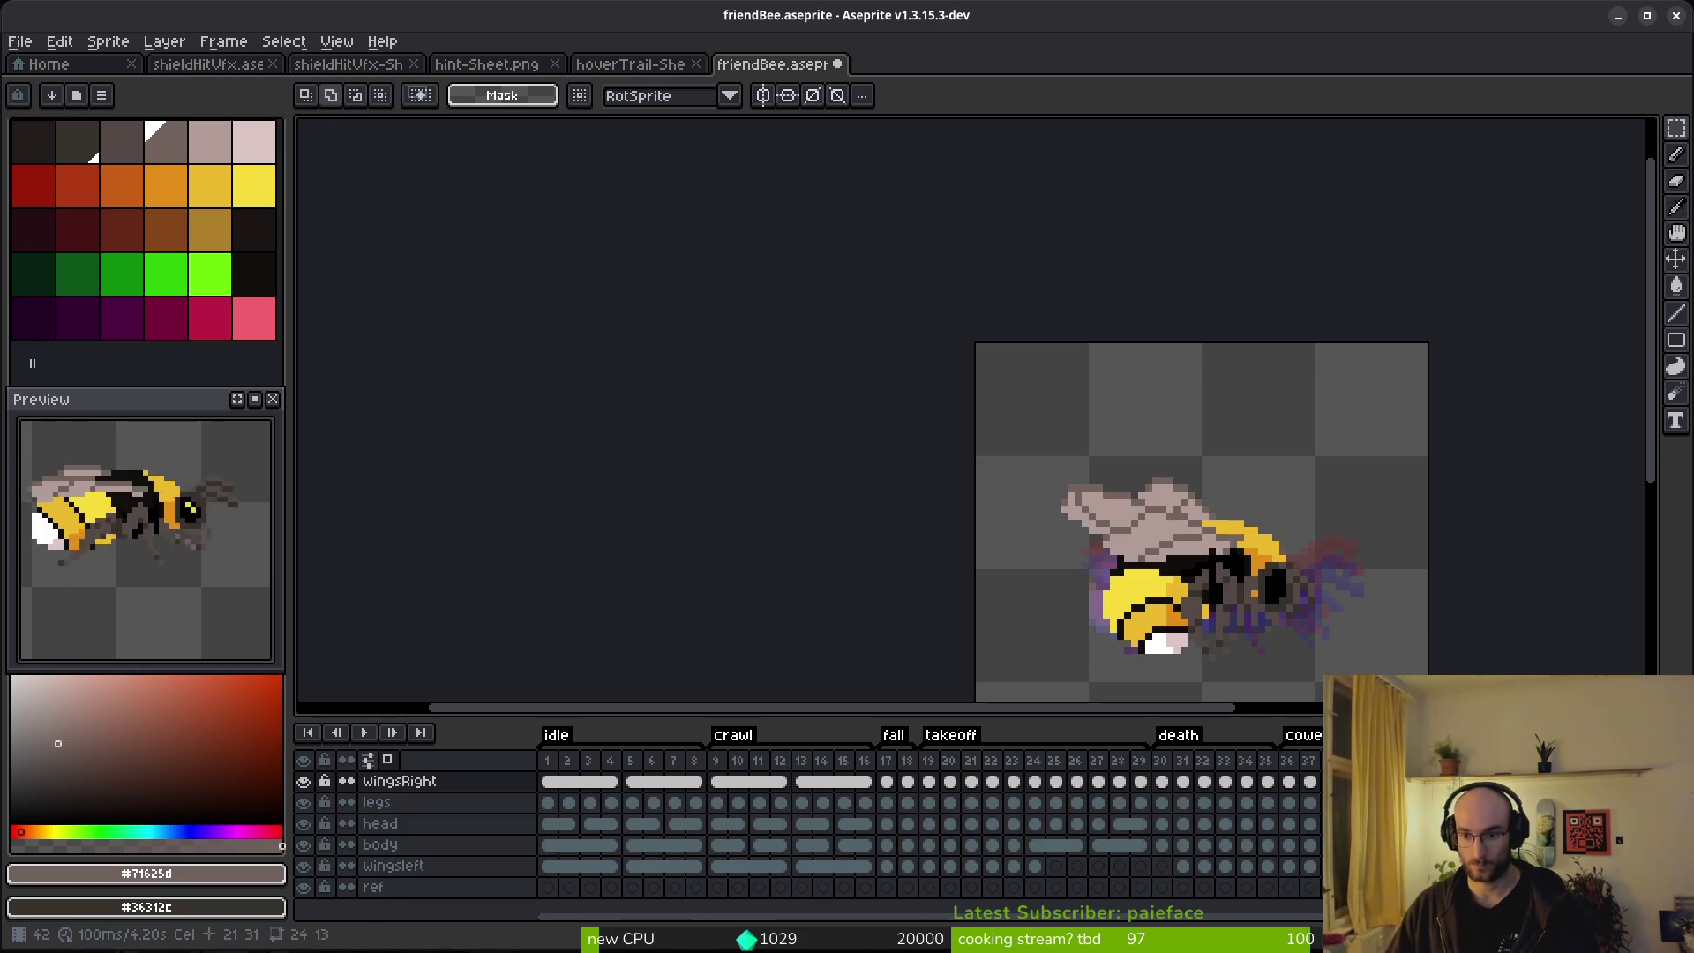
{"action": "left_click", "coordinate": [1289, 866]}
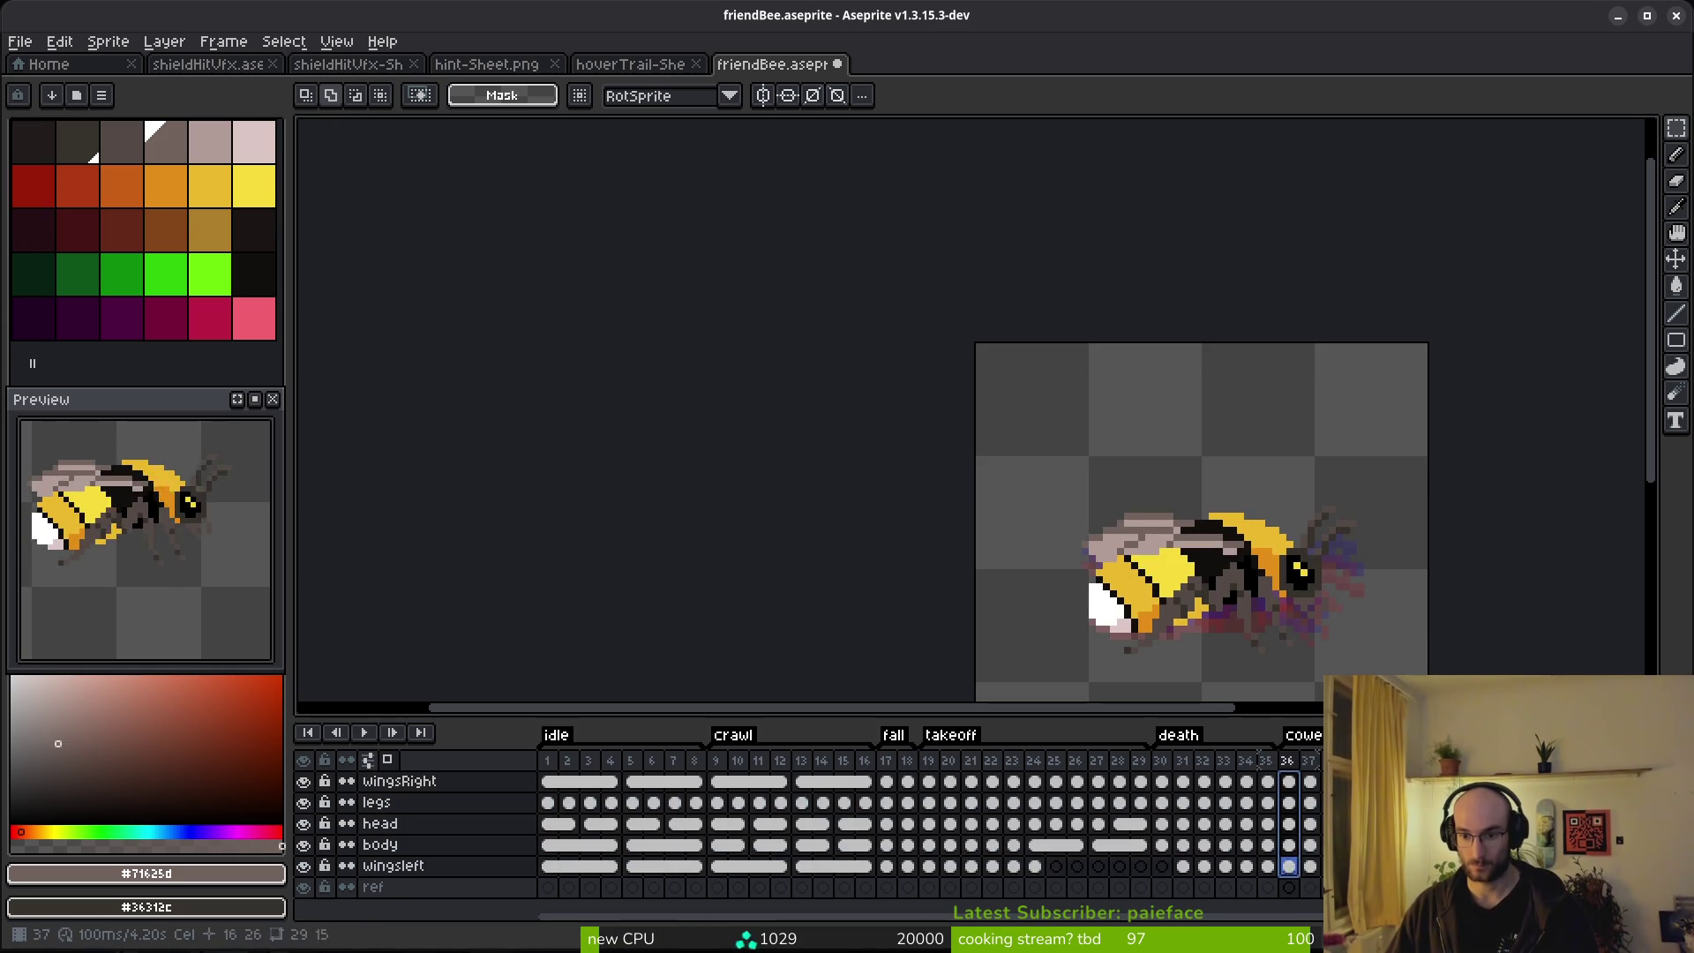
{"action": "key", "text": "Up"}
{"action": "key", "text": "Up"}
{"action": "key", "text": "Up"}
{"action": "key", "text": "ctrl+s"}
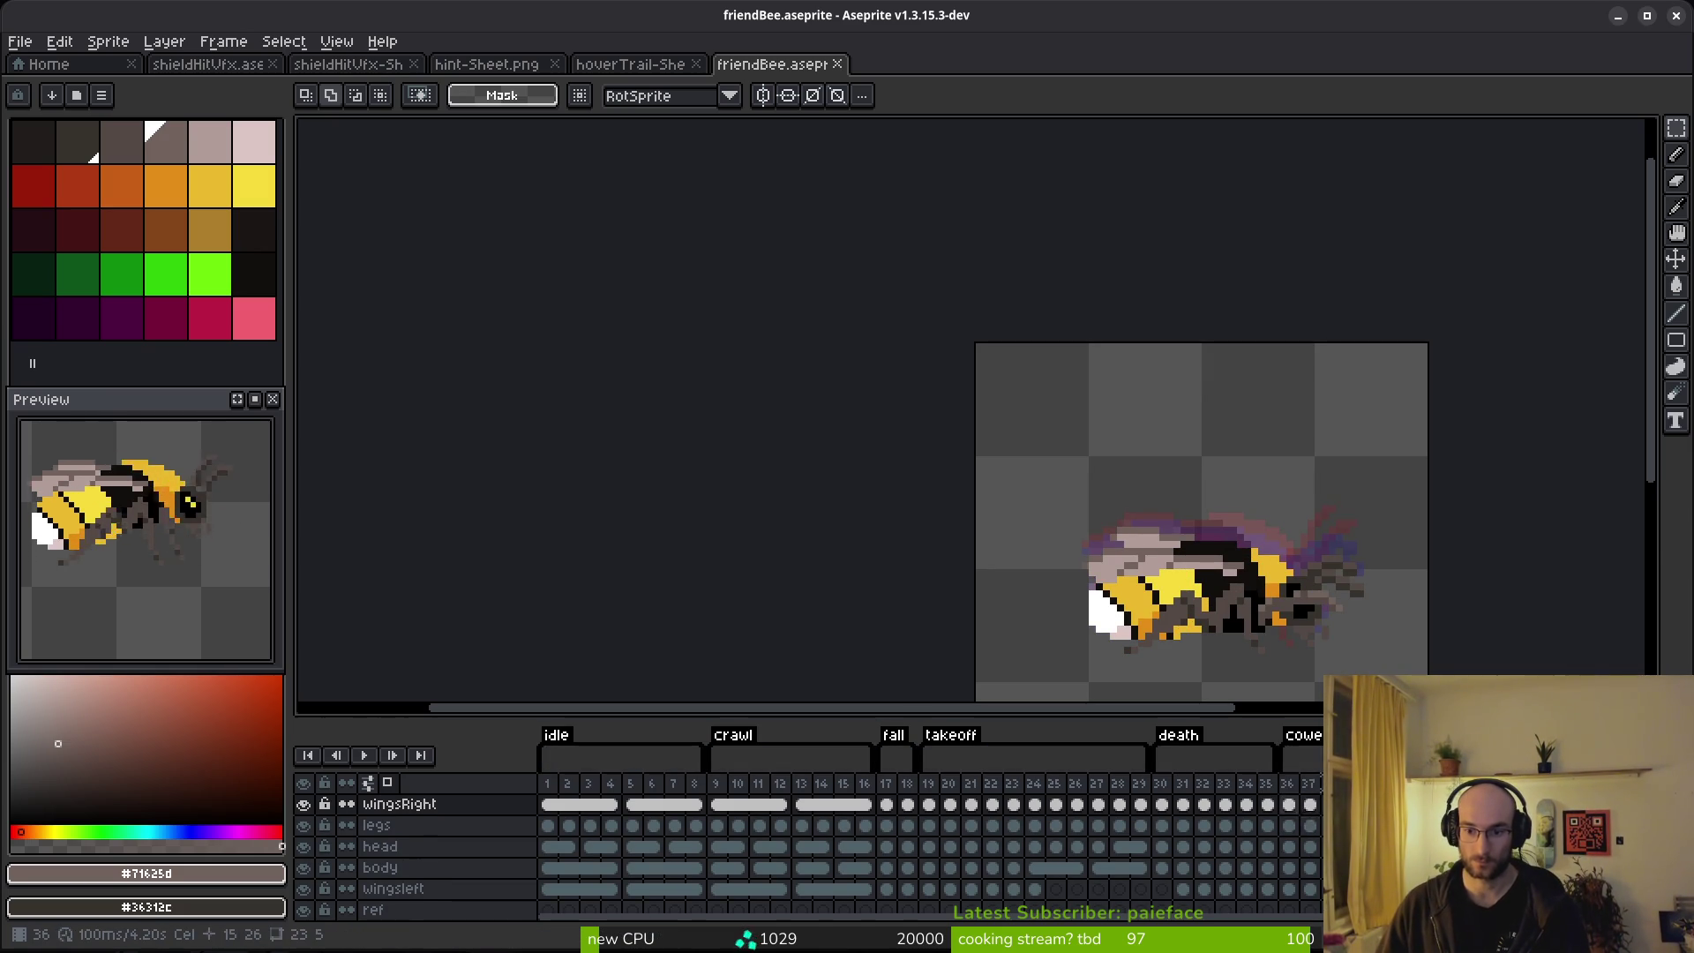
View the frame 36 wingsRight pose with onion skin on, save friendBee, and enlarge the timeline panel.
{"action": "left_click", "coordinate": [1287, 803]}
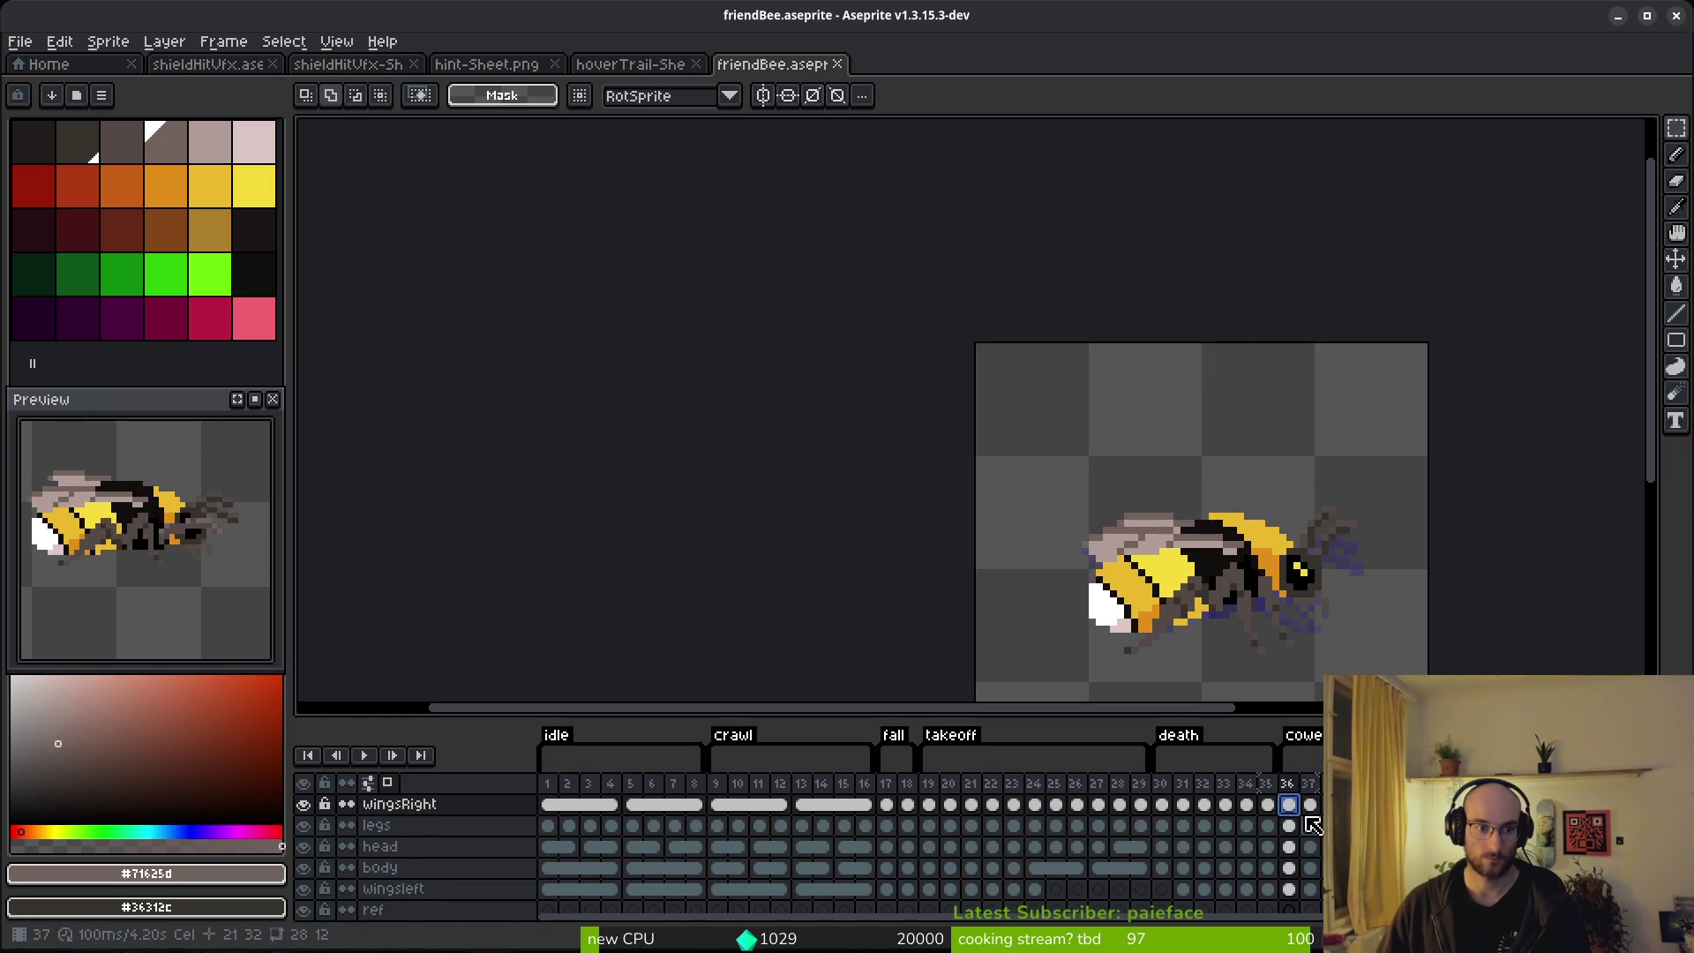
{"action": "key", "text": "F3"}
{"action": "key", "text": "ctrl+s"}
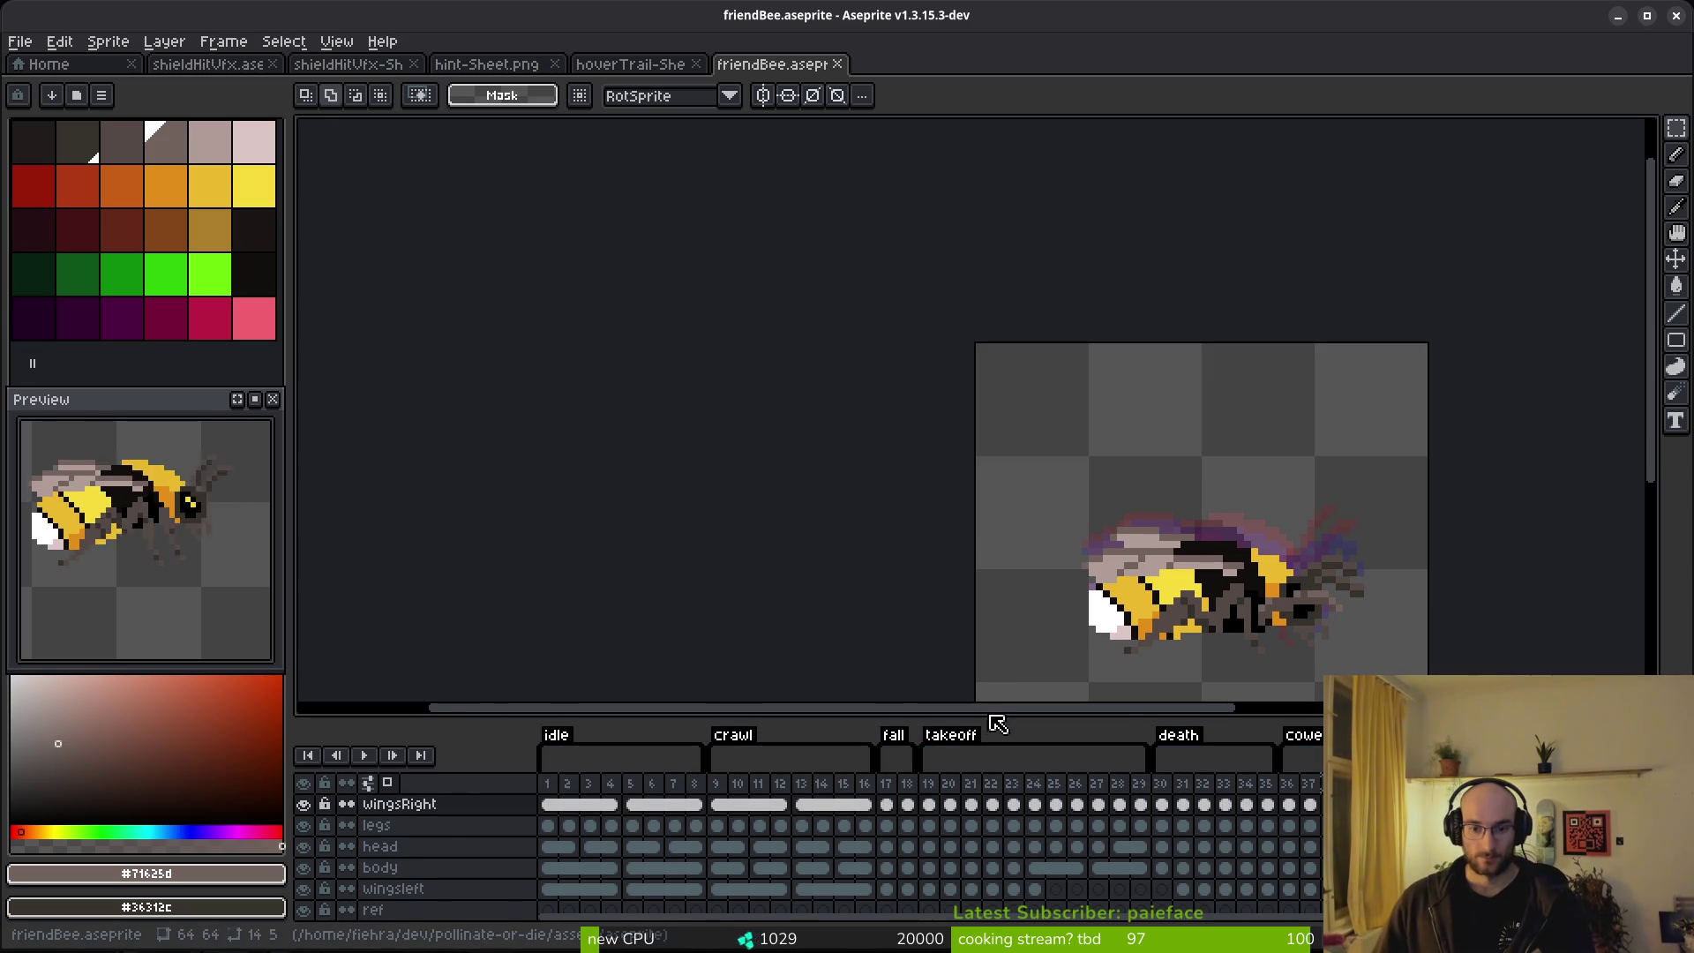
{"action": "left_click_drag", "start_coordinate": [956, 717], "coordinate": [955, 686]}
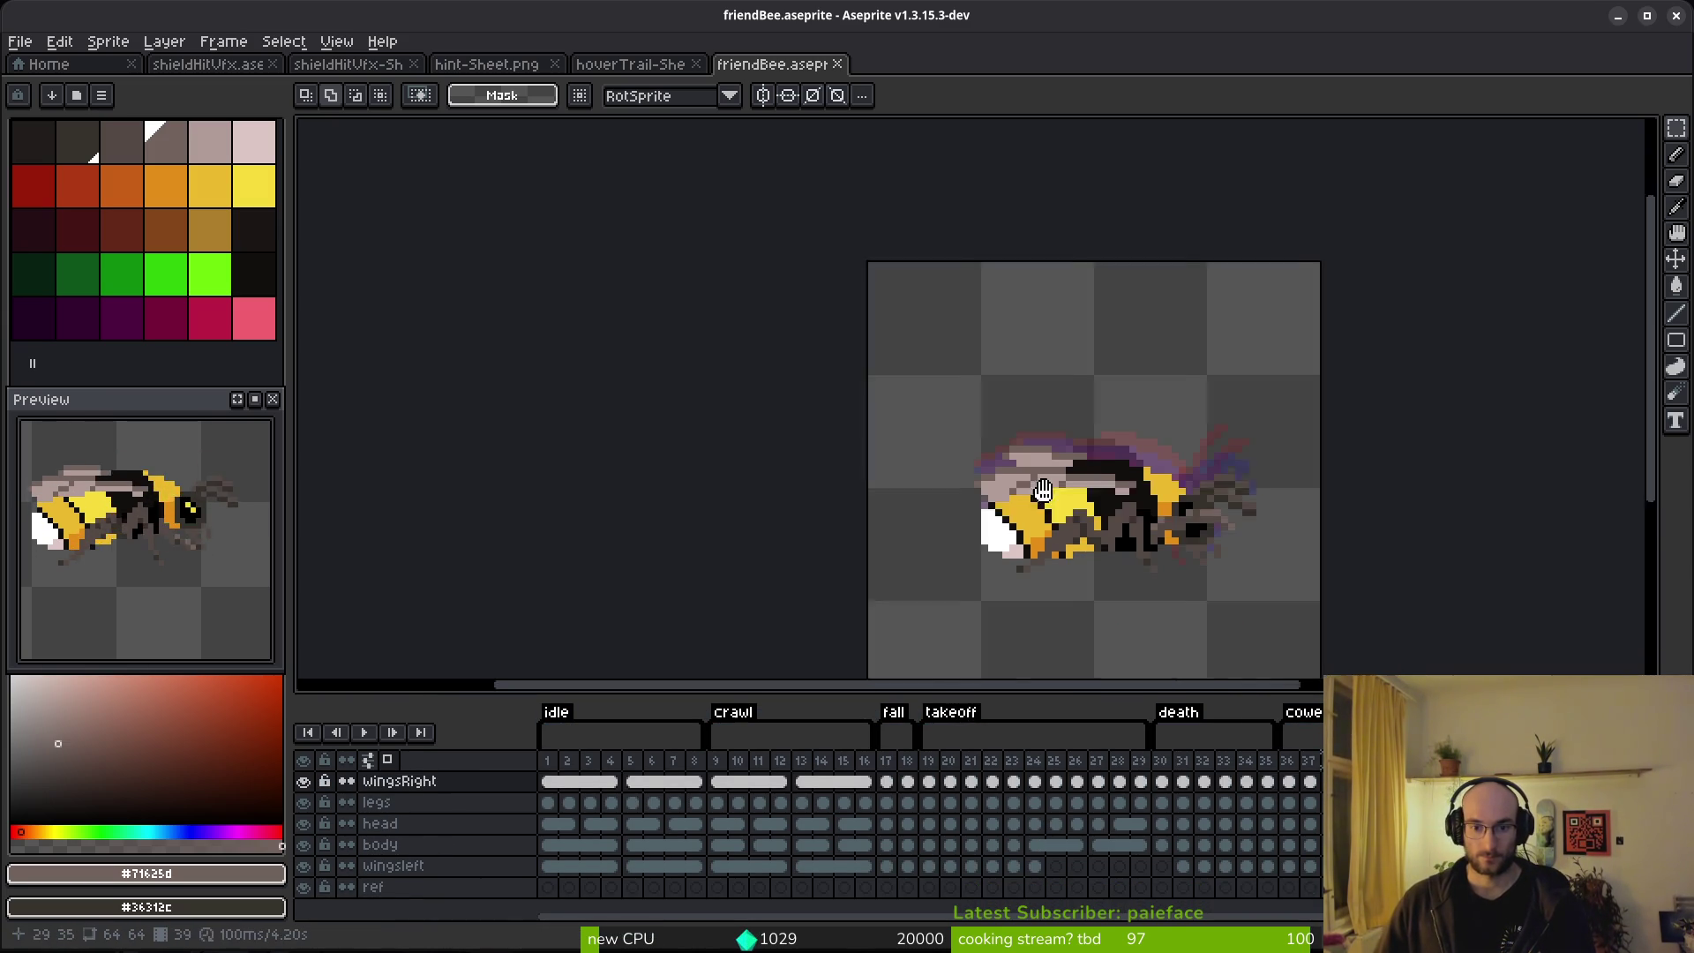
{"action": "left_click_drag", "start_coordinate": [1276, 644], "coordinate": [1092, 499]}
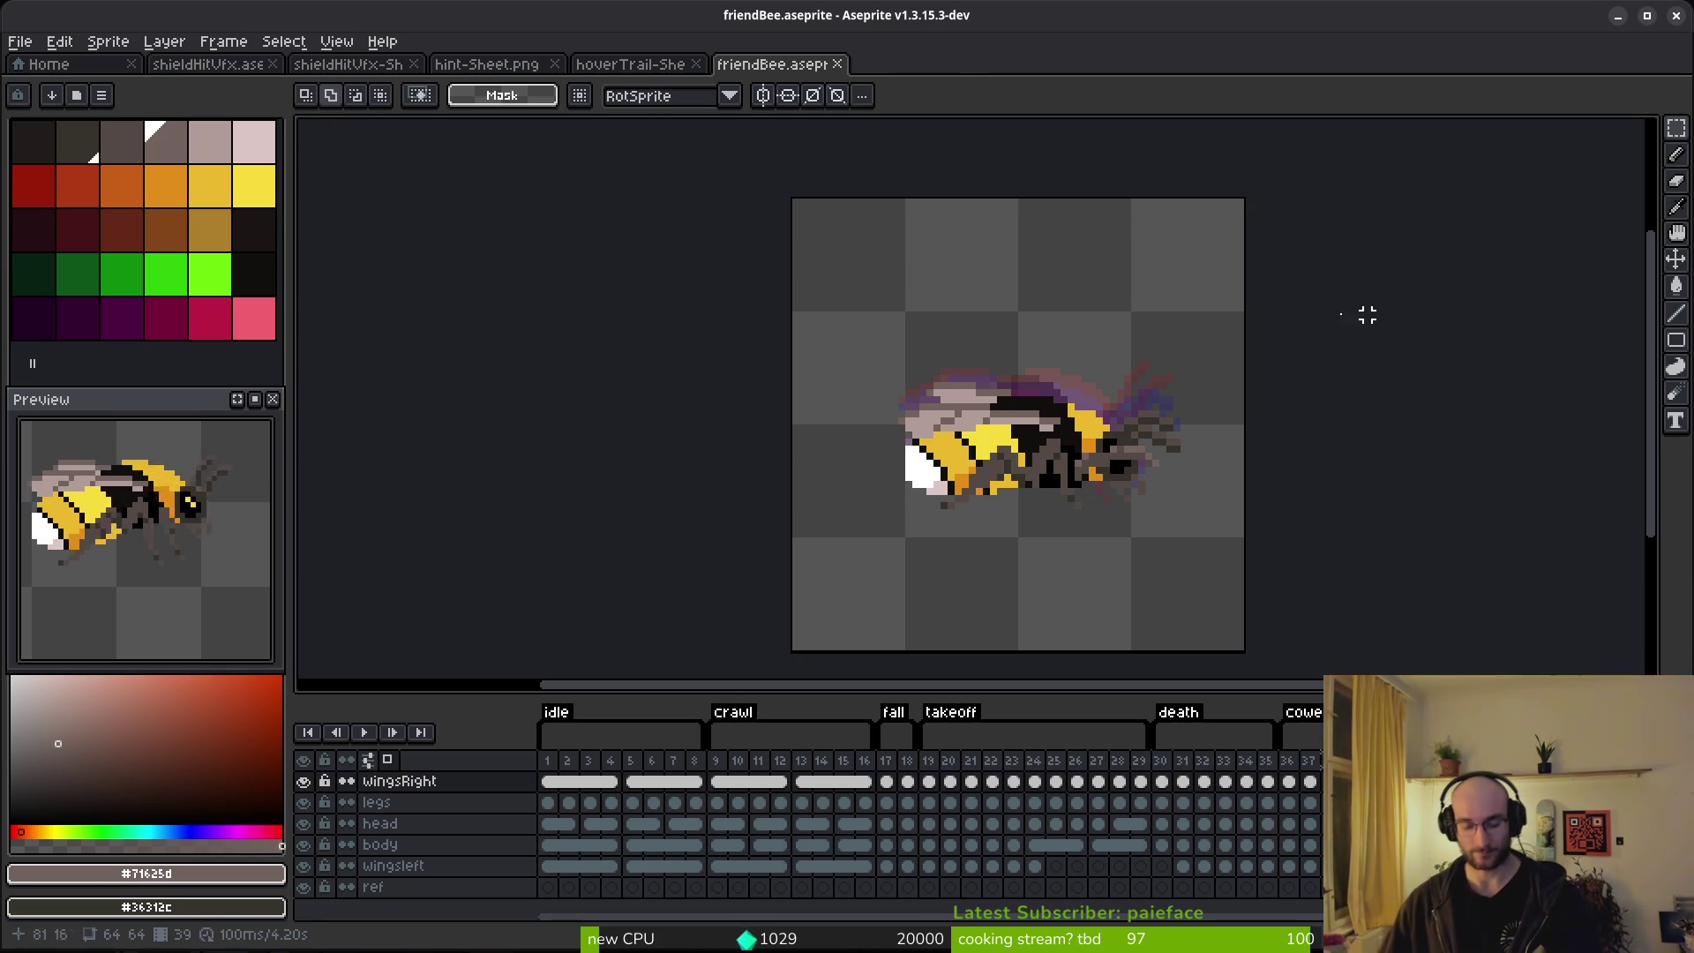
{"action": "scroll", "coordinate": [927, 534], "scroll_direction": "down", "scroll_amount": 5}
{"action": "left_click_drag", "start_coordinate": [892, 518], "coordinate": [1126, 517]}
{"action": "scroll", "coordinate": [1028, 419], "scroll_direction": "up", "scroll_amount": 3}
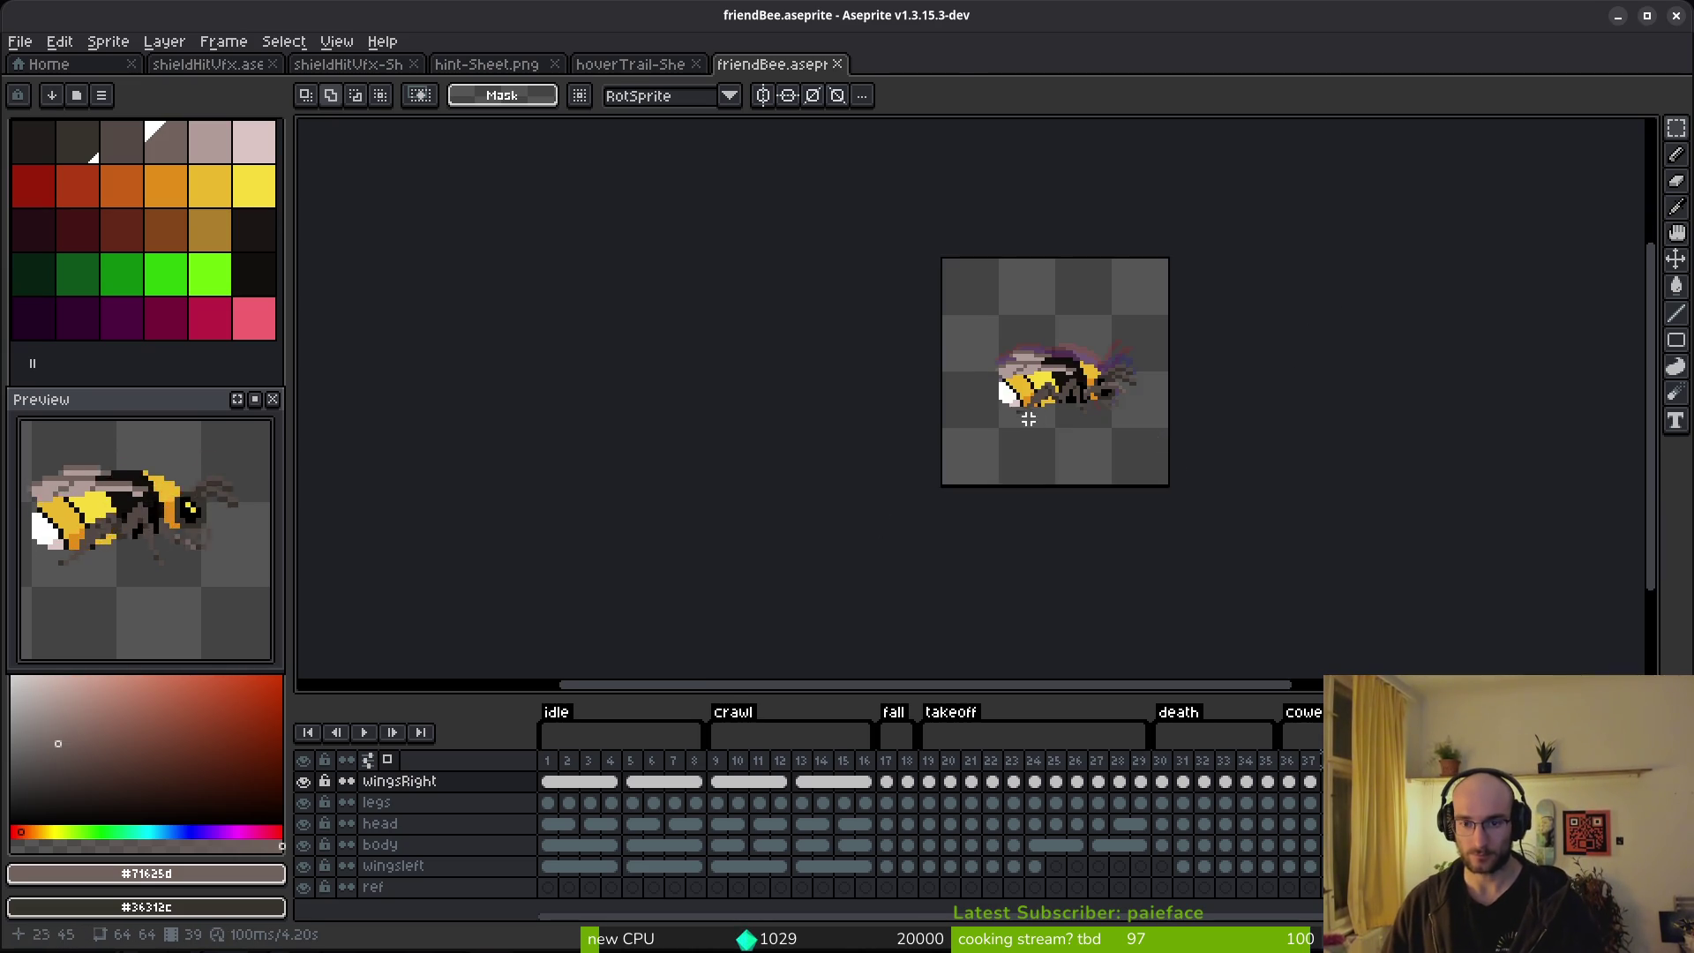
{"action": "scroll", "coordinate": [1029, 419], "scroll_direction": "up", "scroll_amount": 1}
Generate the bee sprite sheet from all frames and bring up Export As.
{"action": "key", "text": "ctrl+e"}
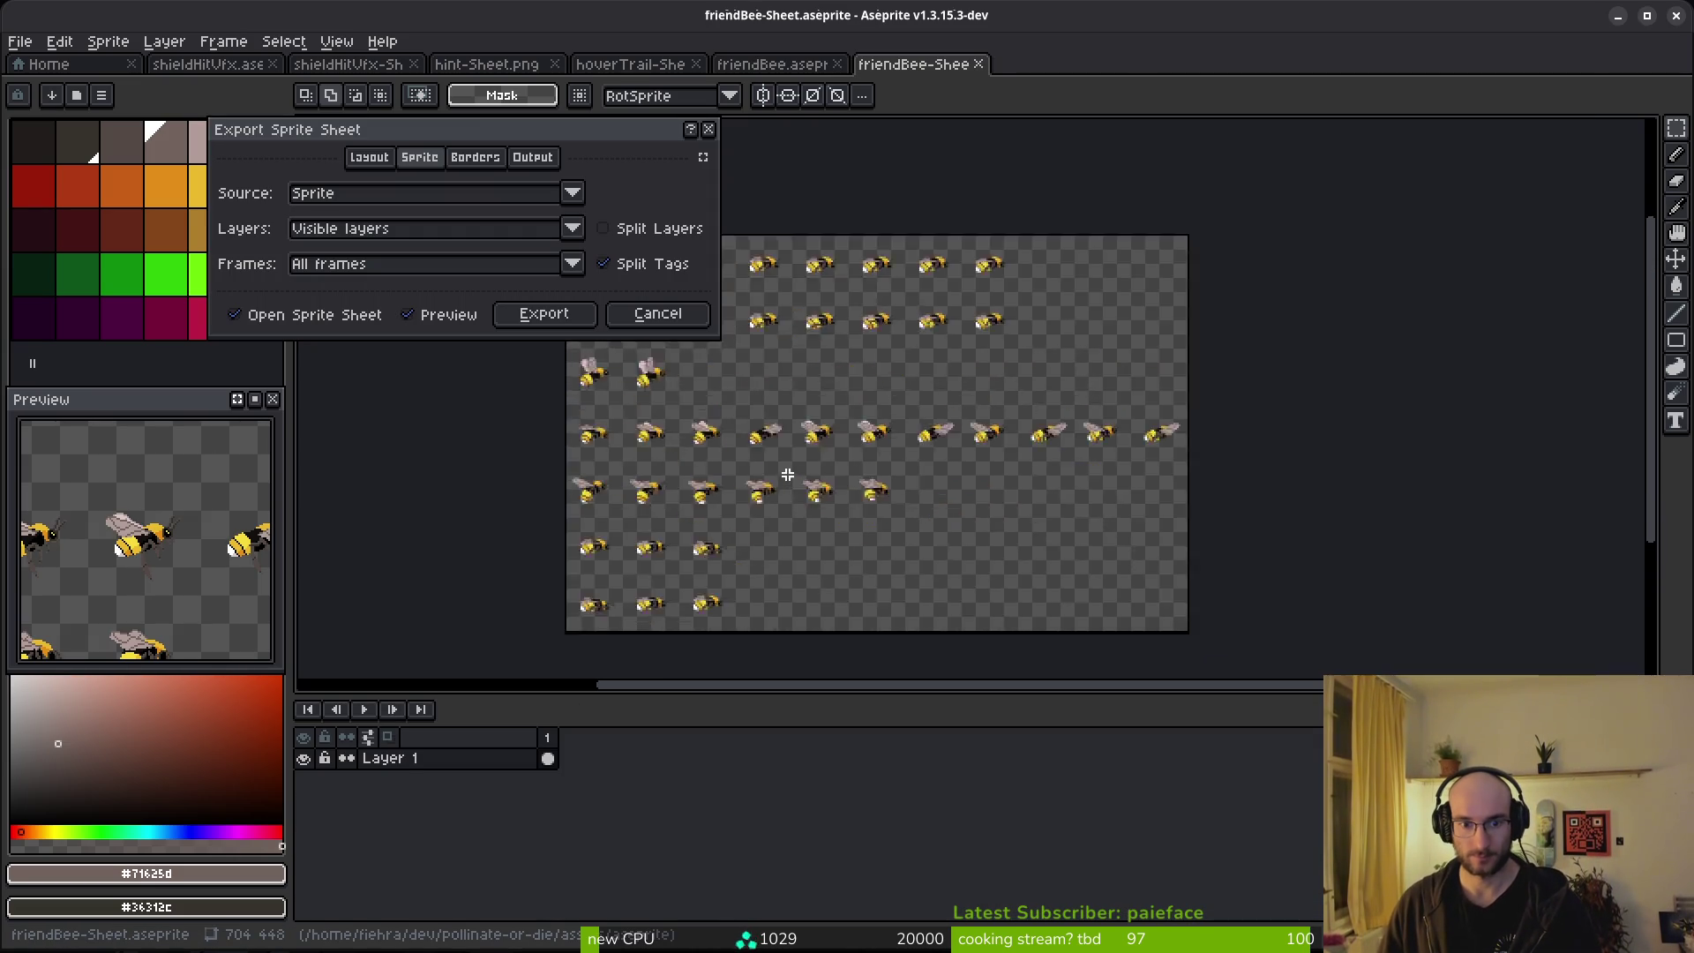
{"action": "left_click", "coordinate": [543, 313]}
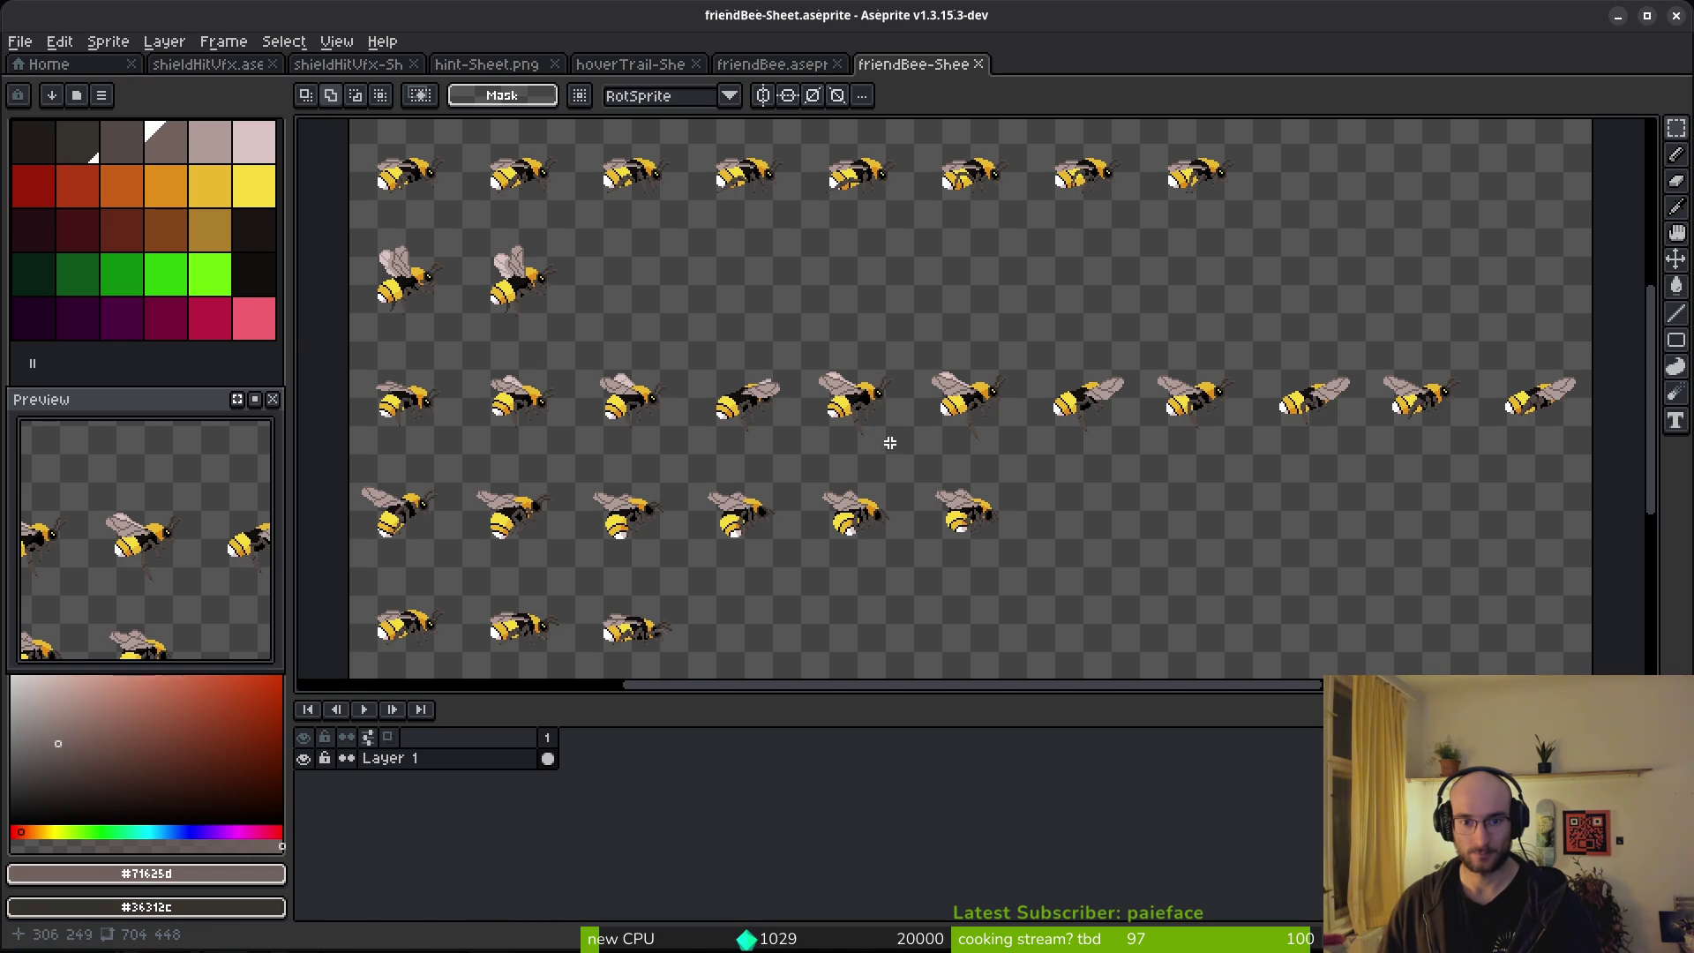
{"action": "key", "text": "ctrl+alt+shift+s"}
Export the sheet over friendBee-Sheet.png in art/npc, confirming the overwrite.
{"action": "left_click", "coordinate": [410, 73]}
{"action": "left_click", "coordinate": [424, 105]}
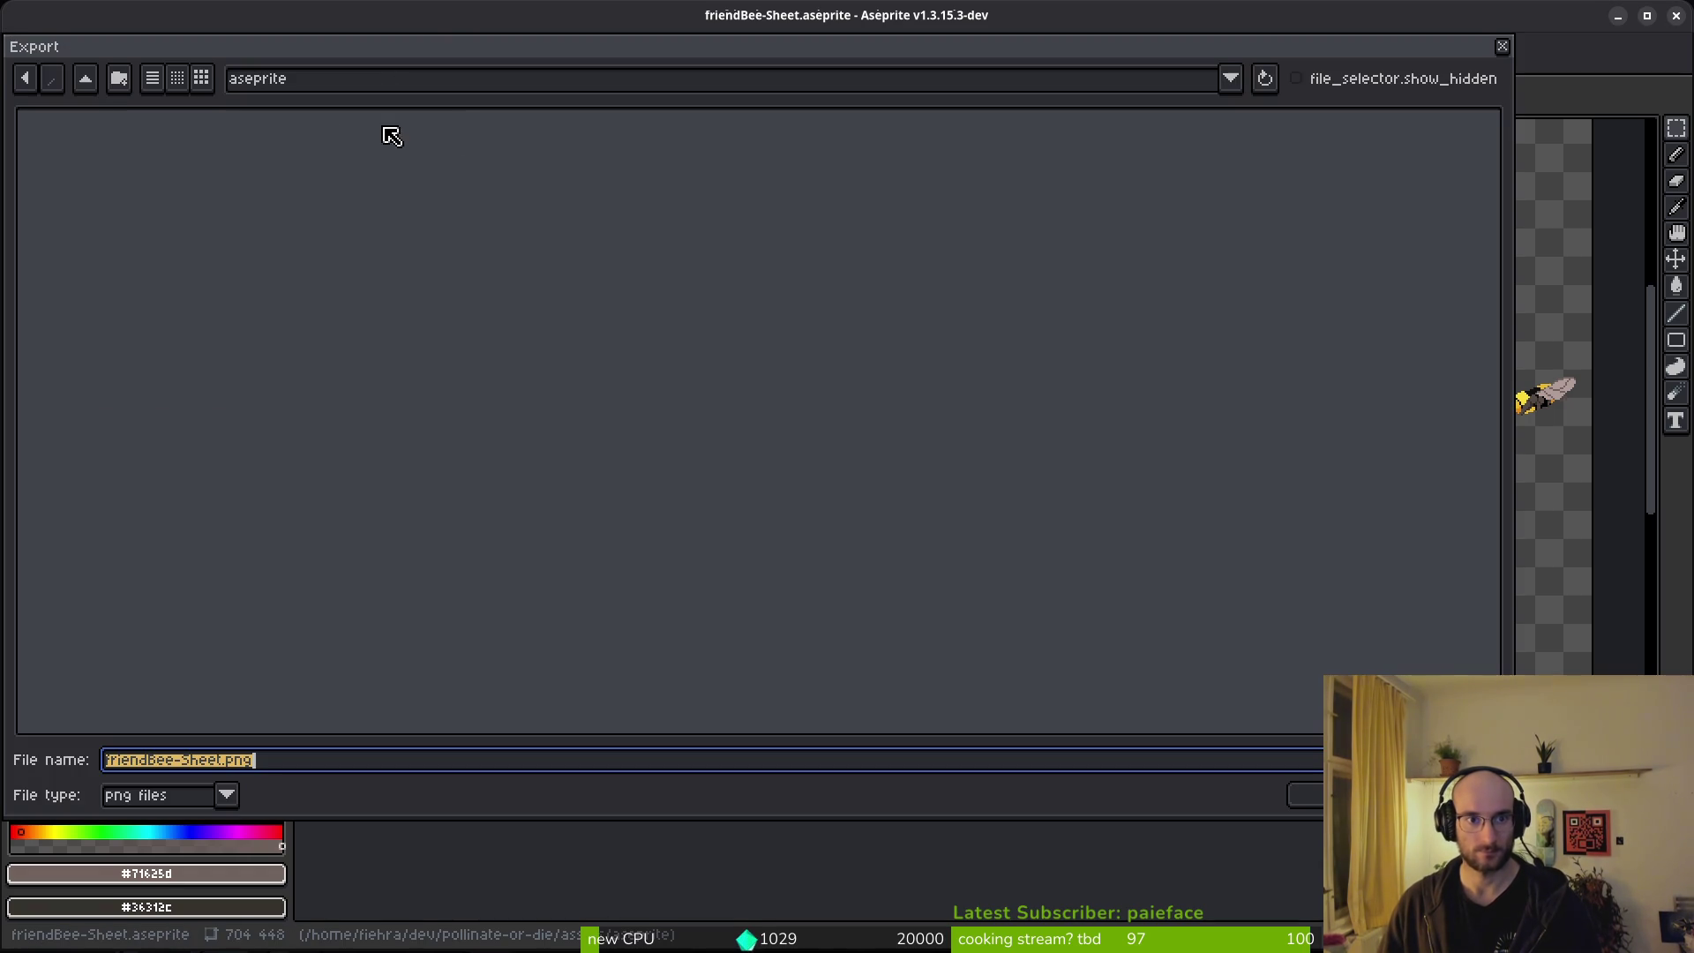
{"action": "left_click", "coordinate": [96, 79]}
{"action": "left_click", "coordinate": [77, 169]}
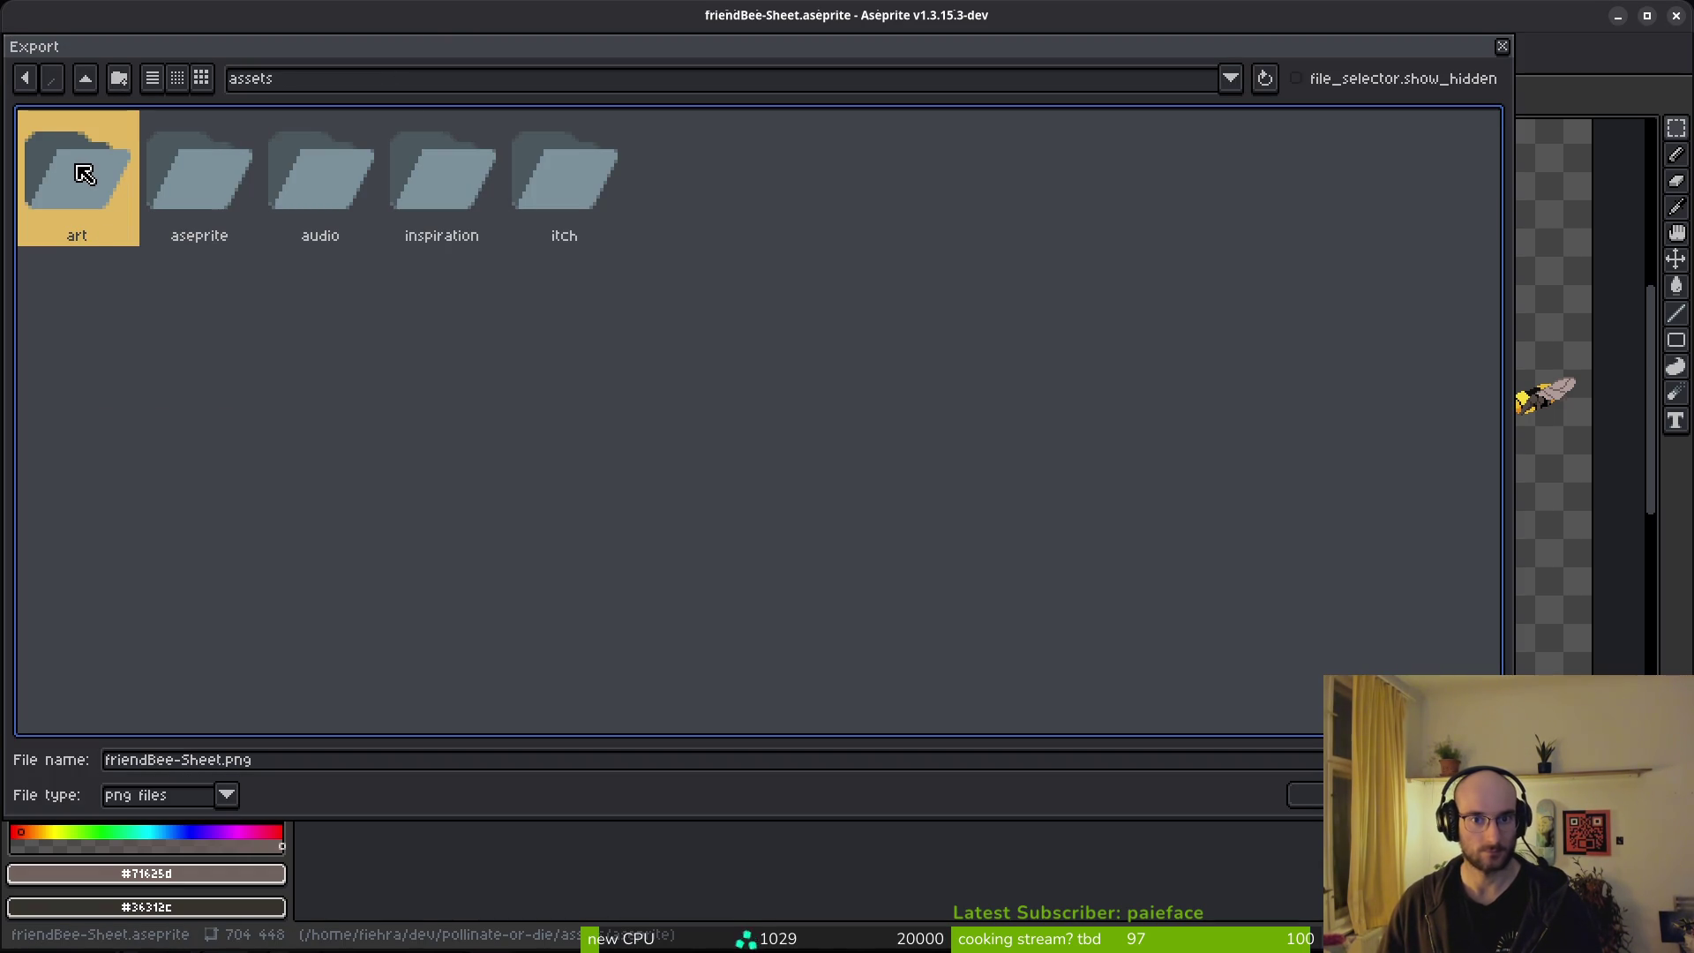
{"action": "double_click", "coordinate": [84, 176]}
{"action": "double_click", "coordinate": [560, 196]}
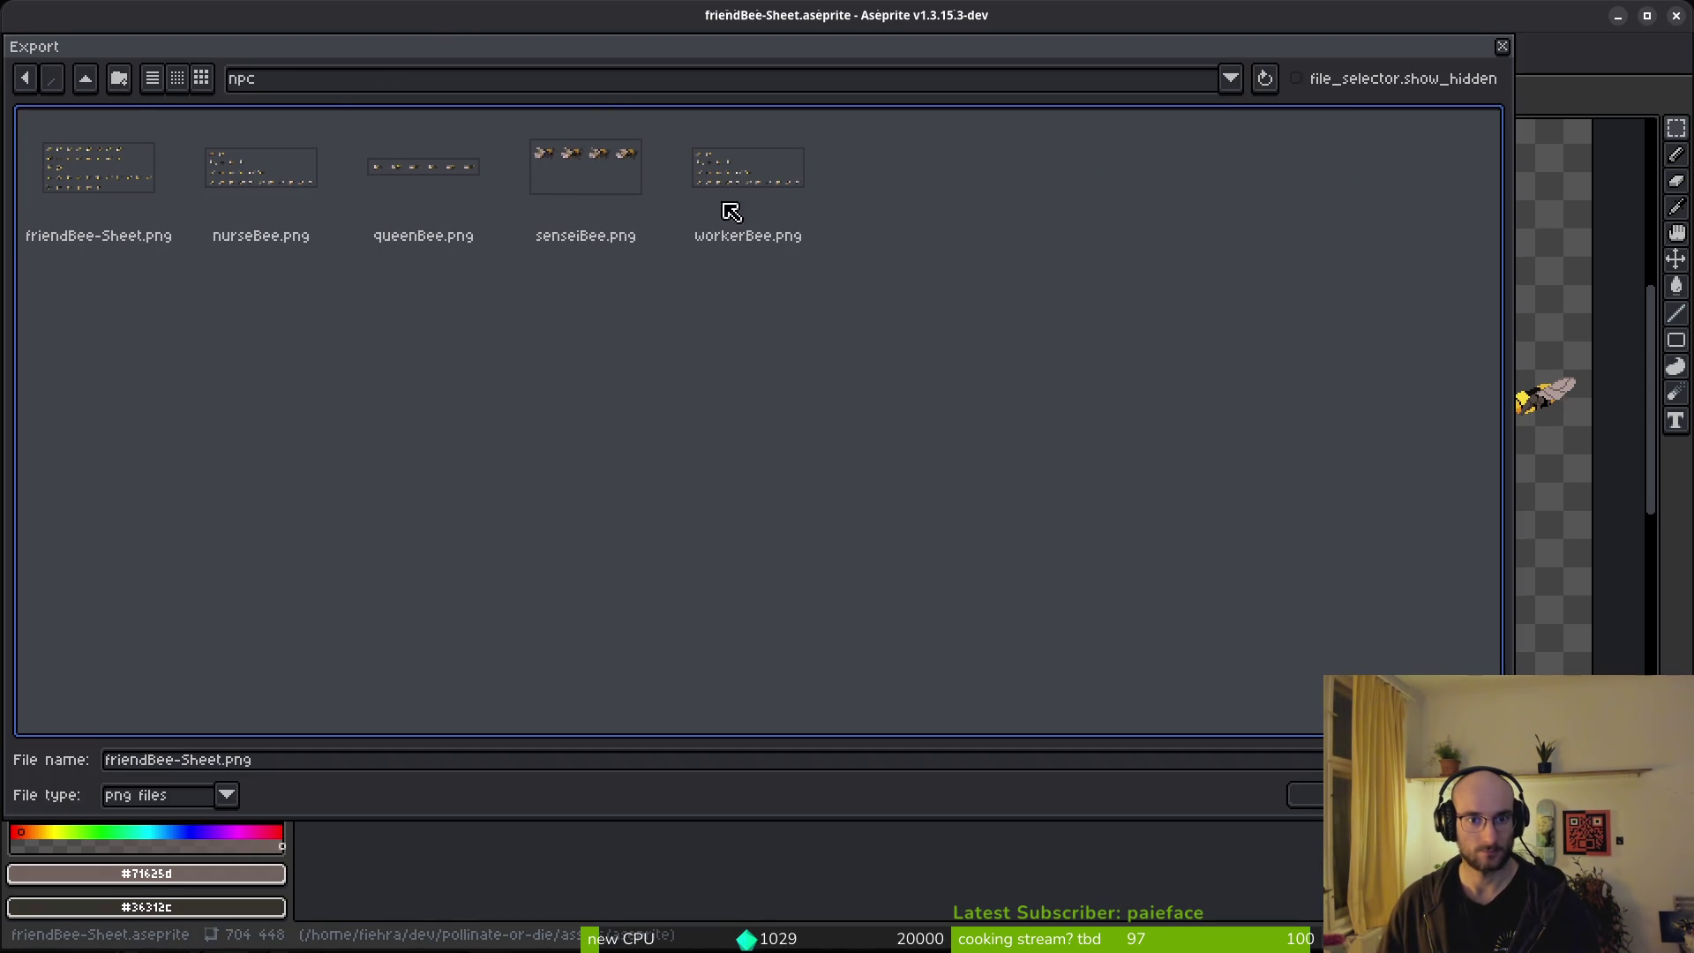
{"action": "left_click", "coordinate": [128, 186]}
{"action": "left_click", "coordinate": [1307, 794]}
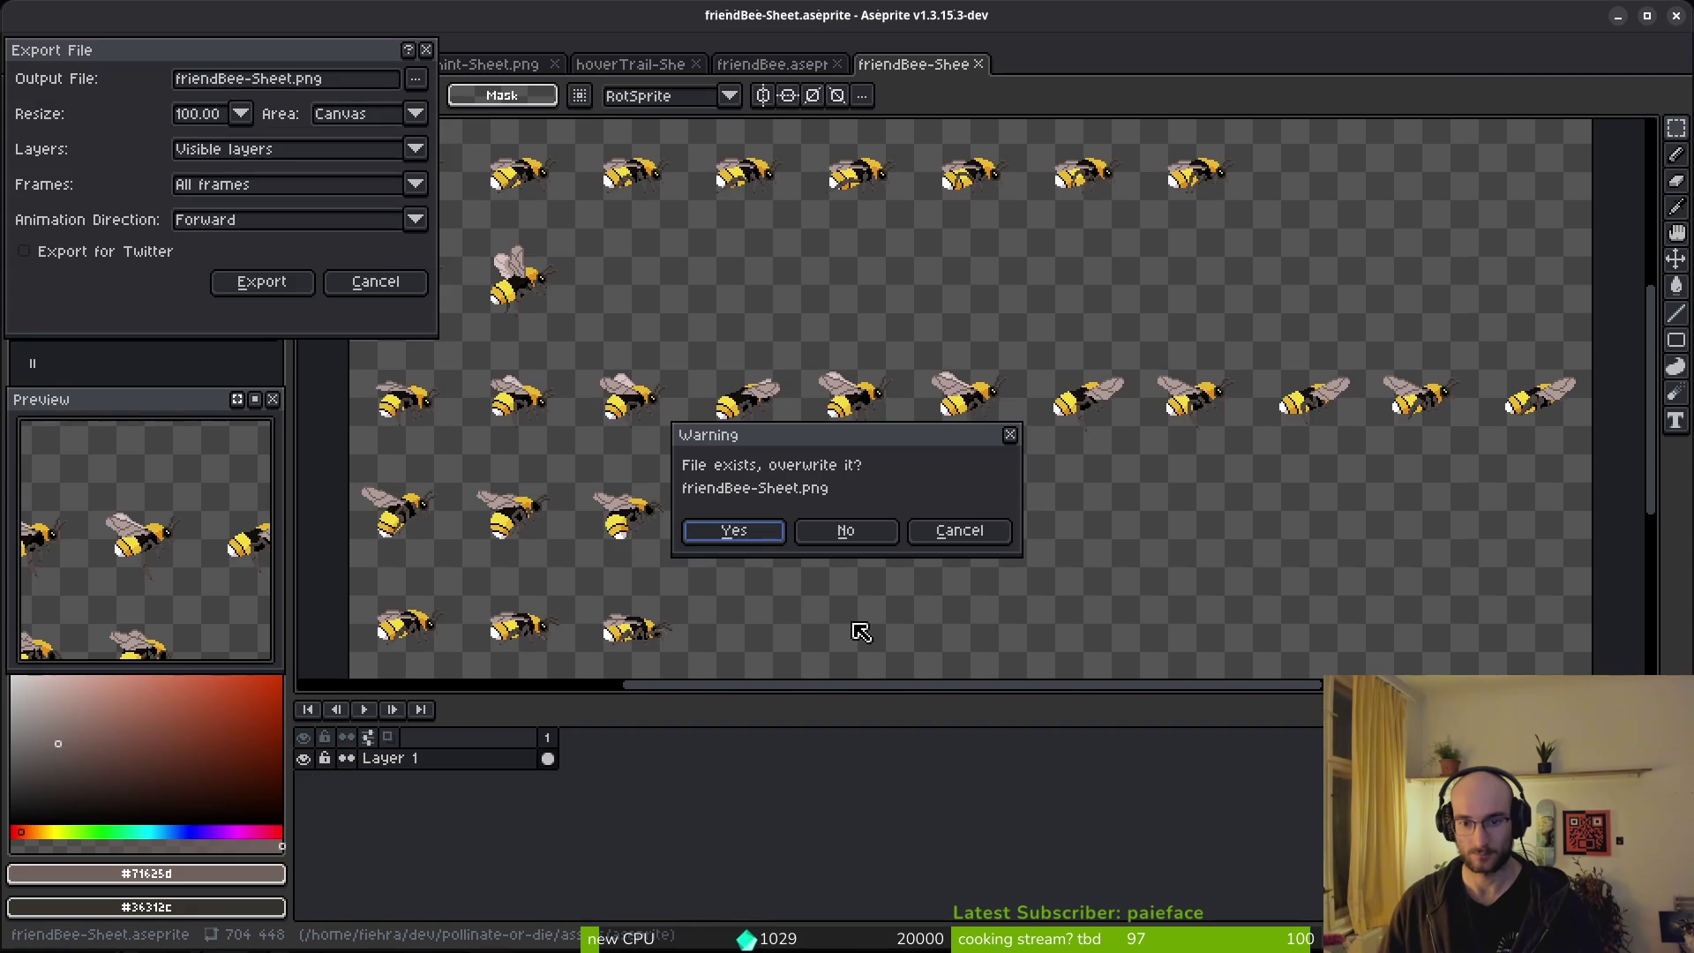
{"action": "left_click", "coordinate": [726, 530]}
{"action": "left_click", "coordinate": [259, 277]}
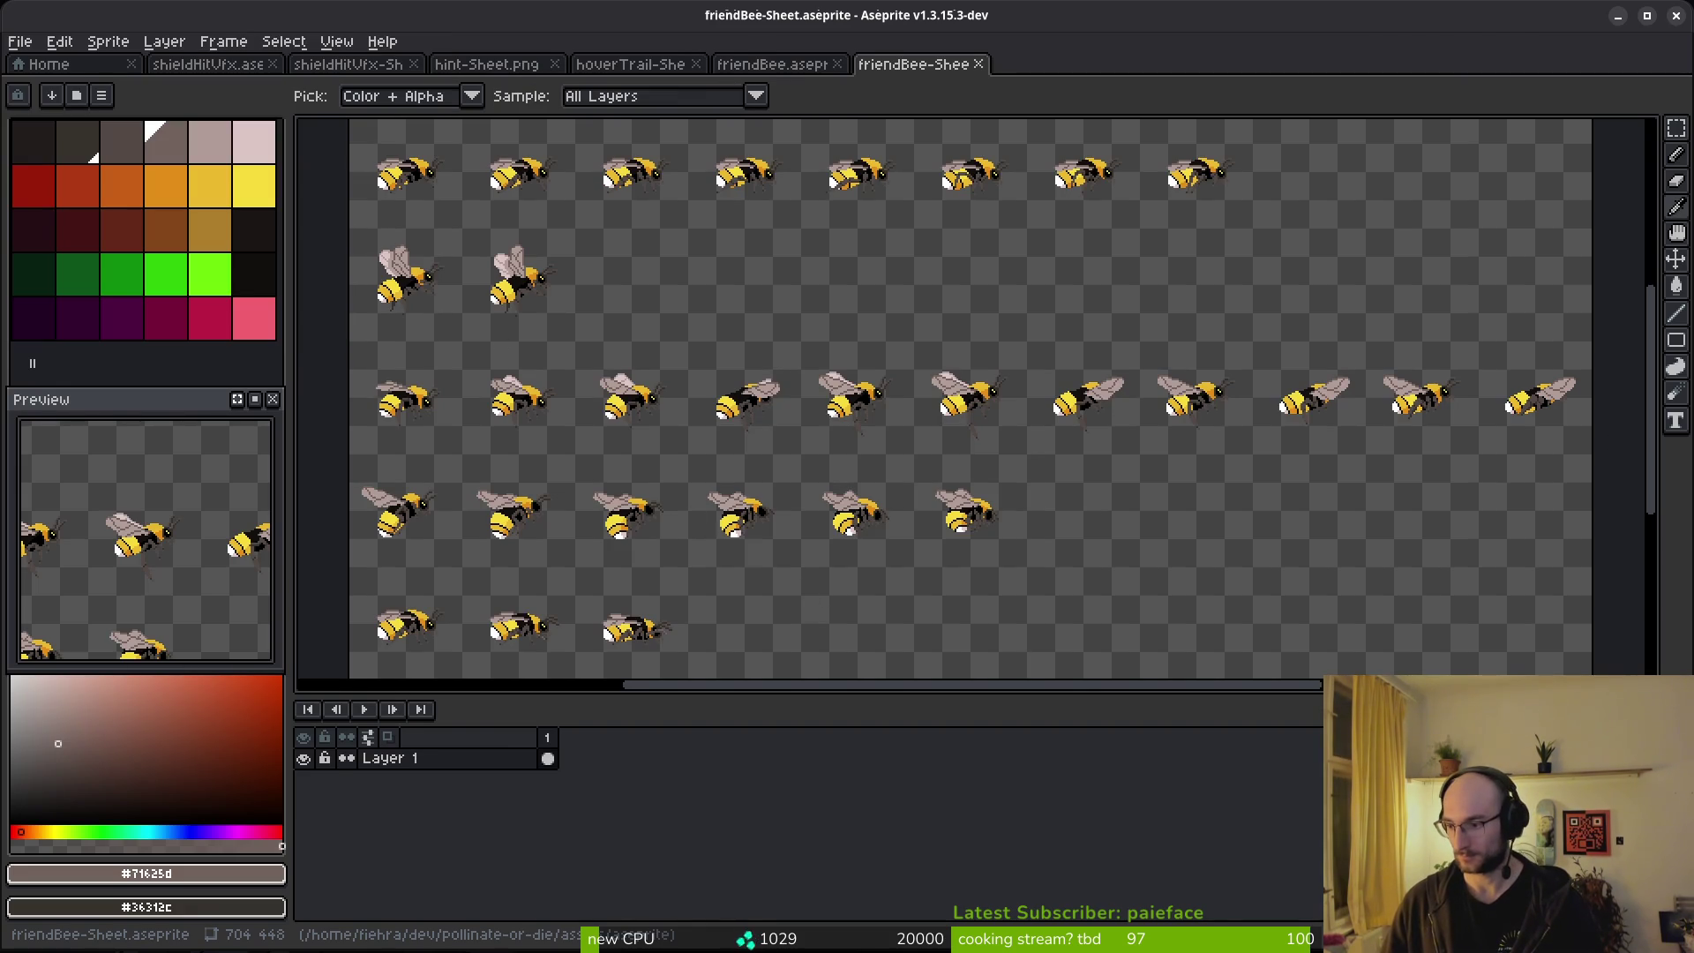
In Godot, set the friend Sprite2D's Vframes to 7 for the 10-by-7 grid.
{"action": "key", "text": "alt+Tab"}
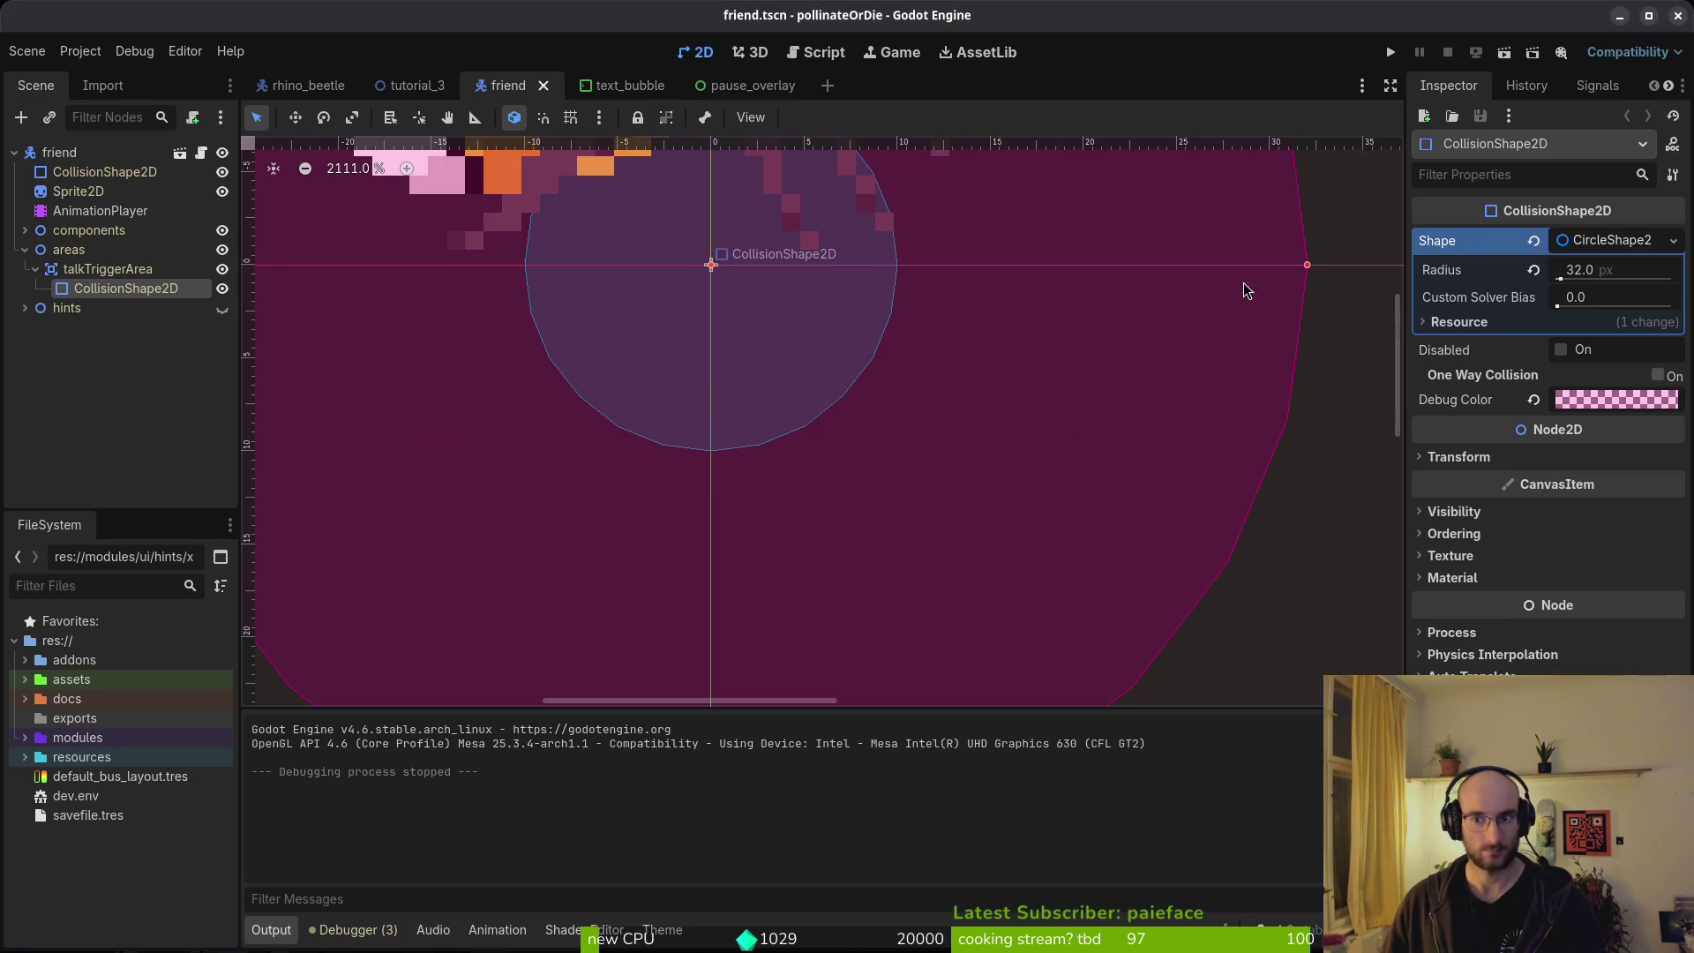
{"action": "left_click", "coordinate": [79, 191]}
{"action": "left_click", "coordinate": [1615, 366]}
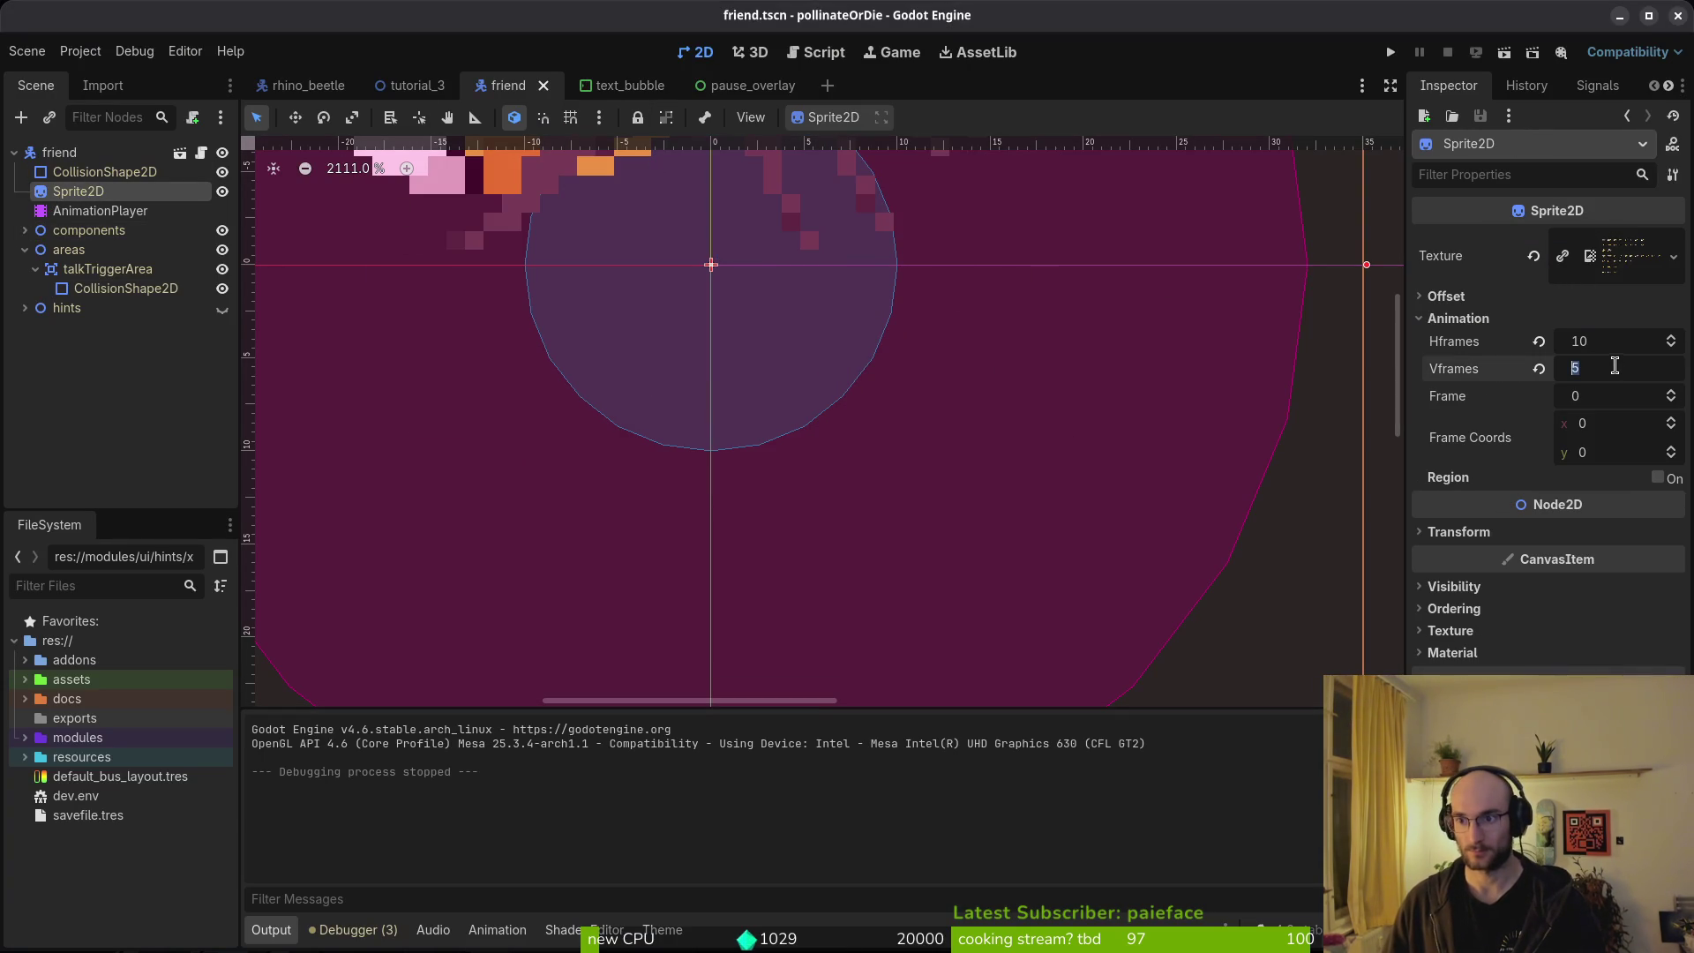
{"action": "type", "text": "7"}
{"action": "key", "text": "Return"}
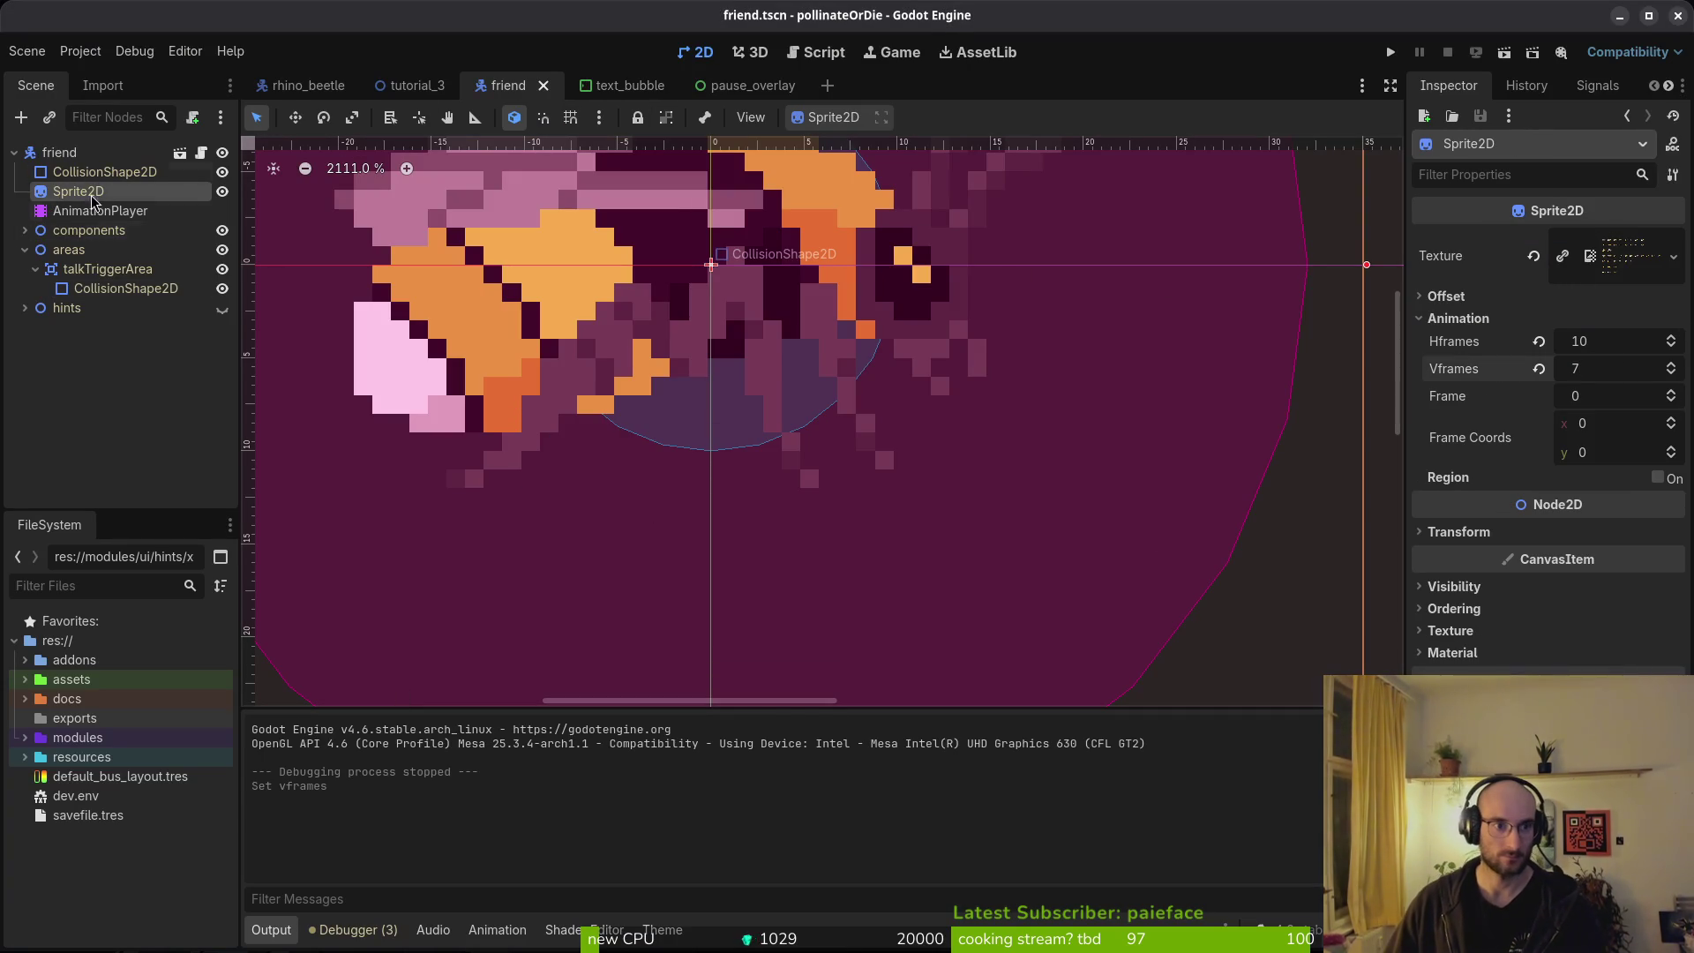
{"action": "left_click", "coordinate": [100, 210]}
{"action": "left_click", "coordinate": [517, 612]}
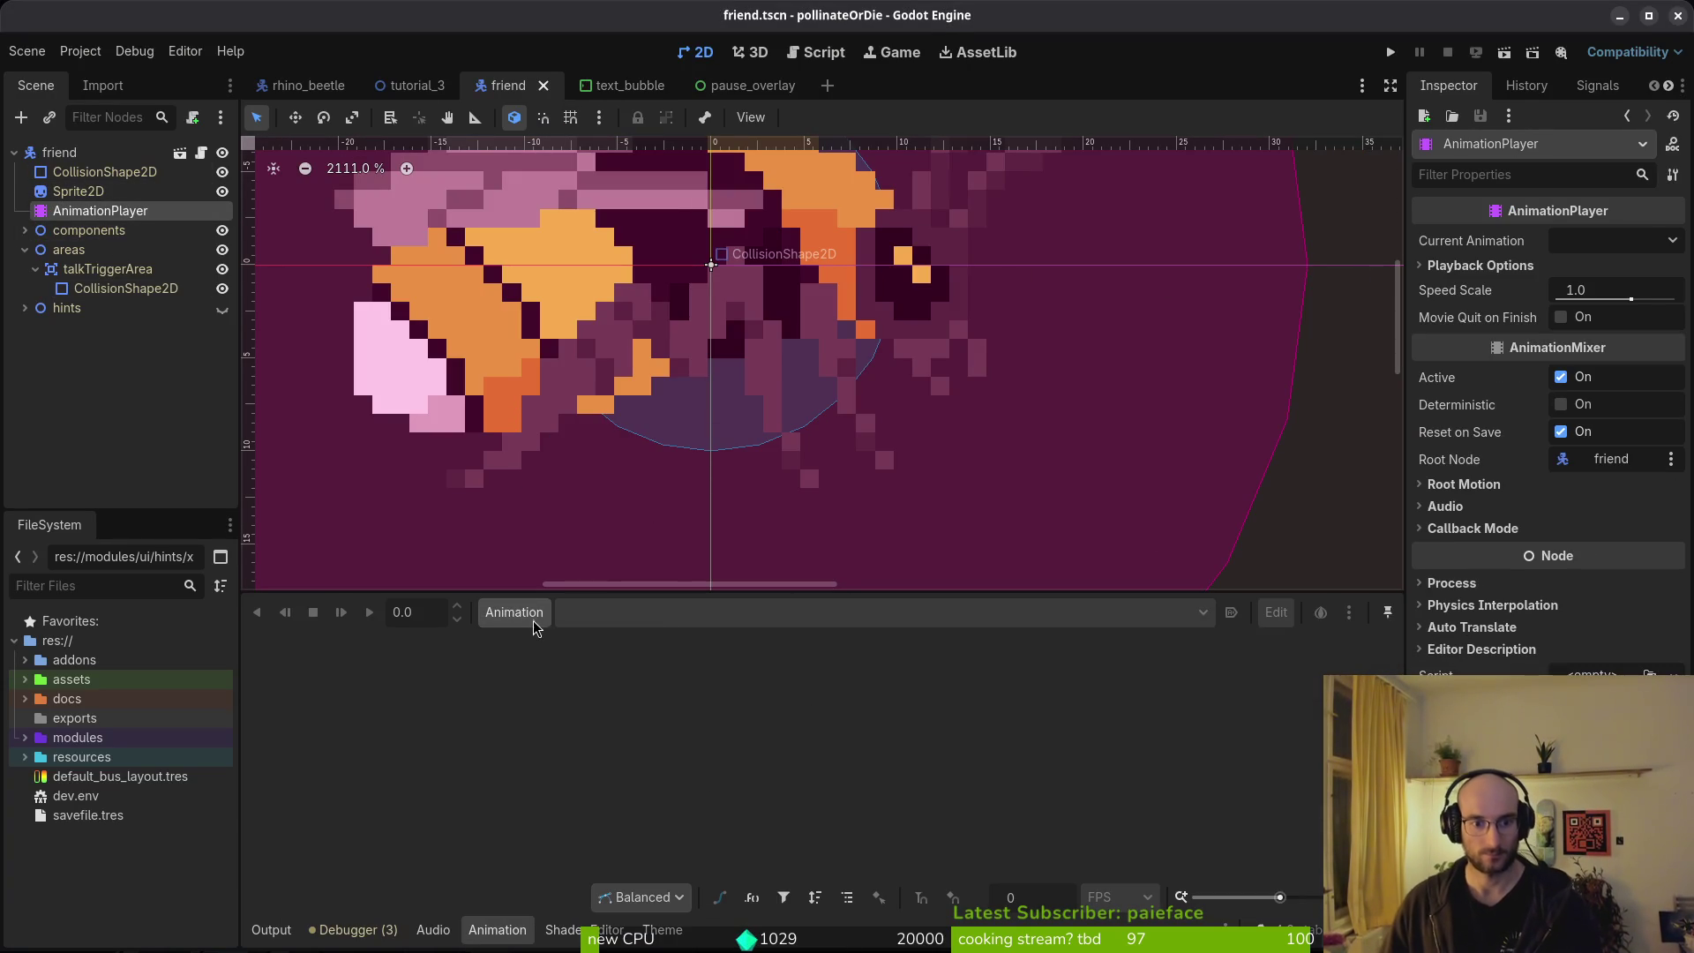
Create a new idle animation on the AnimationPlayer with snap set to 12 FPS.
{"action": "left_click", "coordinate": [516, 612]}
{"action": "left_click", "coordinate": [77, 193]}
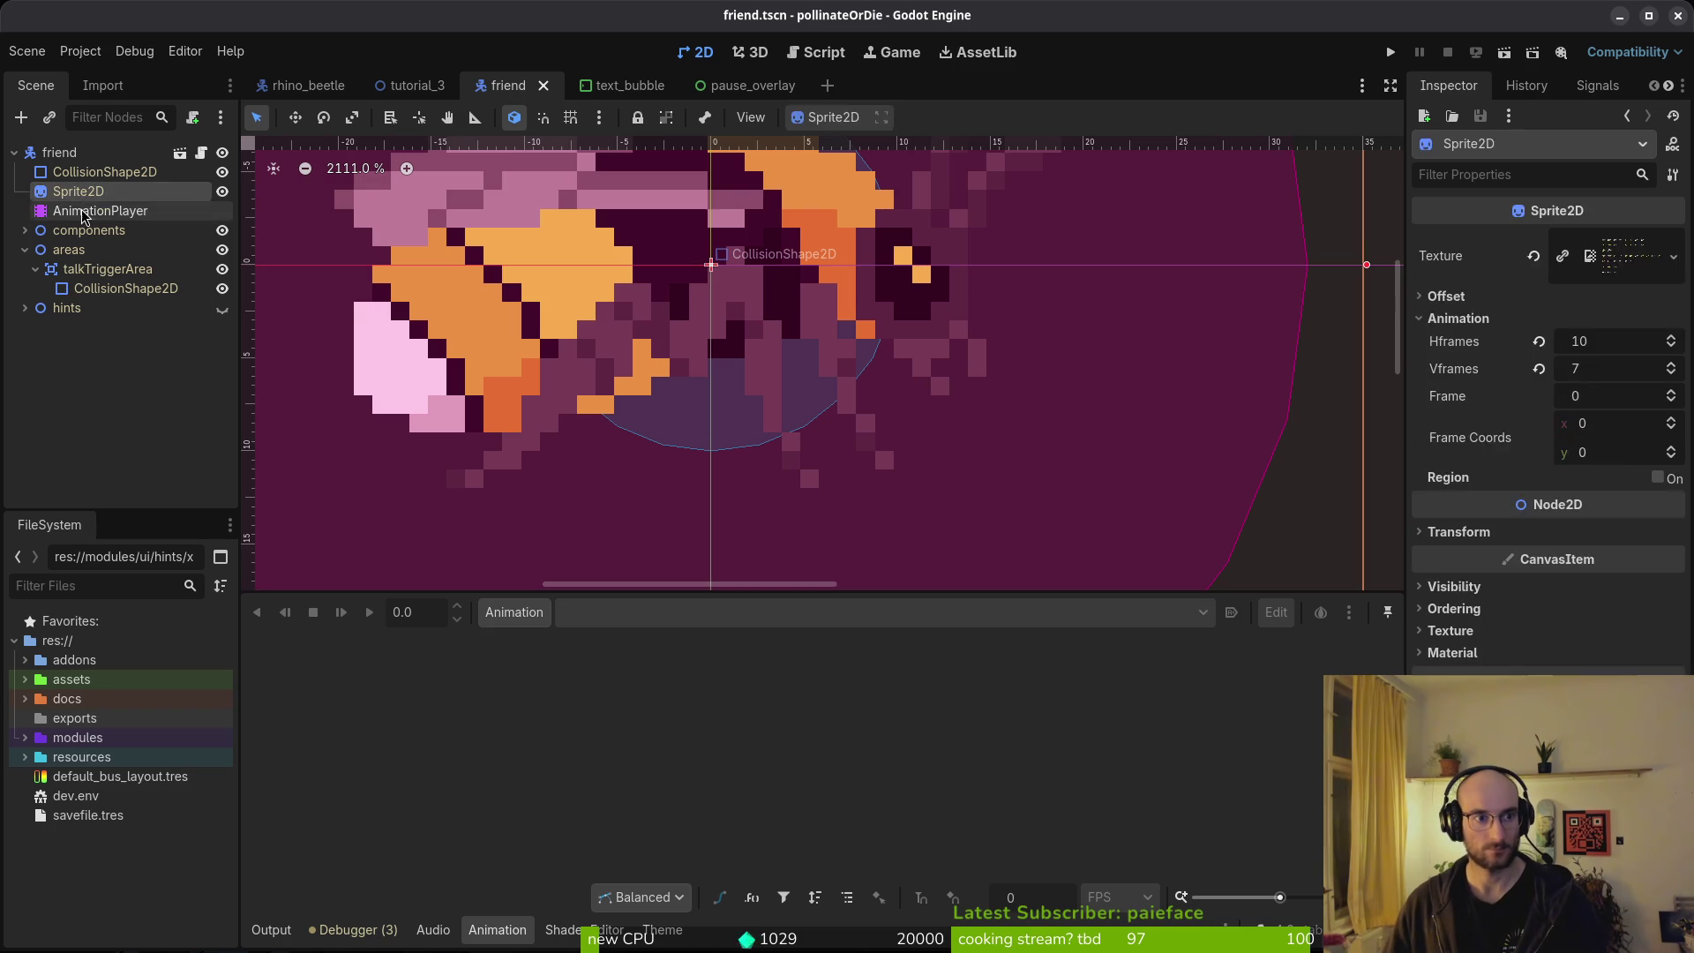
{"action": "scroll", "coordinate": [755, 461], "scroll_direction": "down", "scroll_amount": 3}
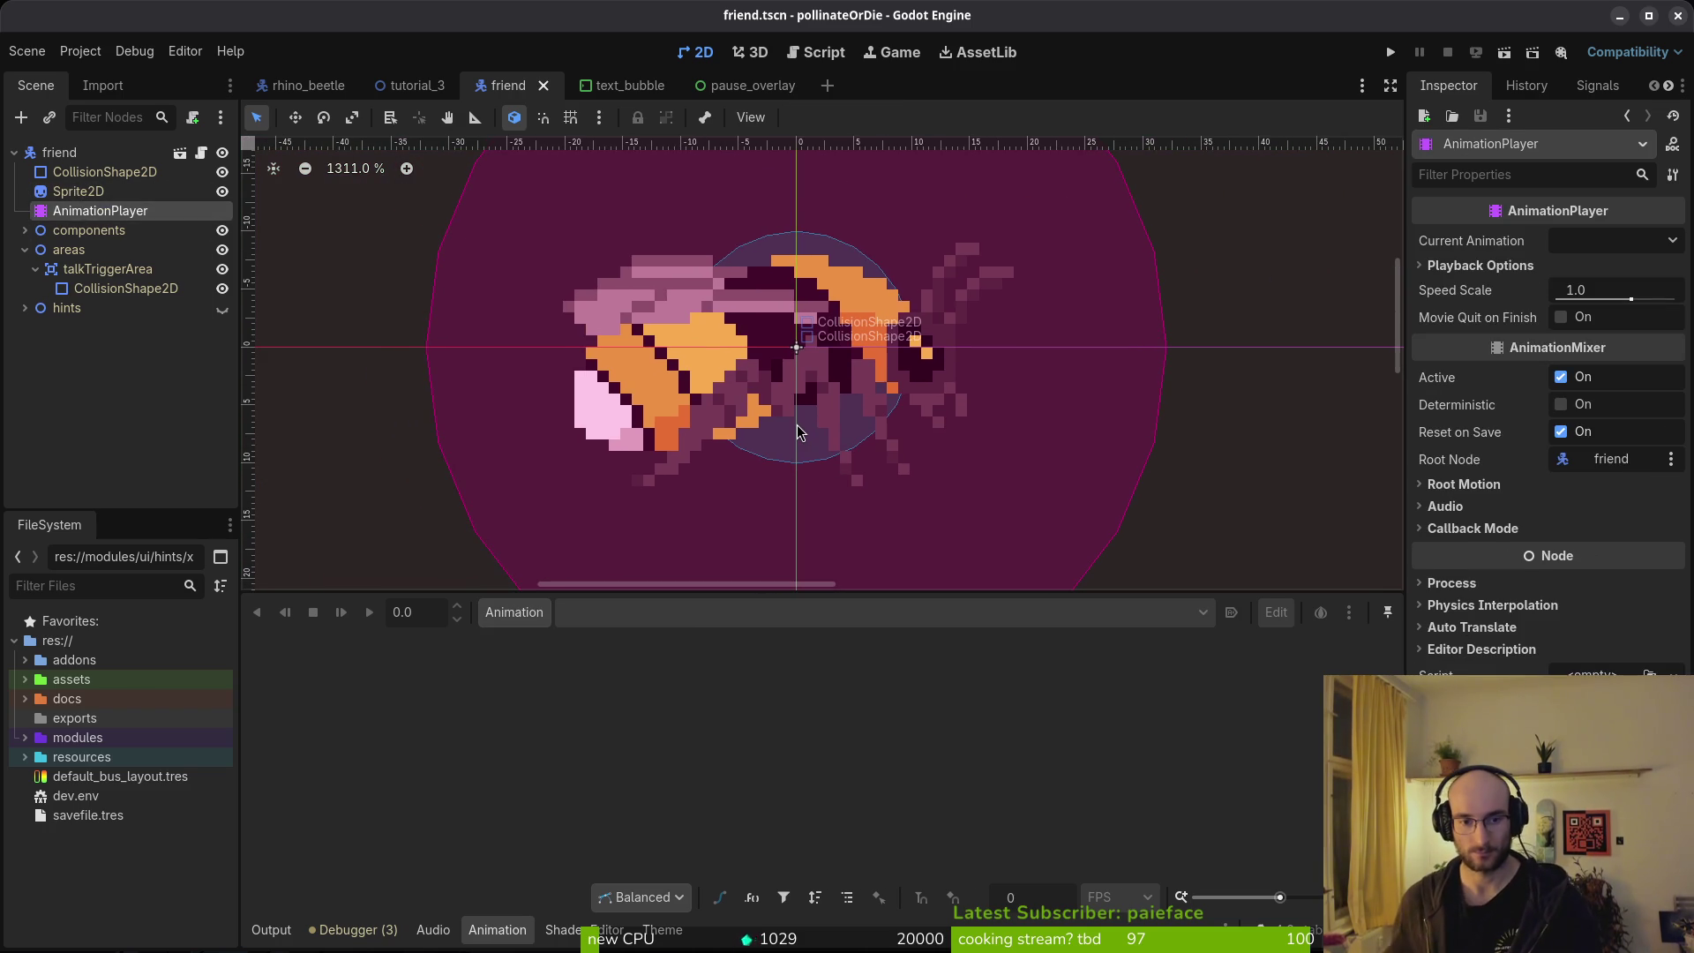
{"action": "key", "text": "alt+Tab"}
{"action": "key", "text": "alt+Tab"}
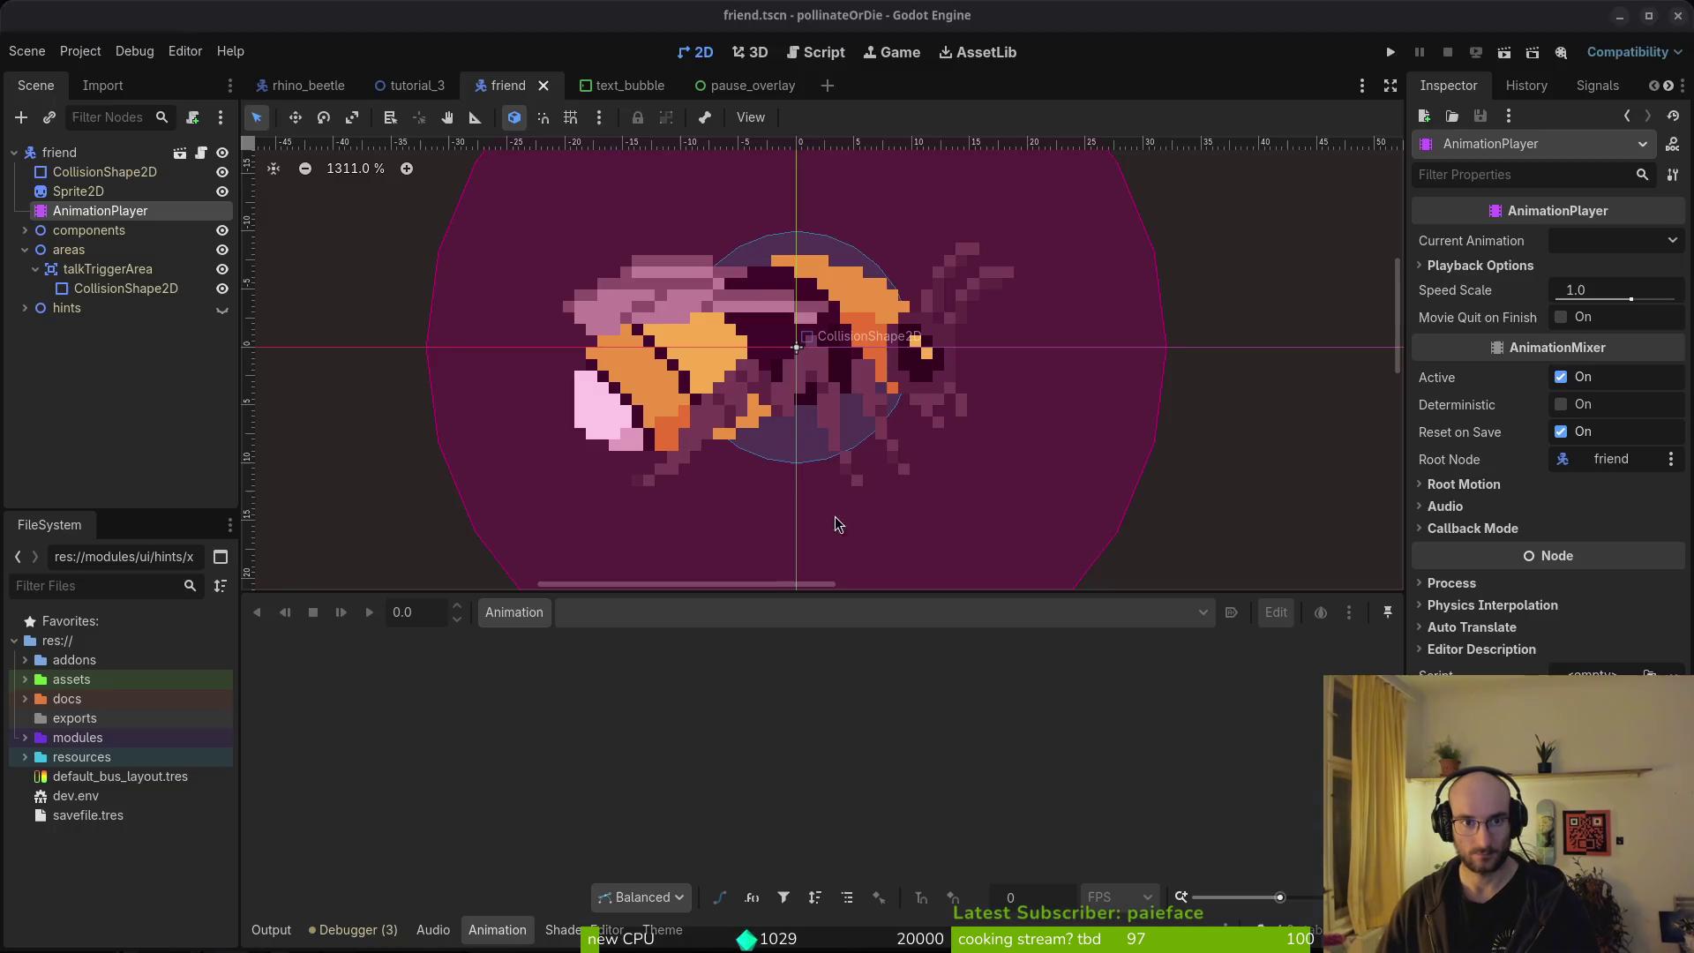
{"action": "left_click", "coordinate": [513, 612]}
{"action": "left_click", "coordinate": [517, 644]}
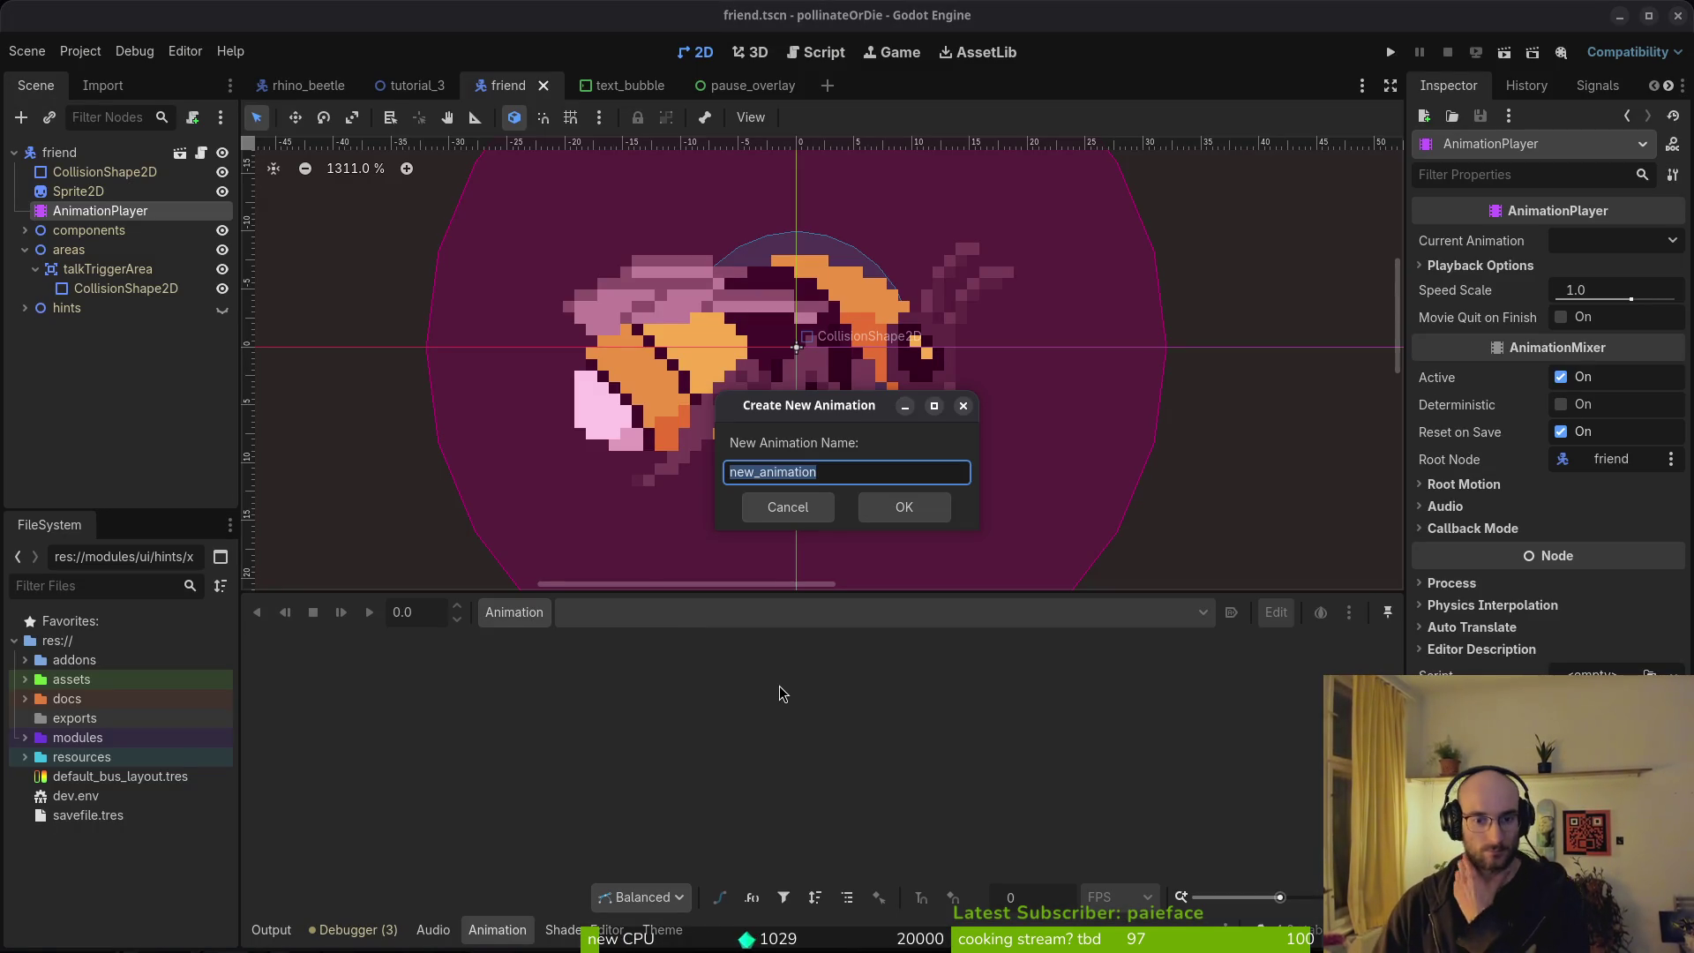
{"action": "type", "text": "idle"}
{"action": "key", "text": "Return"}
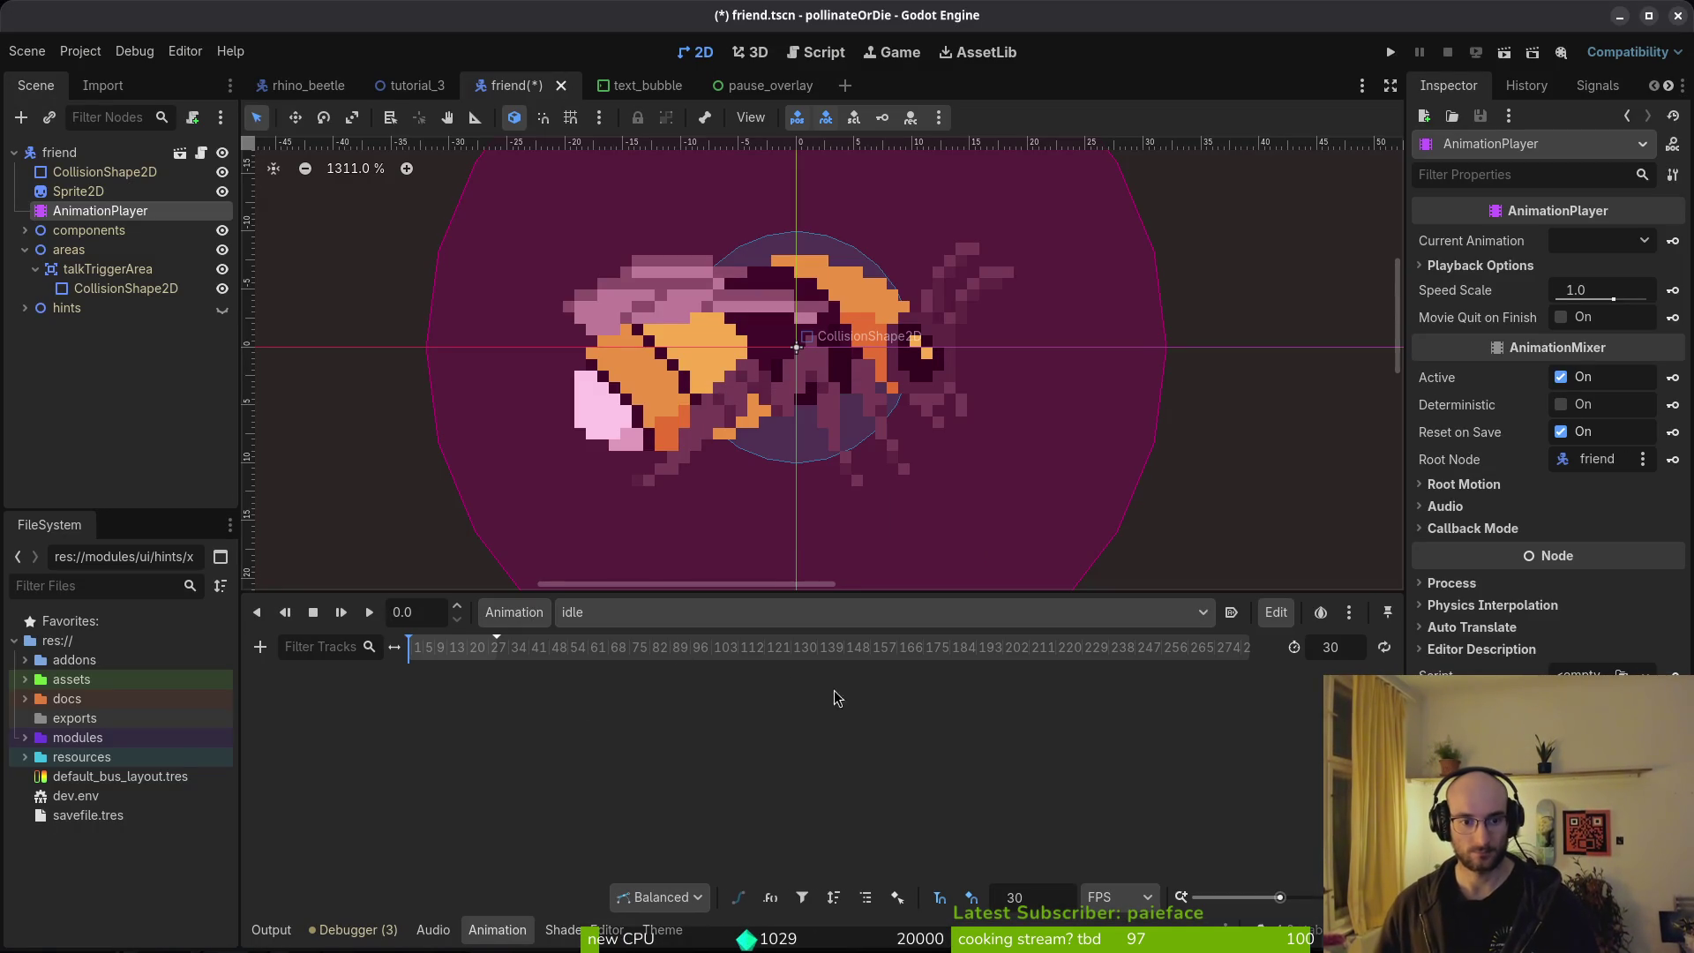
{"action": "type", "text": "12"}
{"action": "key", "text": "Return"}
{"action": "key", "text": "ctrl+s"}
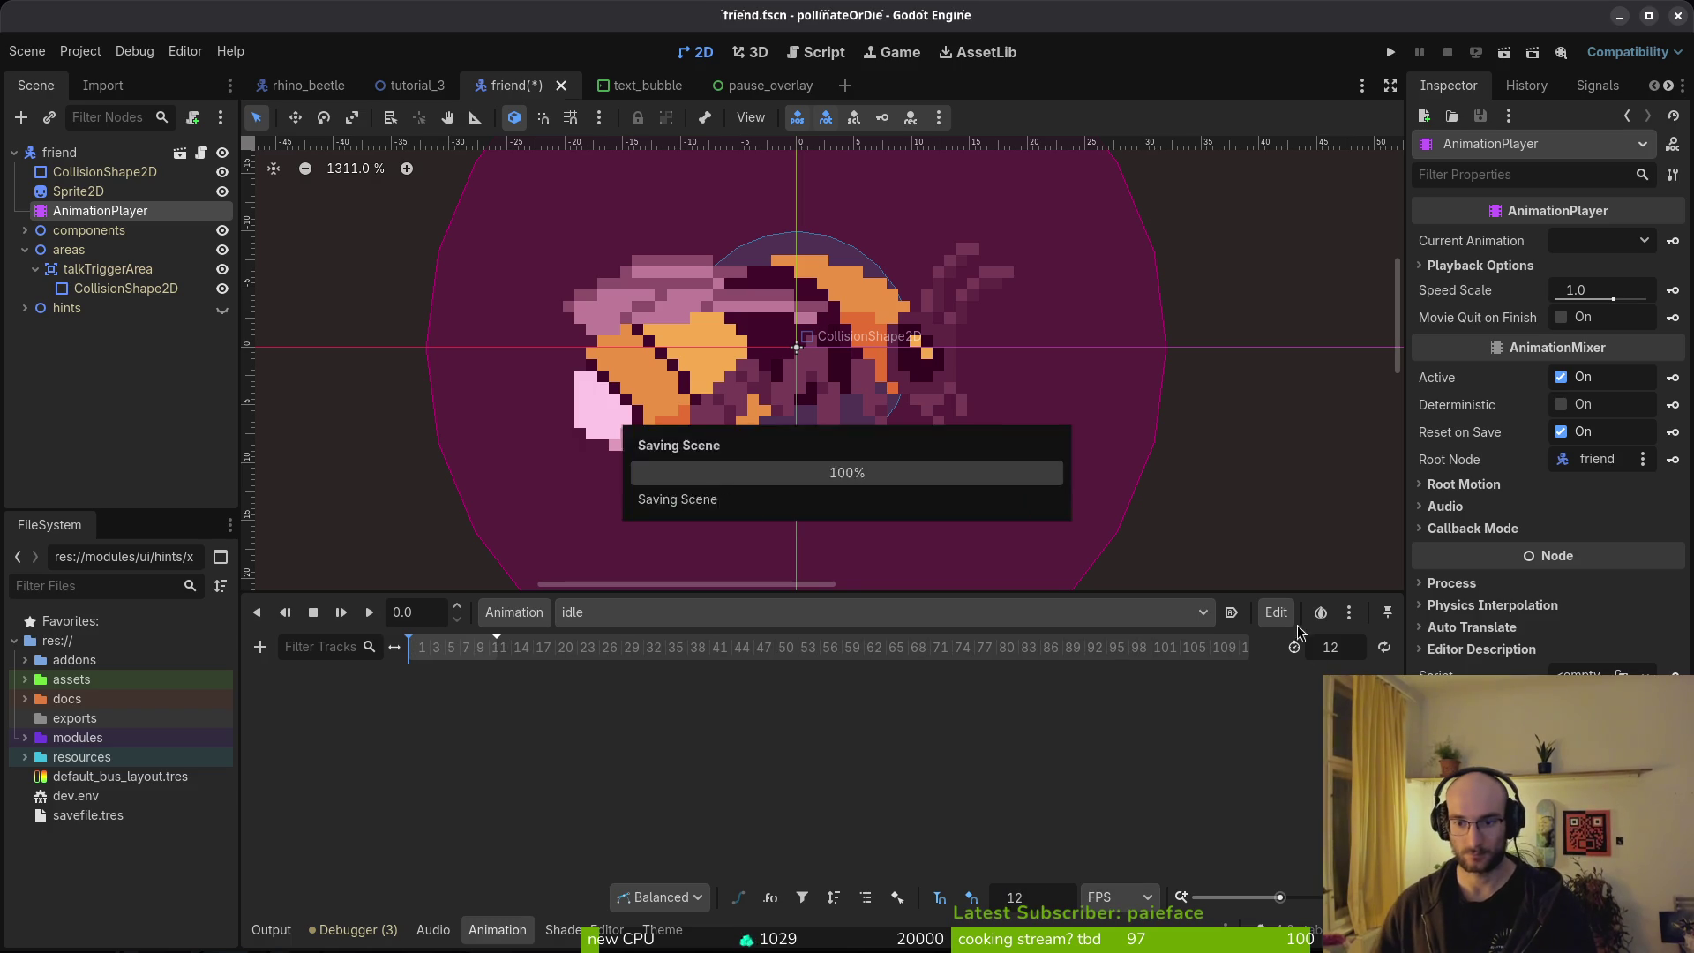
Add crawl, cower and getup animations and save the friend scene.
{"action": "left_click", "coordinate": [513, 611]}
{"action": "left_click", "coordinate": [530, 644]}
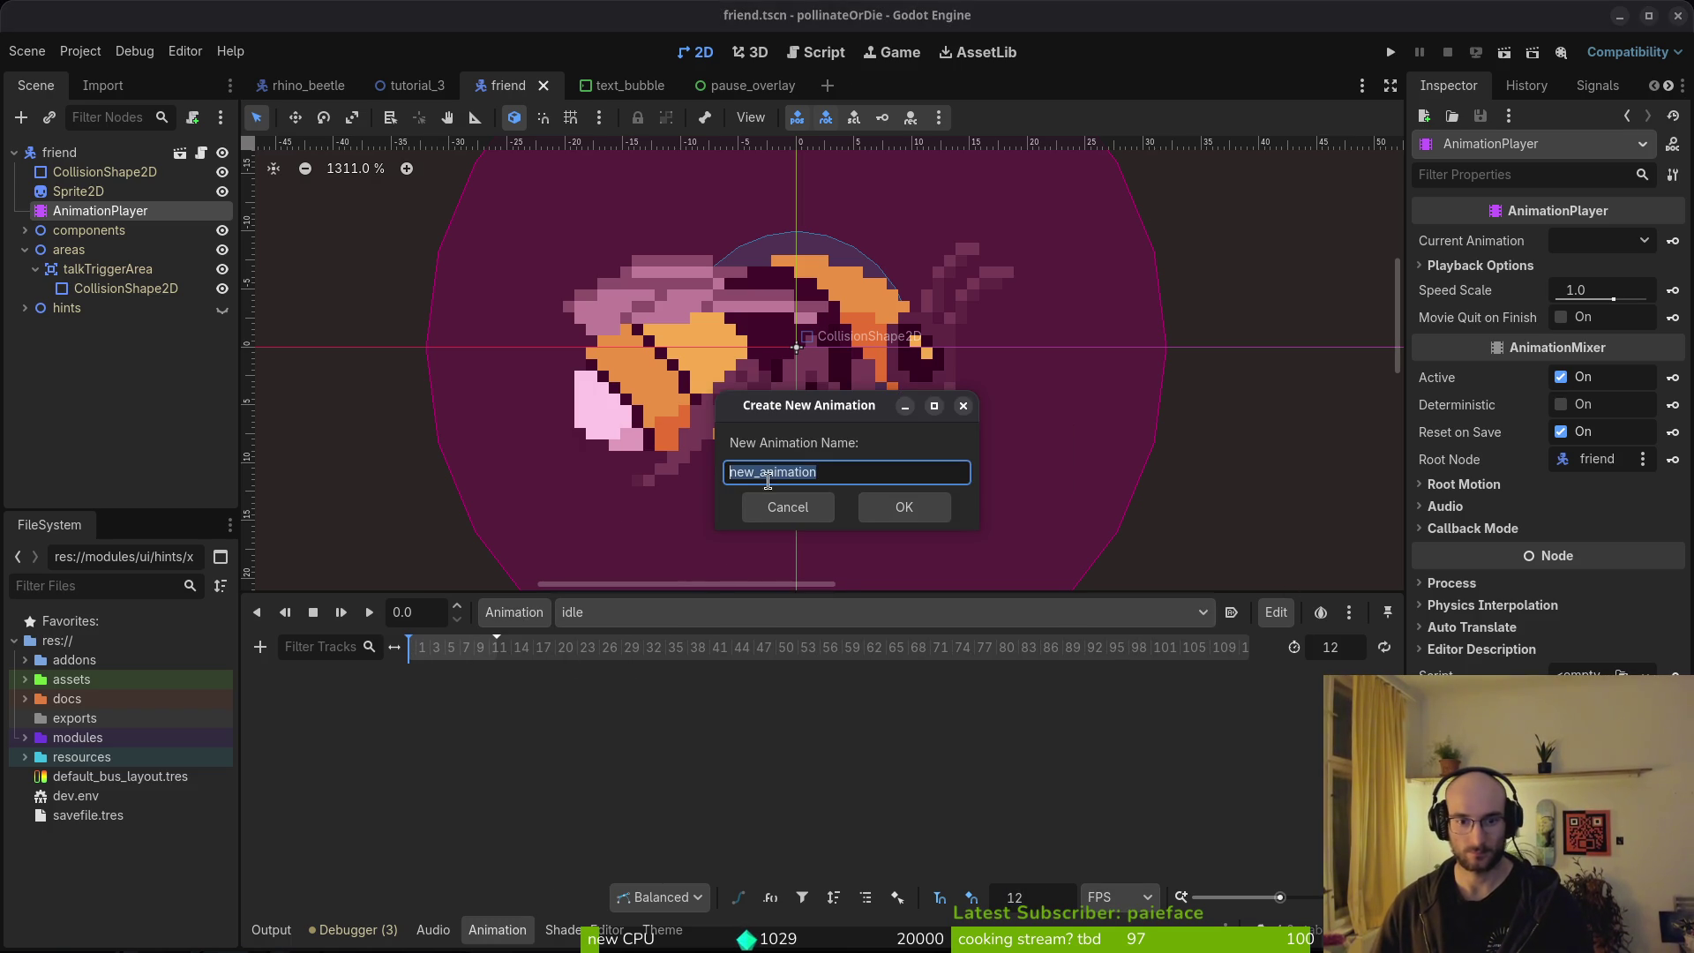
{"action": "type", "text": "wl"}
{"action": "key", "text": "Return"}
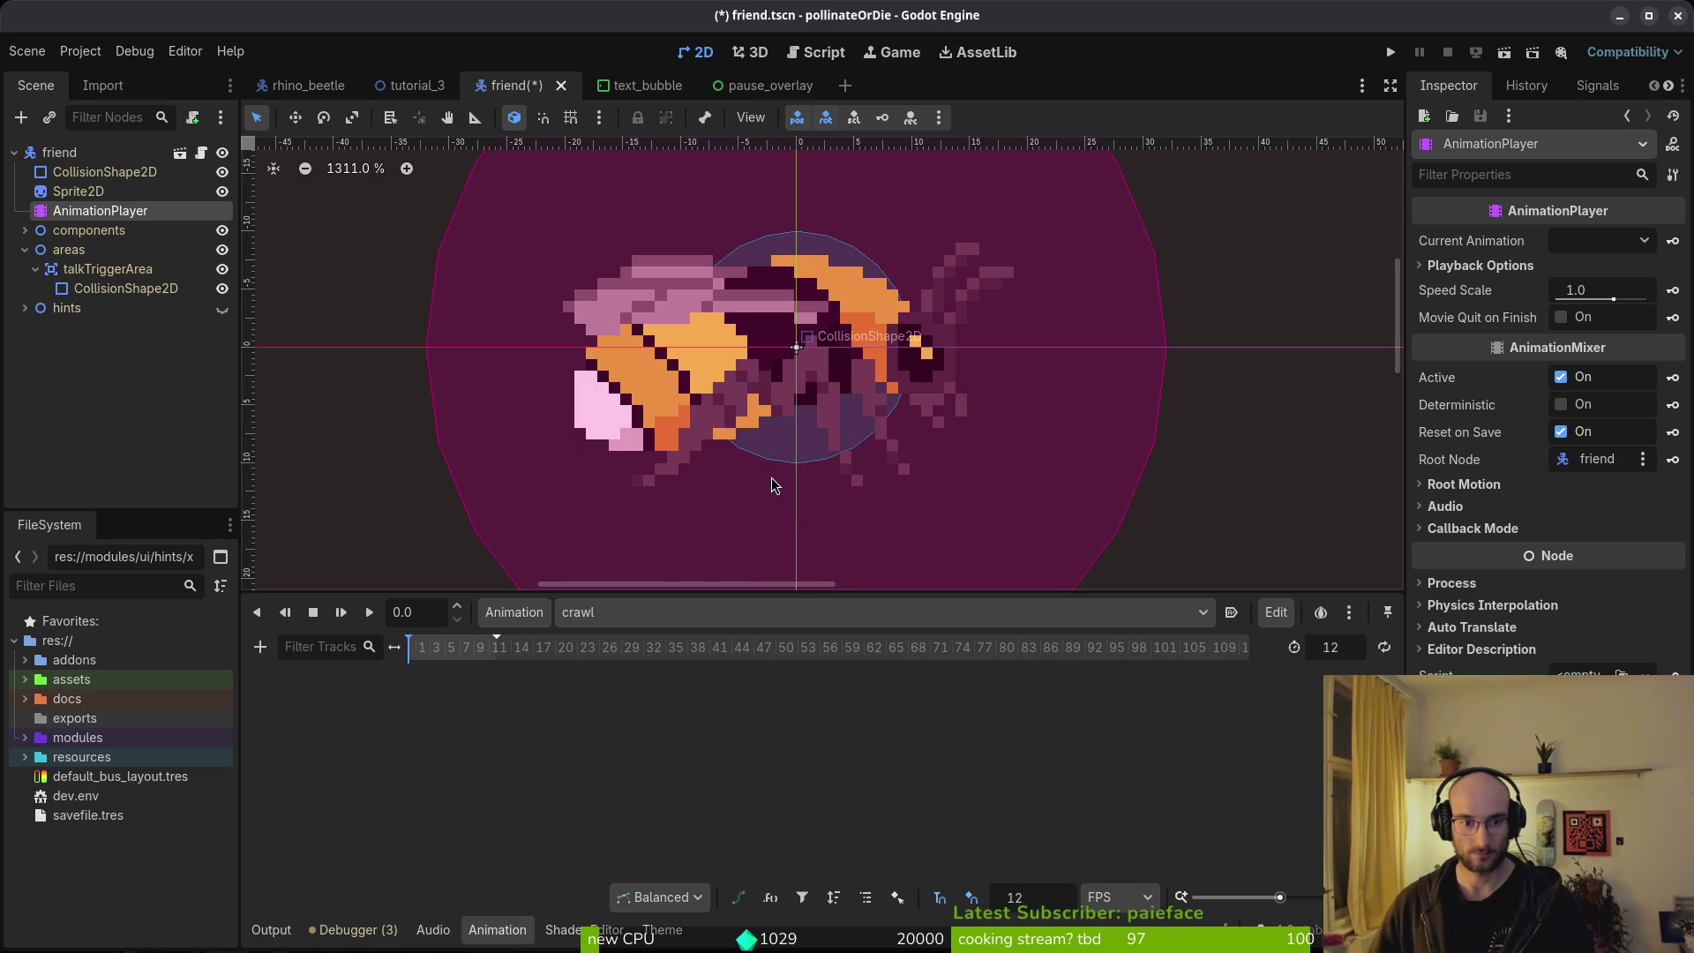
{"action": "key", "text": "ctrl+s"}
{"action": "left_click", "coordinate": [514, 611]}
{"action": "left_click", "coordinate": [536, 643]}
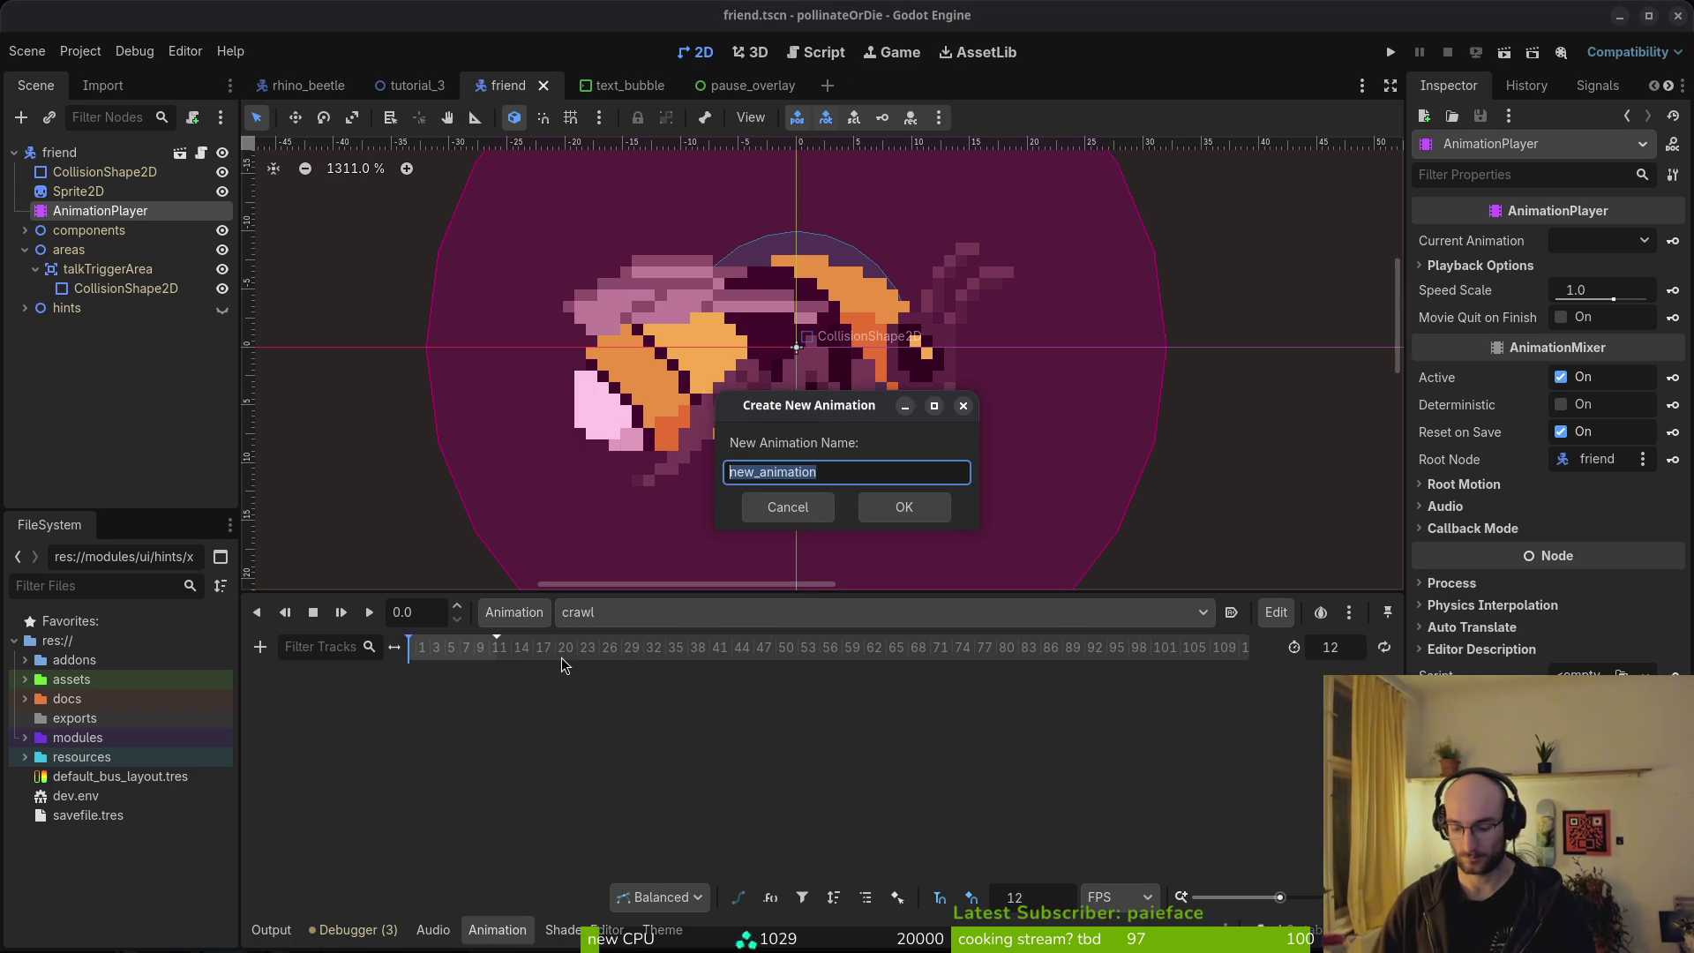
{"action": "type", "text": "ower"}
{"action": "key", "text": "Return"}
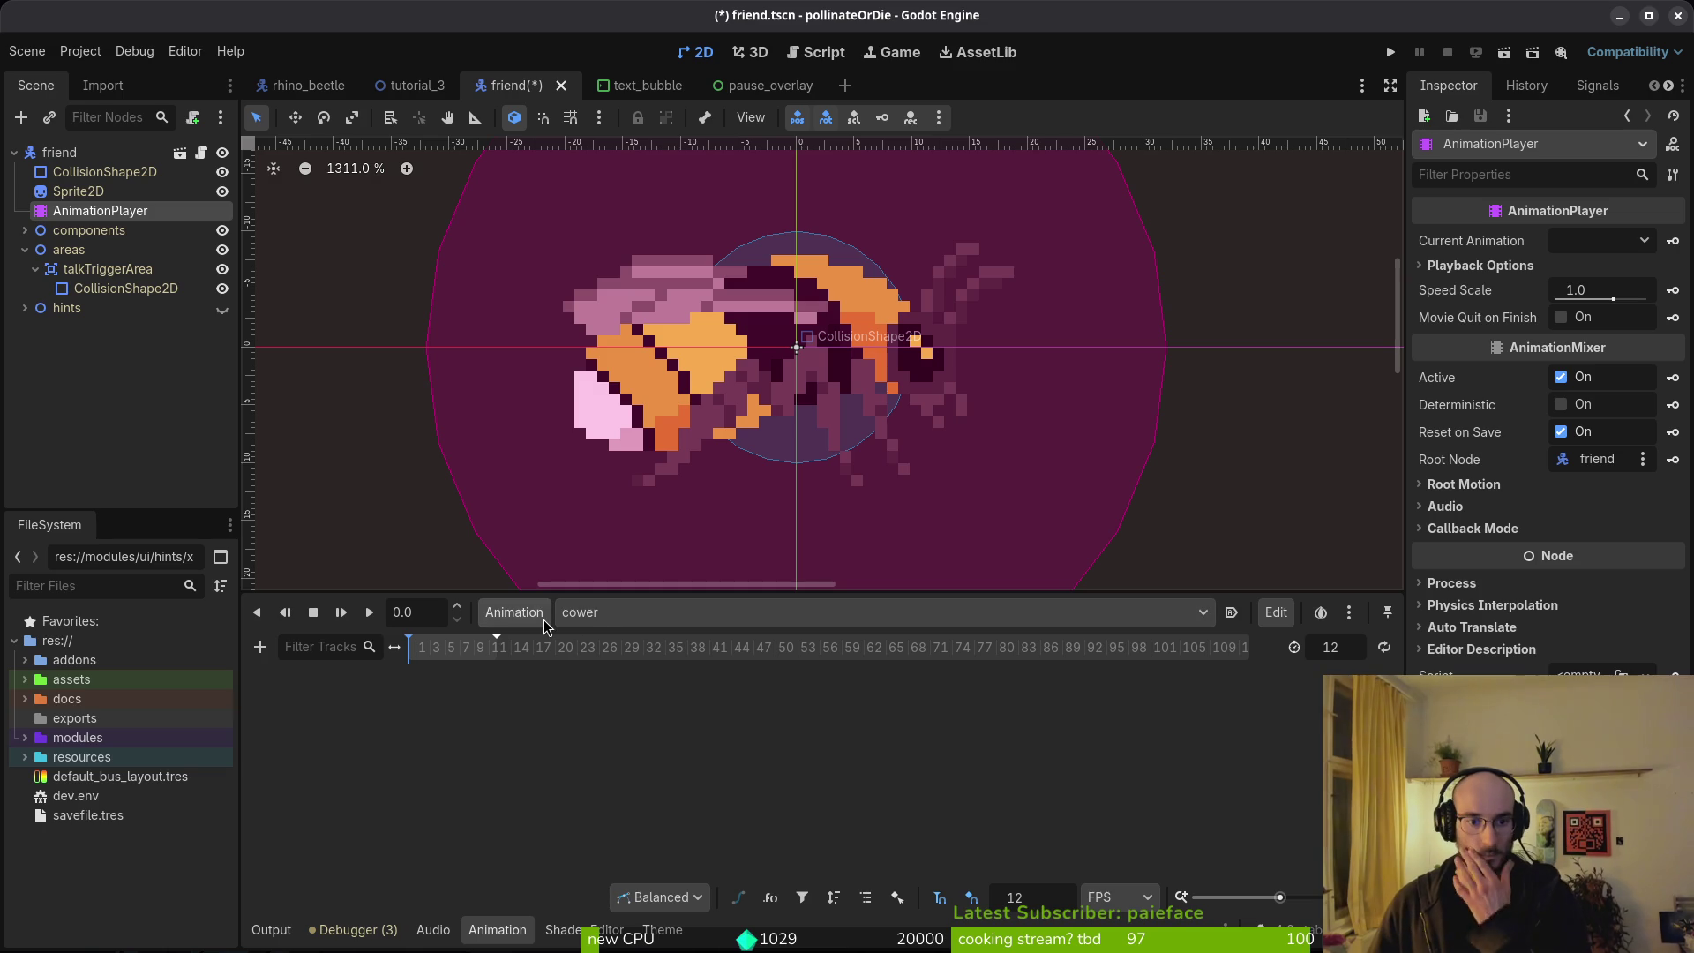
{"action": "left_click", "coordinate": [514, 611]}
{"action": "left_click", "coordinate": [544, 645]}
{"action": "type", "text": "ge"}
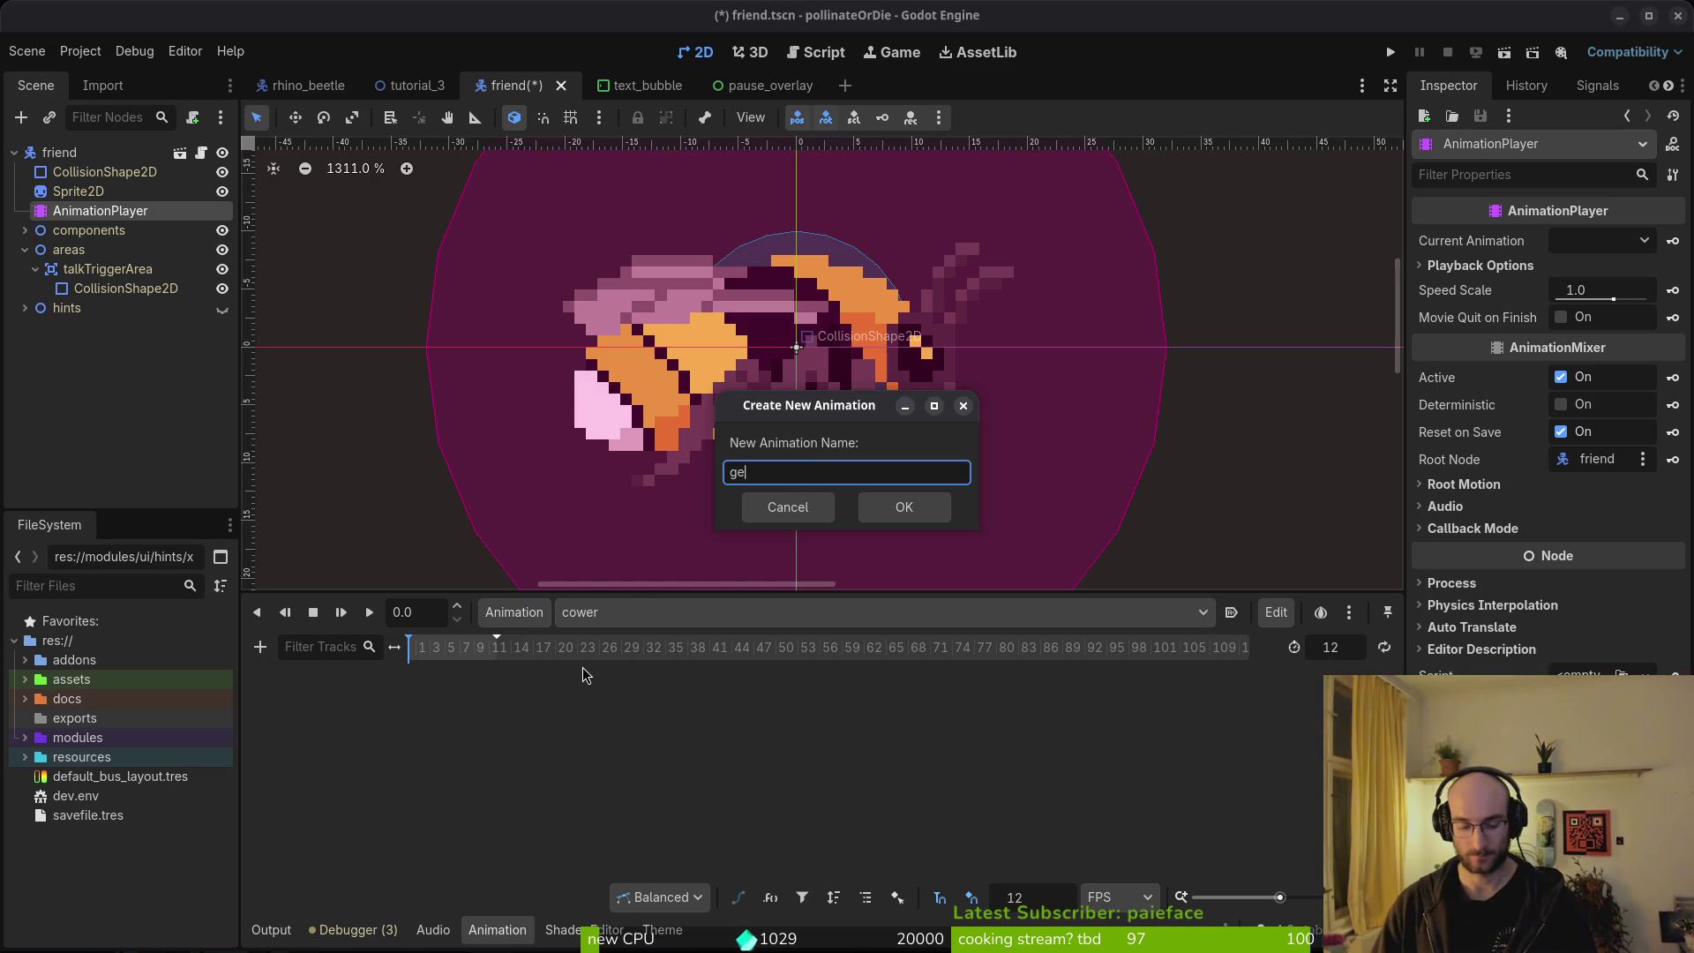
{"action": "type", "text": "tup"}
{"action": "key", "text": "Return"}
{"action": "key", "text": "ctrl+s"}
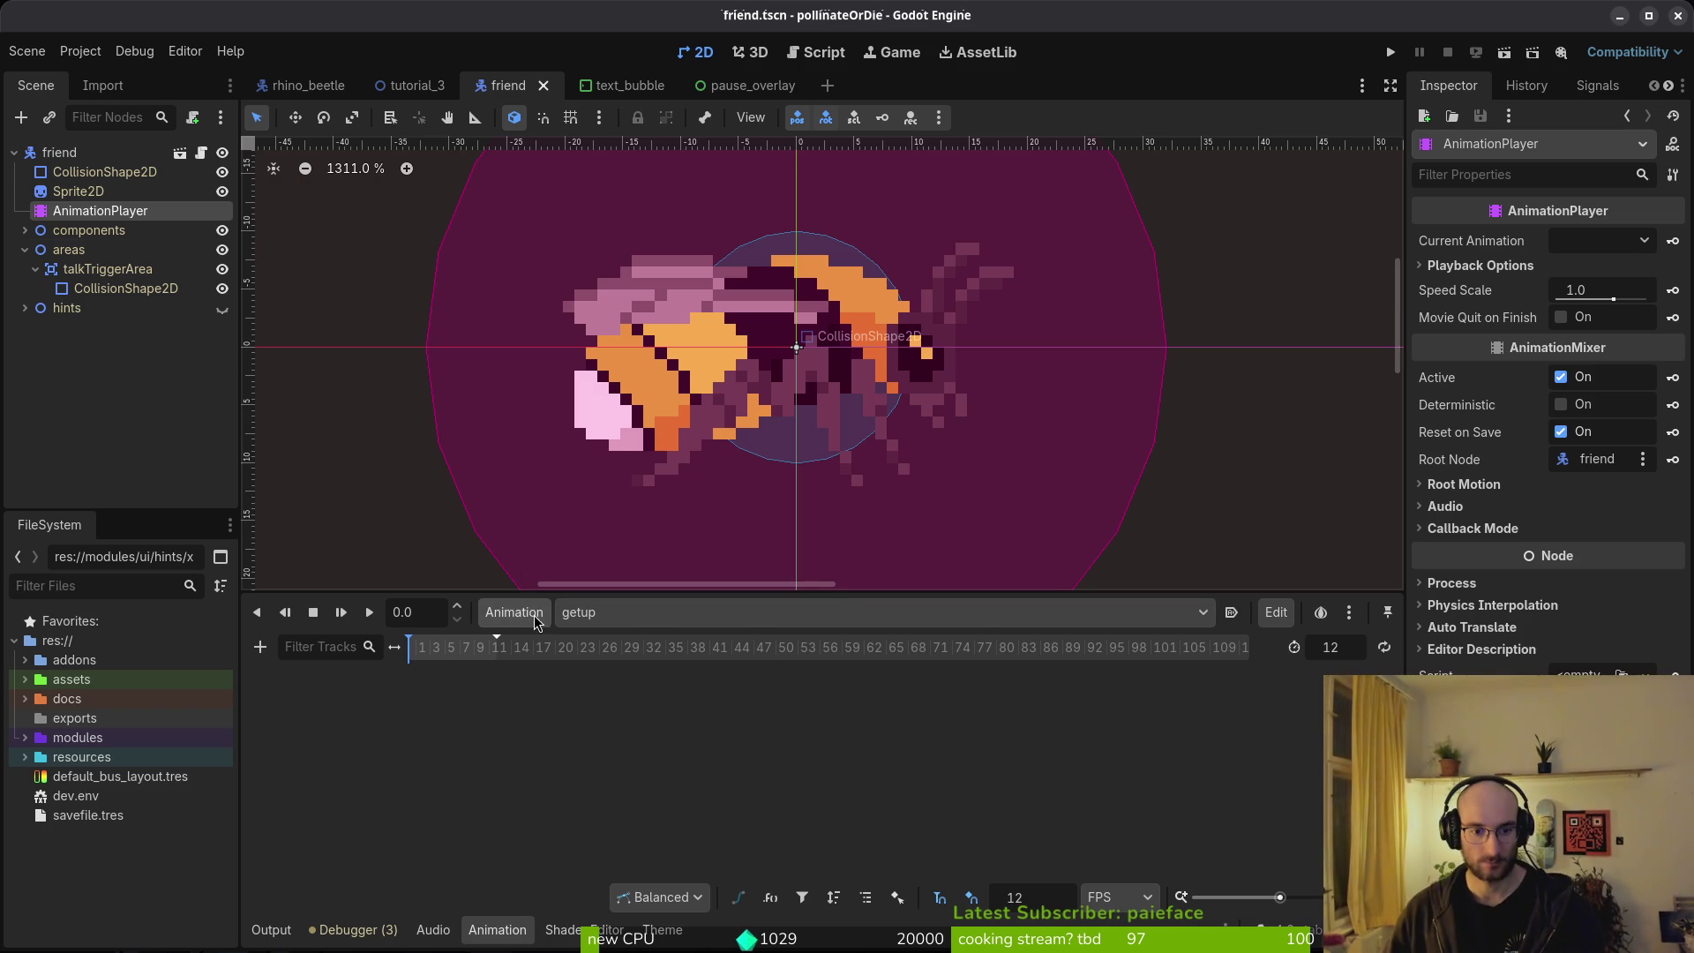
Flip between the bee sprite sheet and Godot to compare, ending in the editor.
{"action": "key", "text": "alt+Tab"}
{"action": "key", "text": "alt+Tab"}
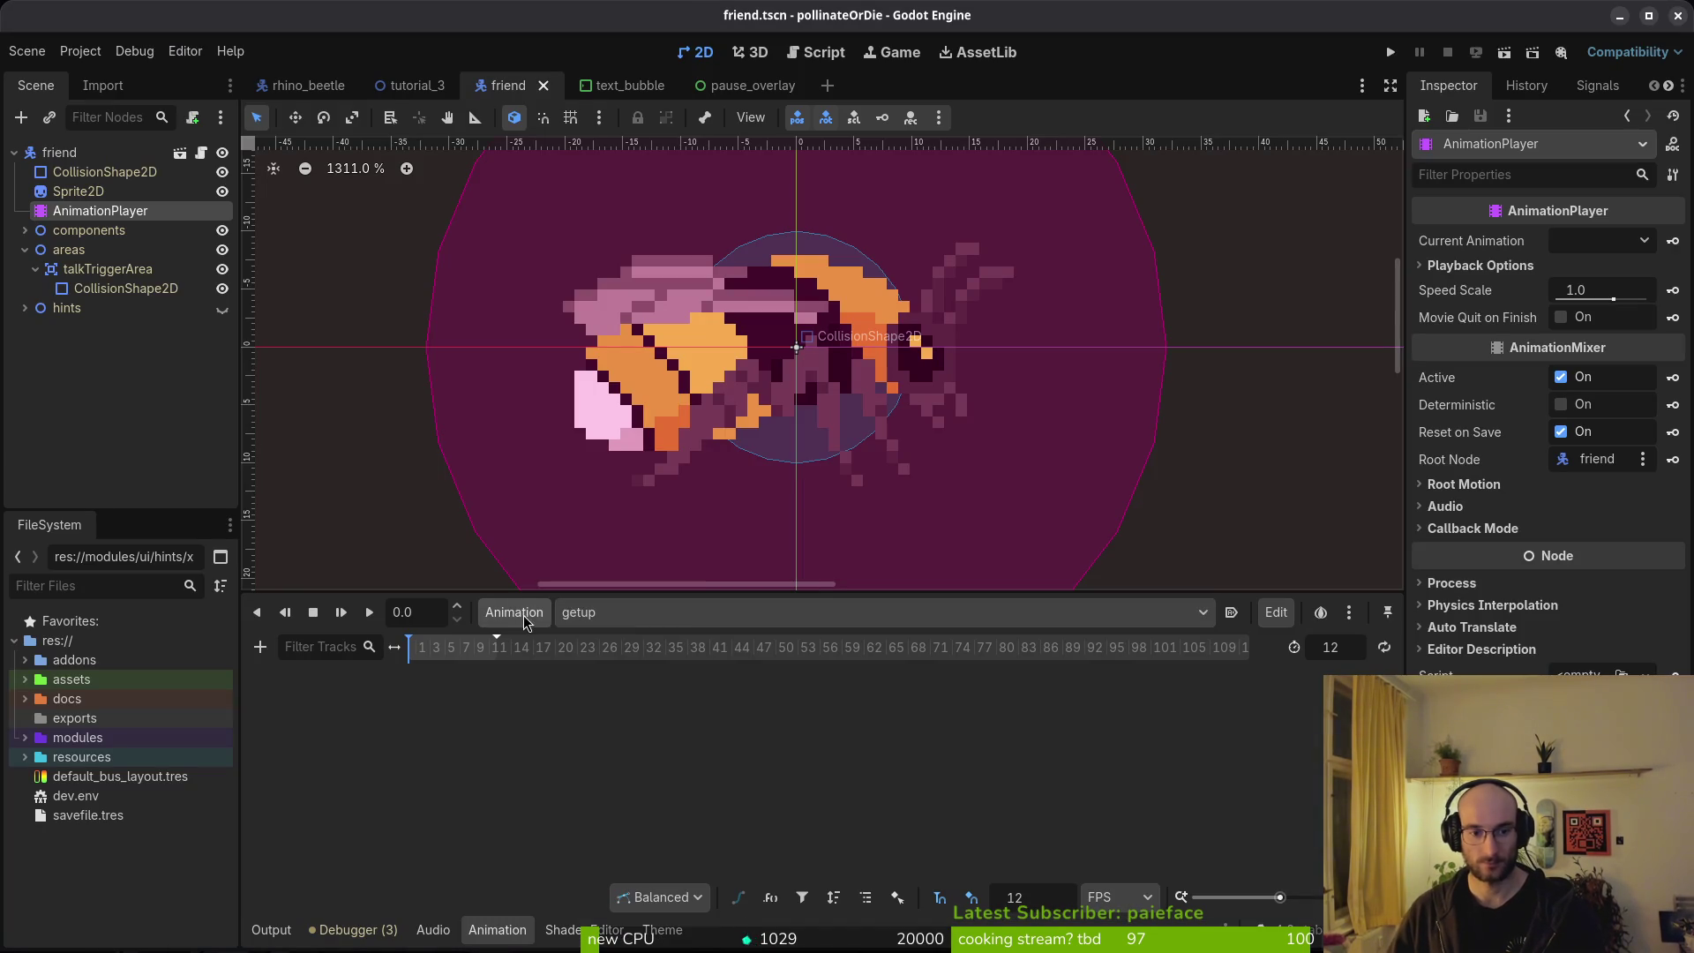
{"action": "left_click", "coordinate": [537, 612]}
{"action": "key", "text": "alt+Tab"}
{"action": "key", "text": "alt+Tab"}
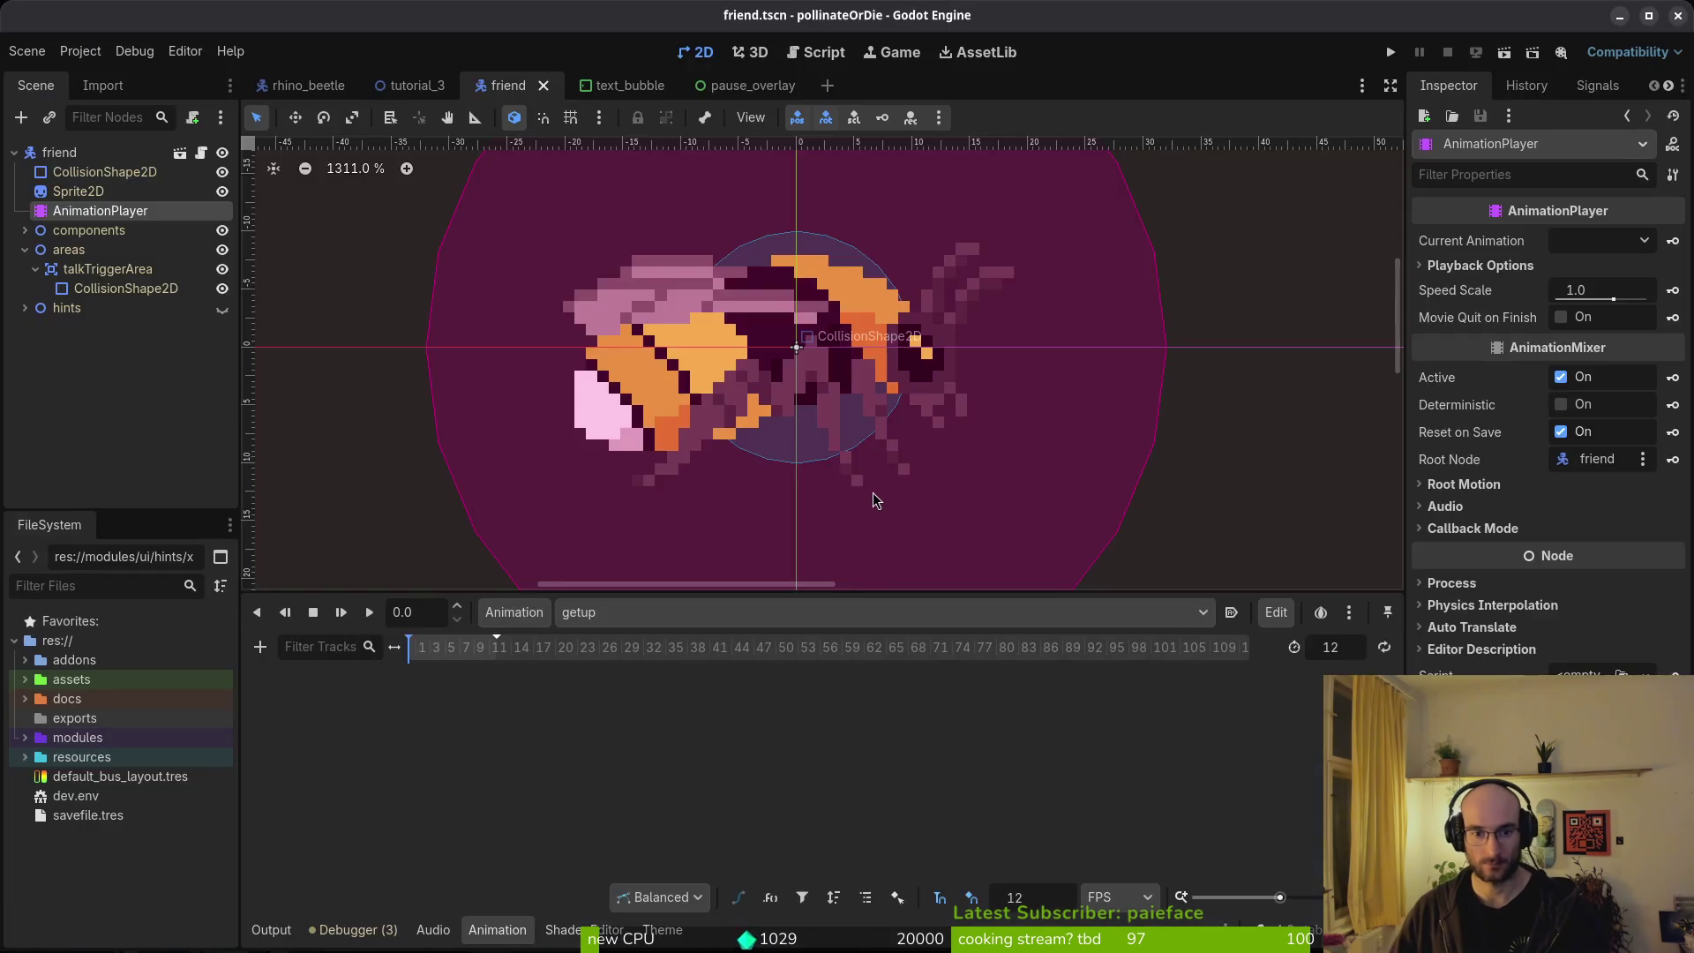
{"action": "key", "text": "alt+Tab"}
{"action": "key", "text": "alt+Tab"}
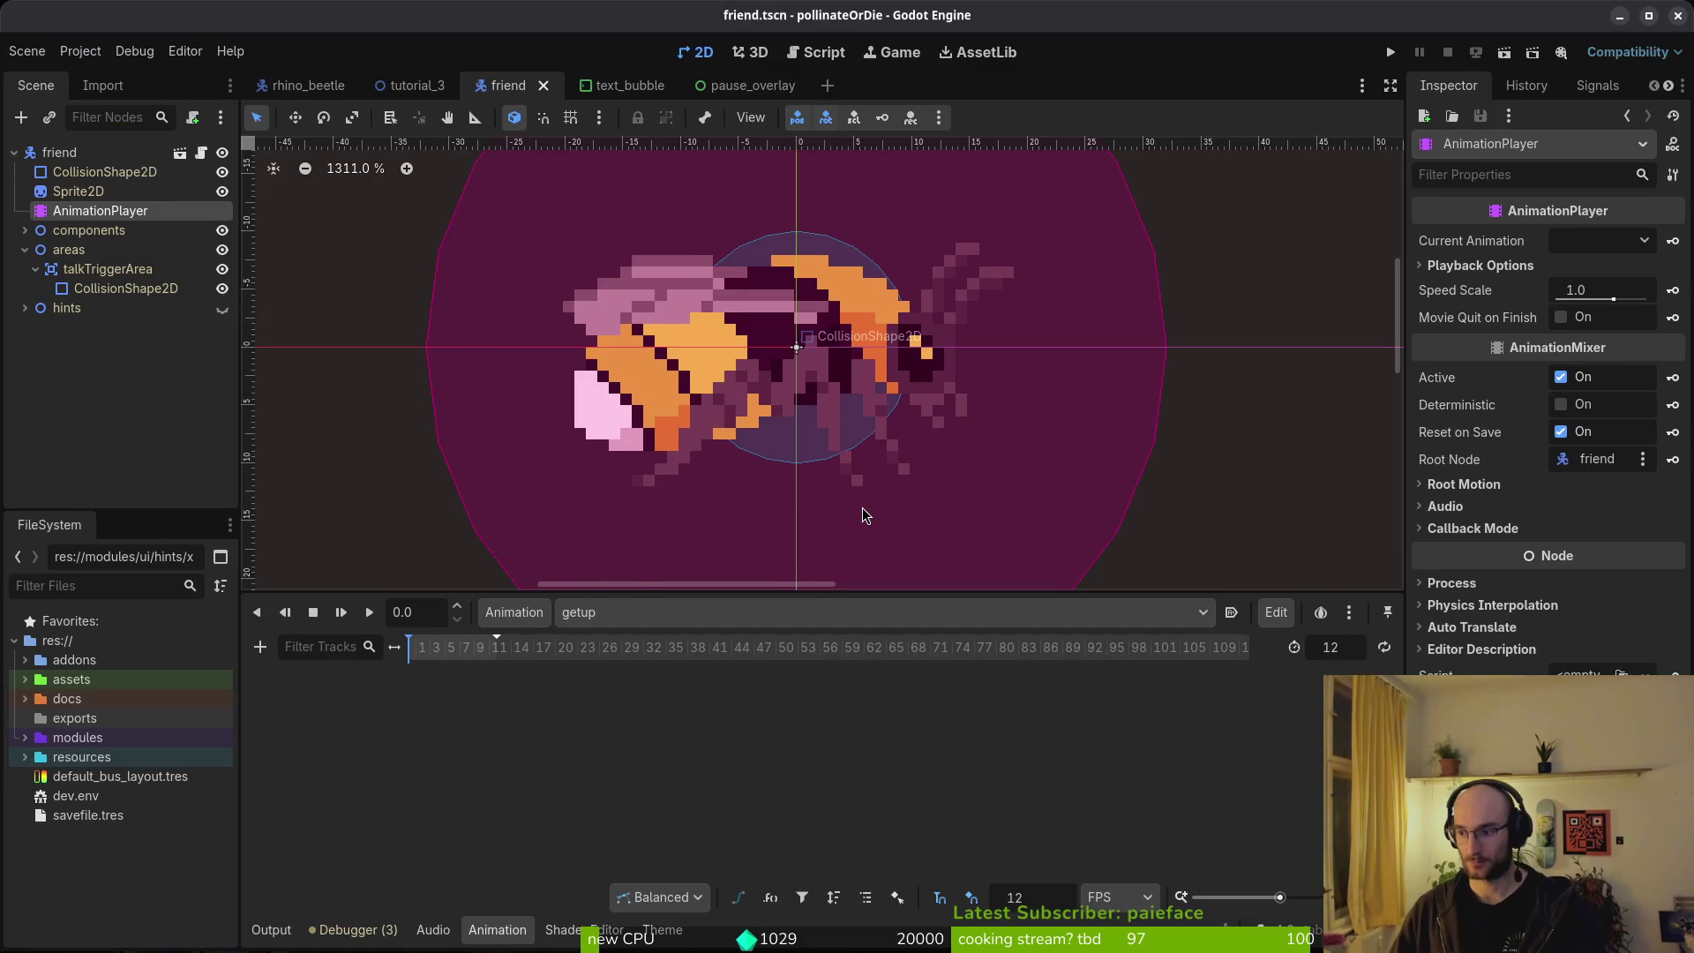
{"action": "key", "text": "alt+Tab"}
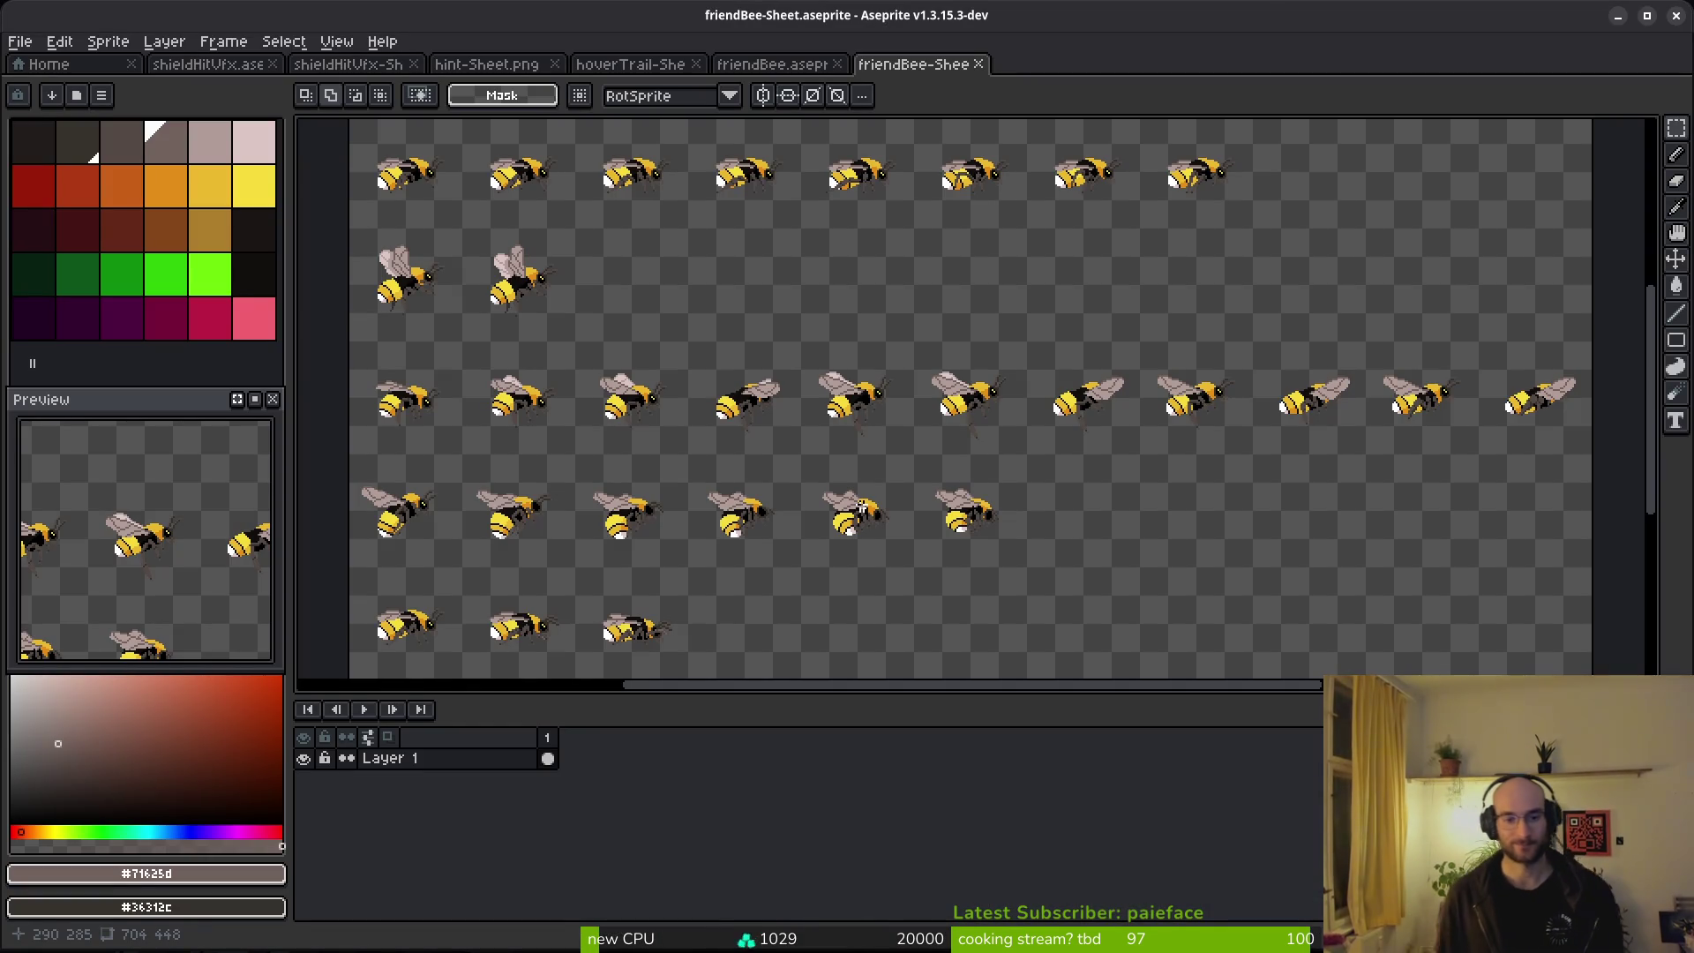
Switch to the layered friendBee.aseprite tab, glancing at the Open dialog without opening anything.
{"action": "mouse_move", "coordinate": [772, 64]}
{"action": "left_click", "coordinate": [817, 60]}
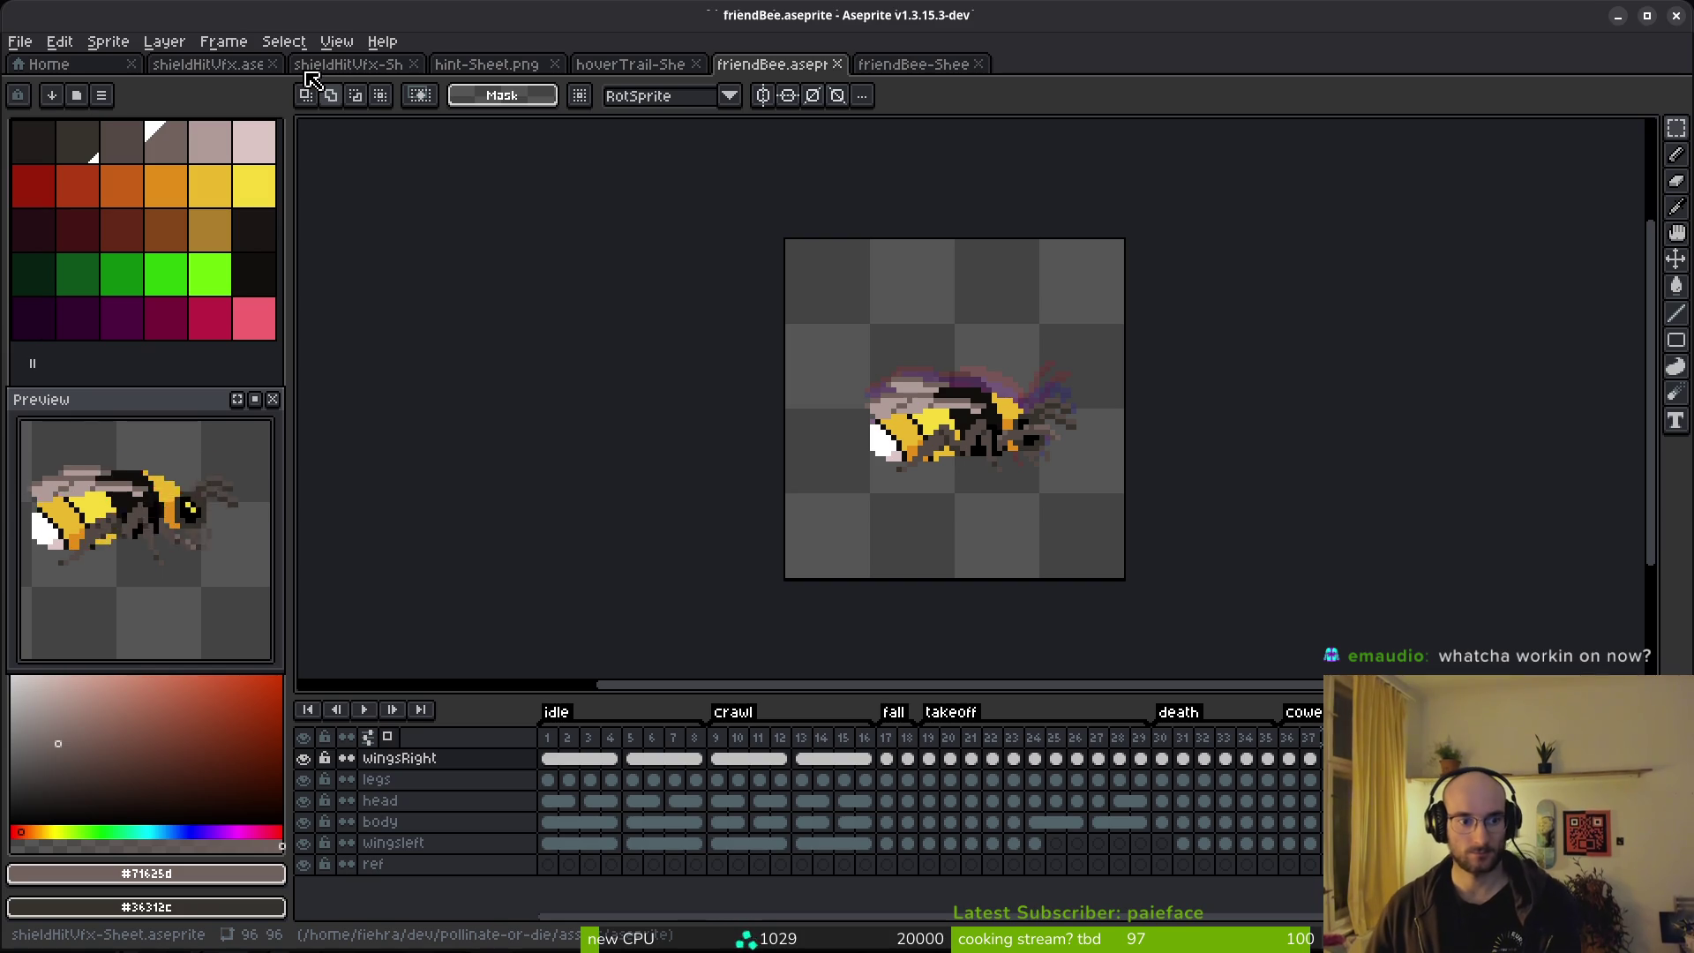
{"action": "left_click", "coordinate": [22, 50]}
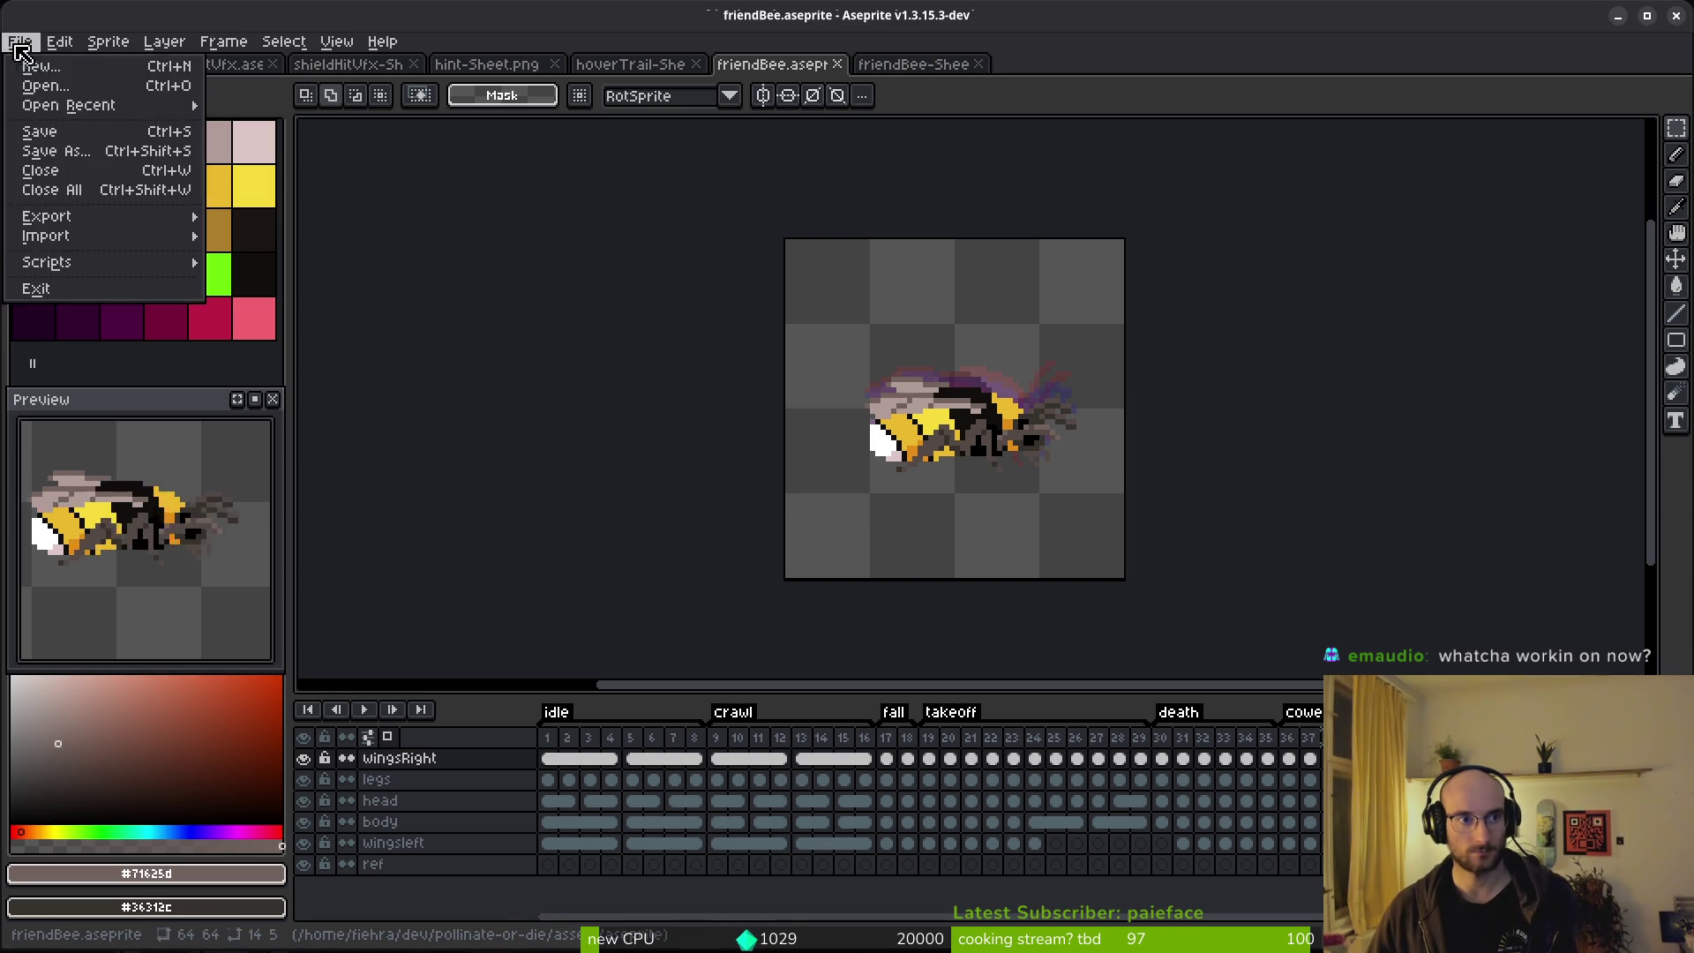
{"action": "left_click", "coordinate": [37, 80]}
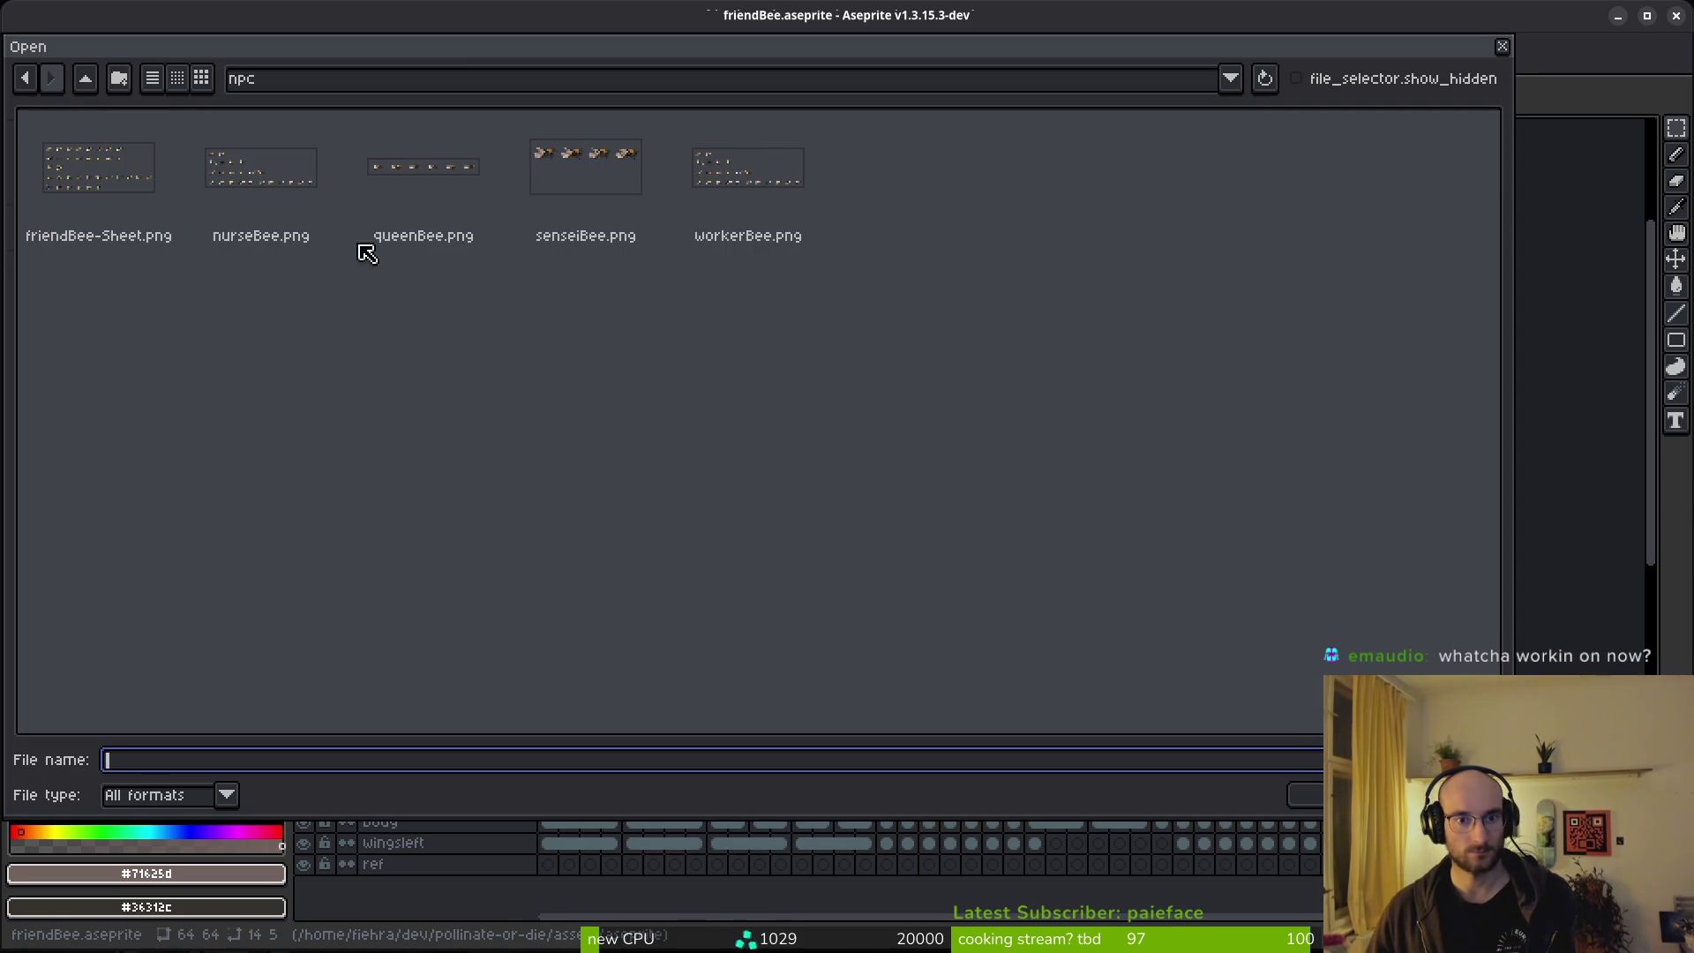
{"action": "left_click", "coordinate": [1503, 49]}
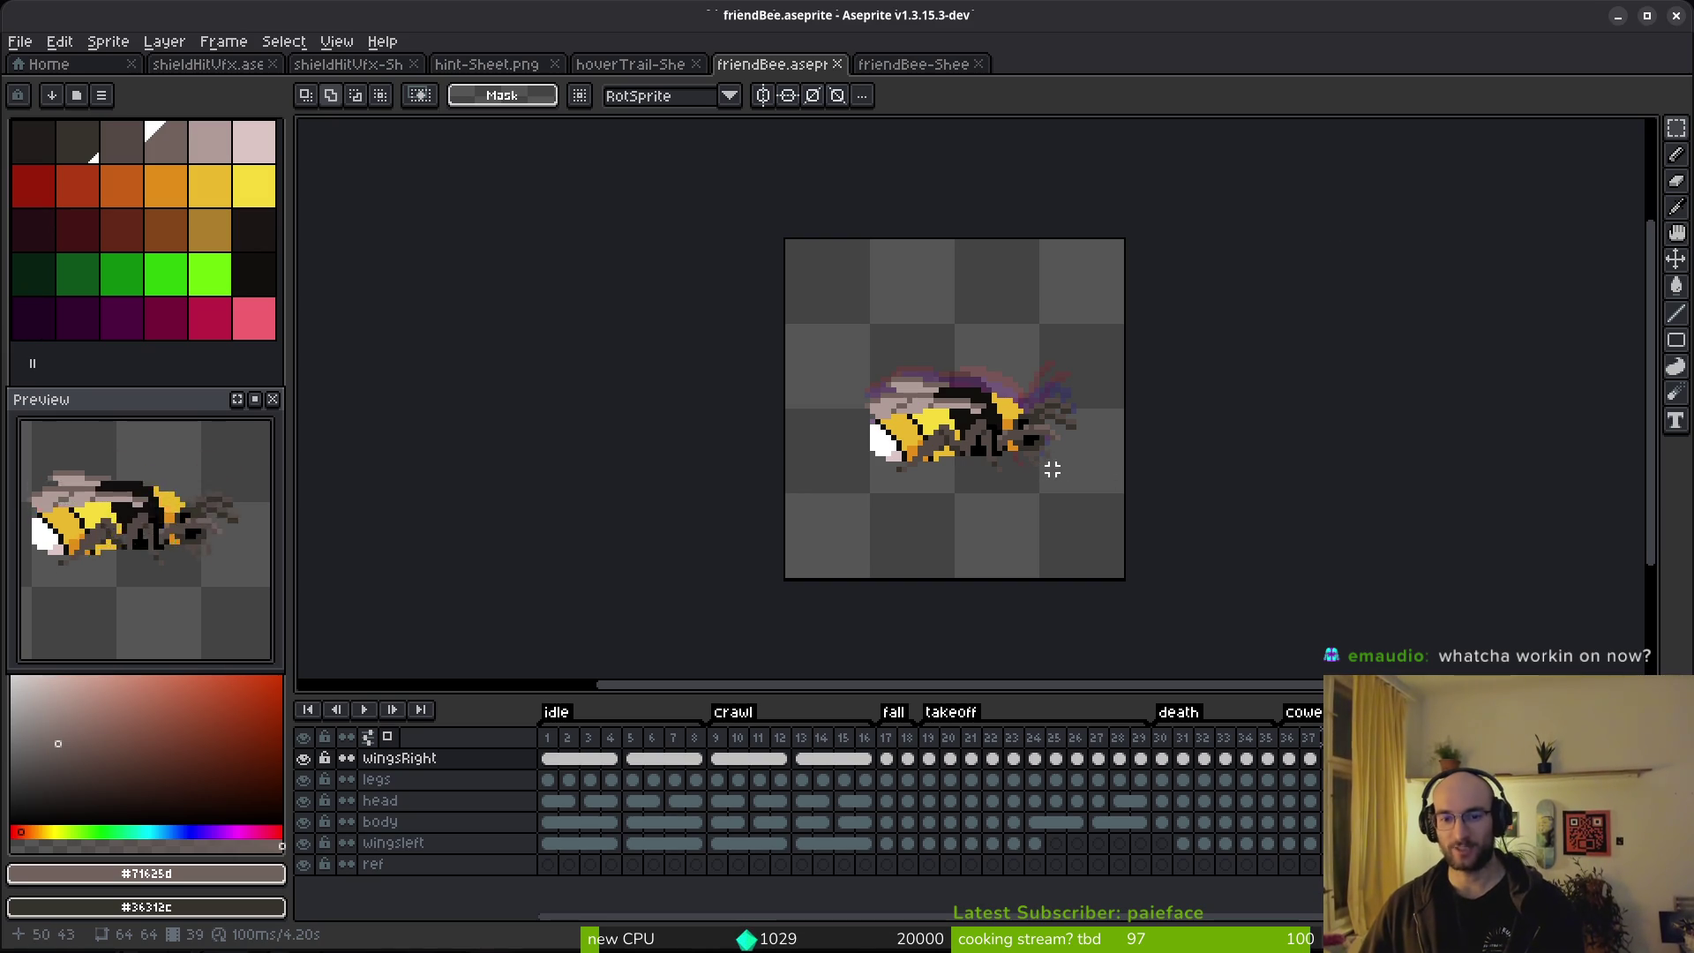
{"action": "scroll", "coordinate": [1012, 386], "scroll_direction": "up", "scroll_amount": 3}
Pick the bee's yellow with the pencil on the body layer and save friendBee.
{"action": "key", "text": "b"}
{"action": "left_click", "coordinate": [989, 382], "text": "alt"}
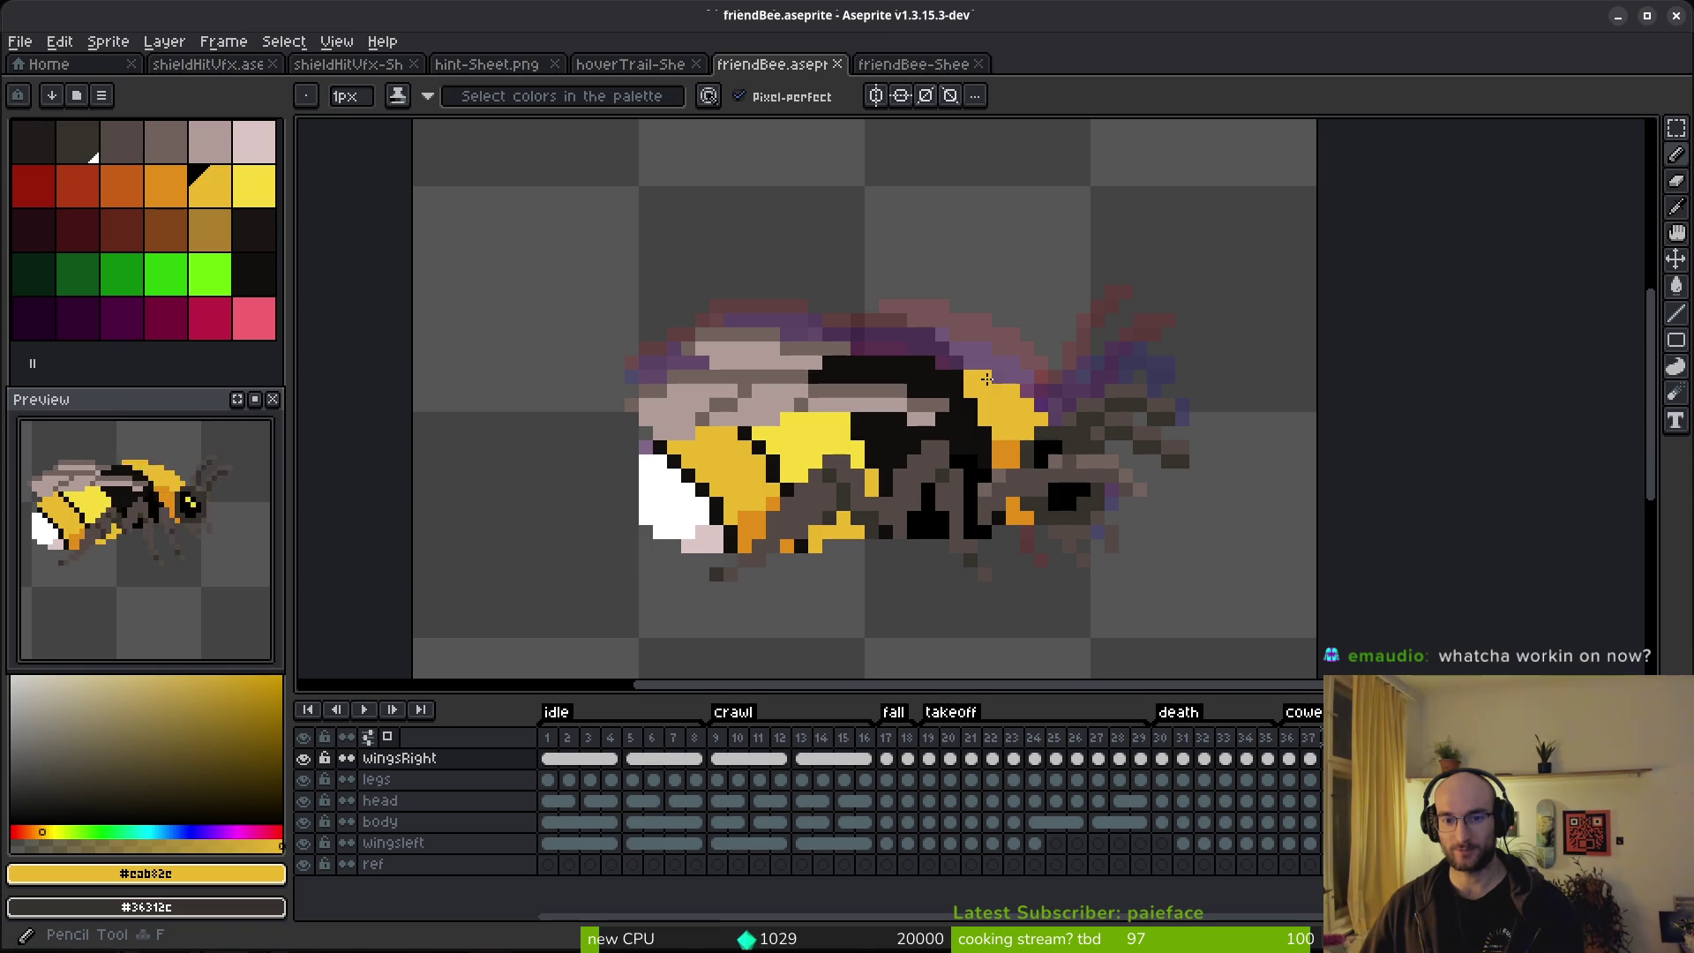
{"action": "left_click", "coordinate": [985, 381], "text": "ctrl"}
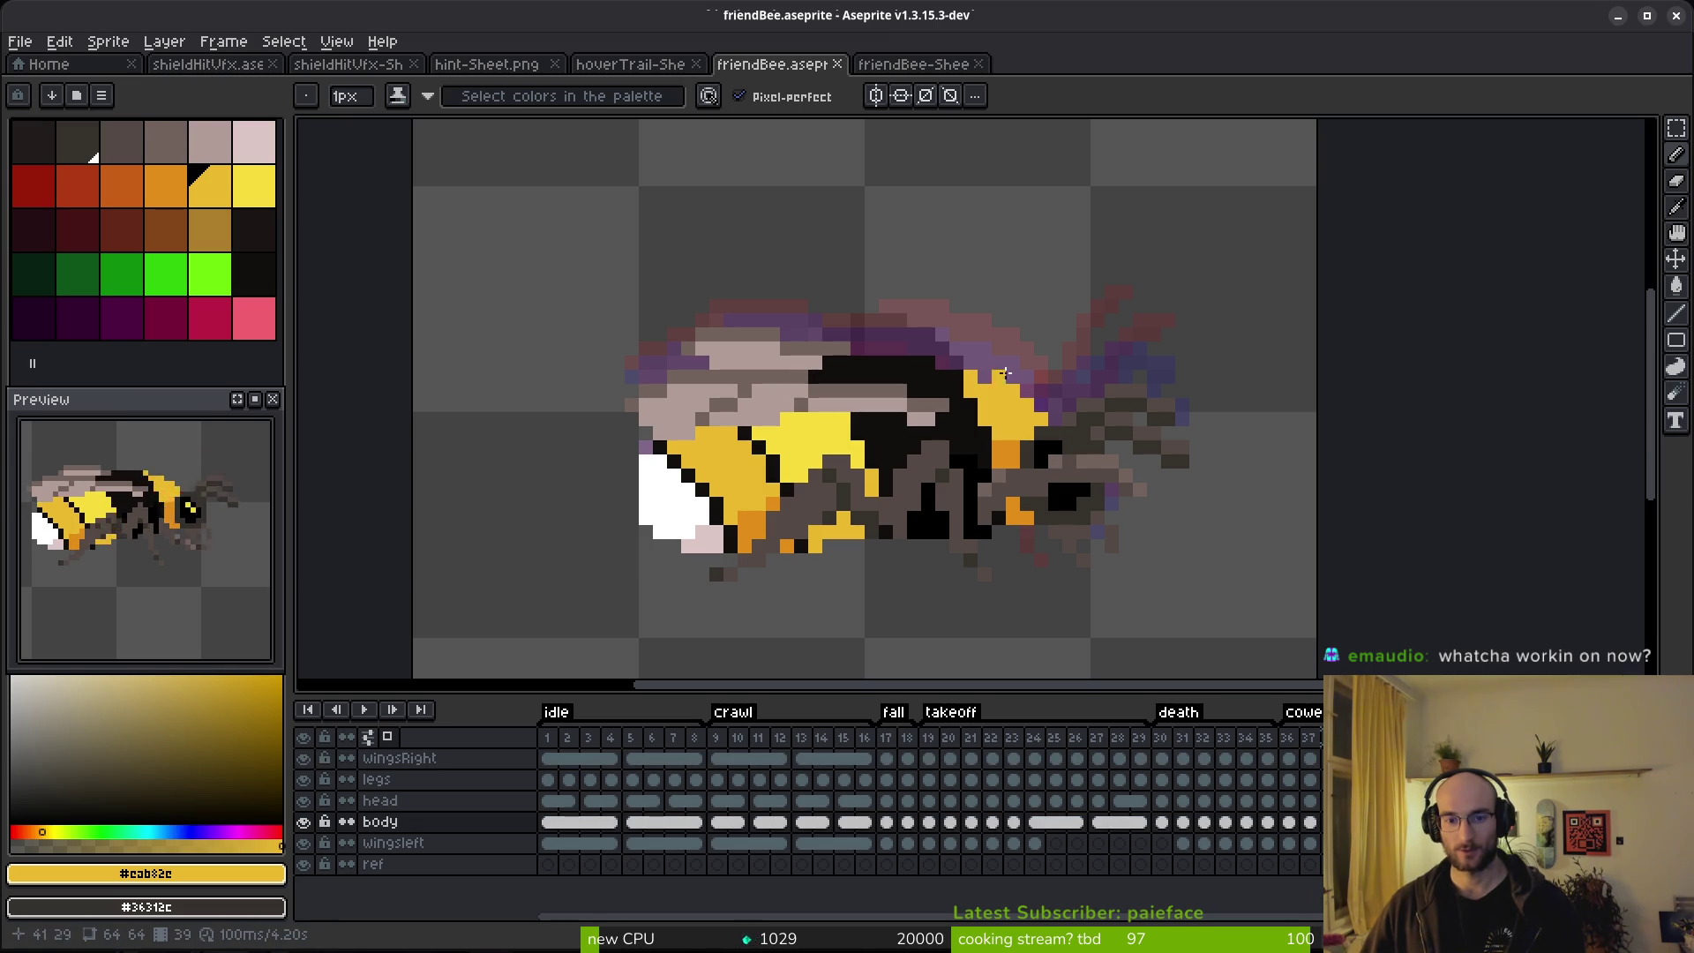
{"action": "key", "text": "ctrl+s"}
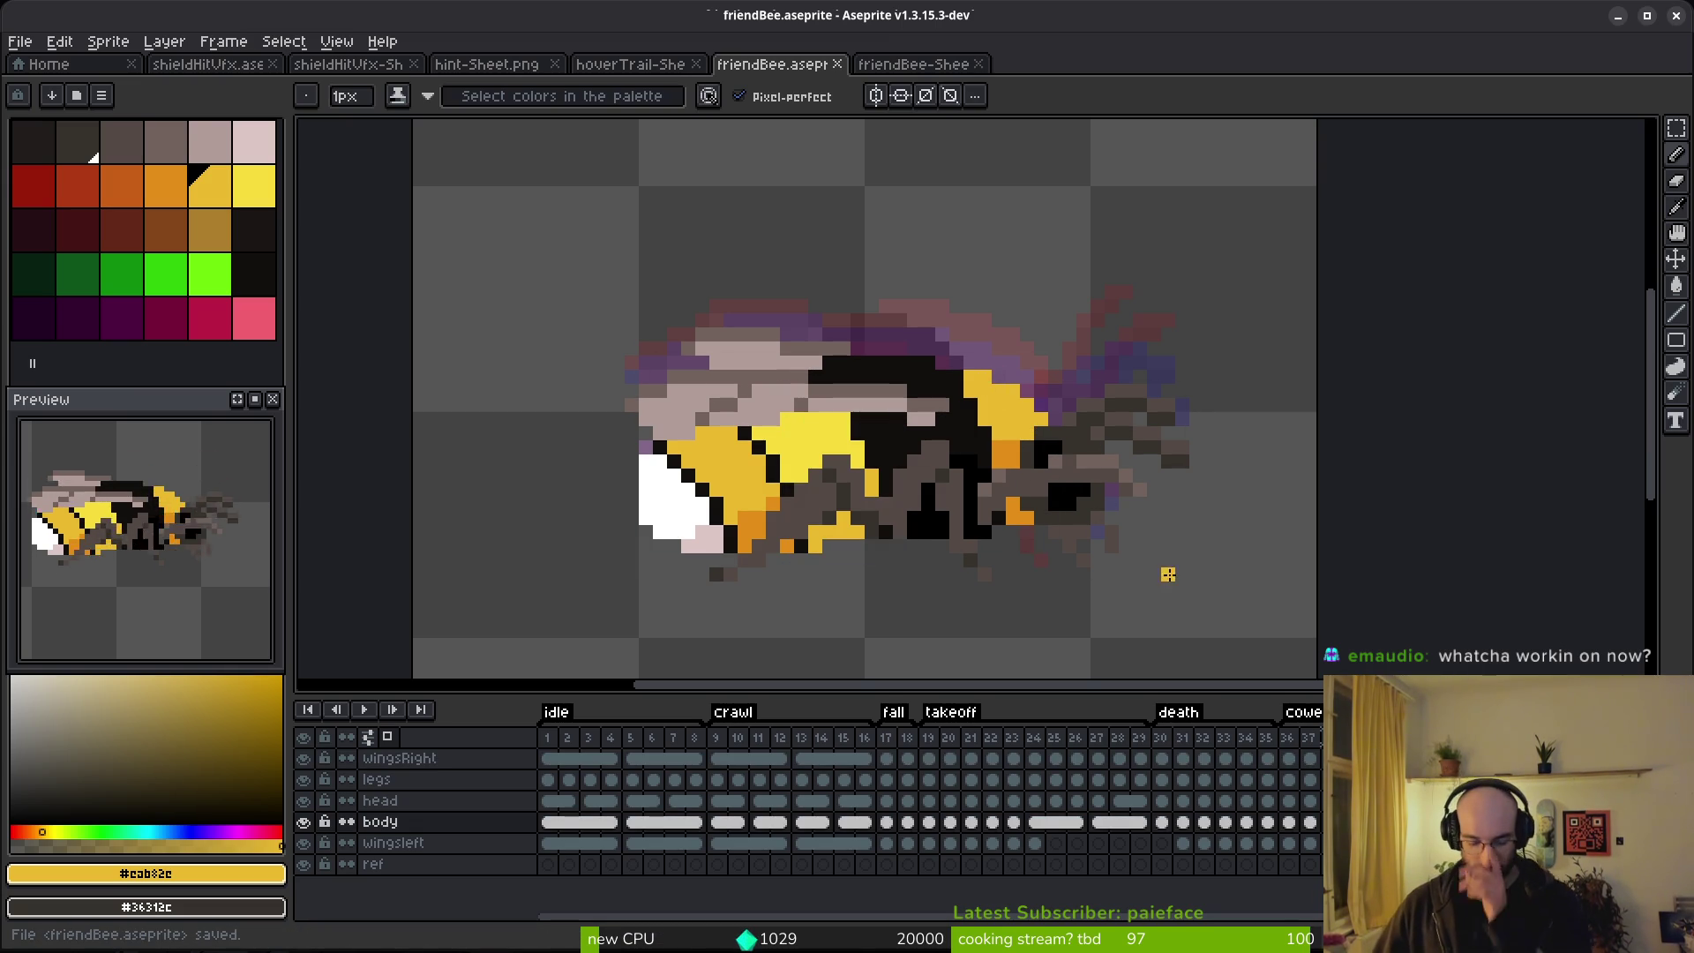
Step through the bee's frames around 36-37 and up to the wingsRight layer, then leave for the terminal.
{"action": "key", "text": "Right"}
{"action": "key", "text": "Right"}
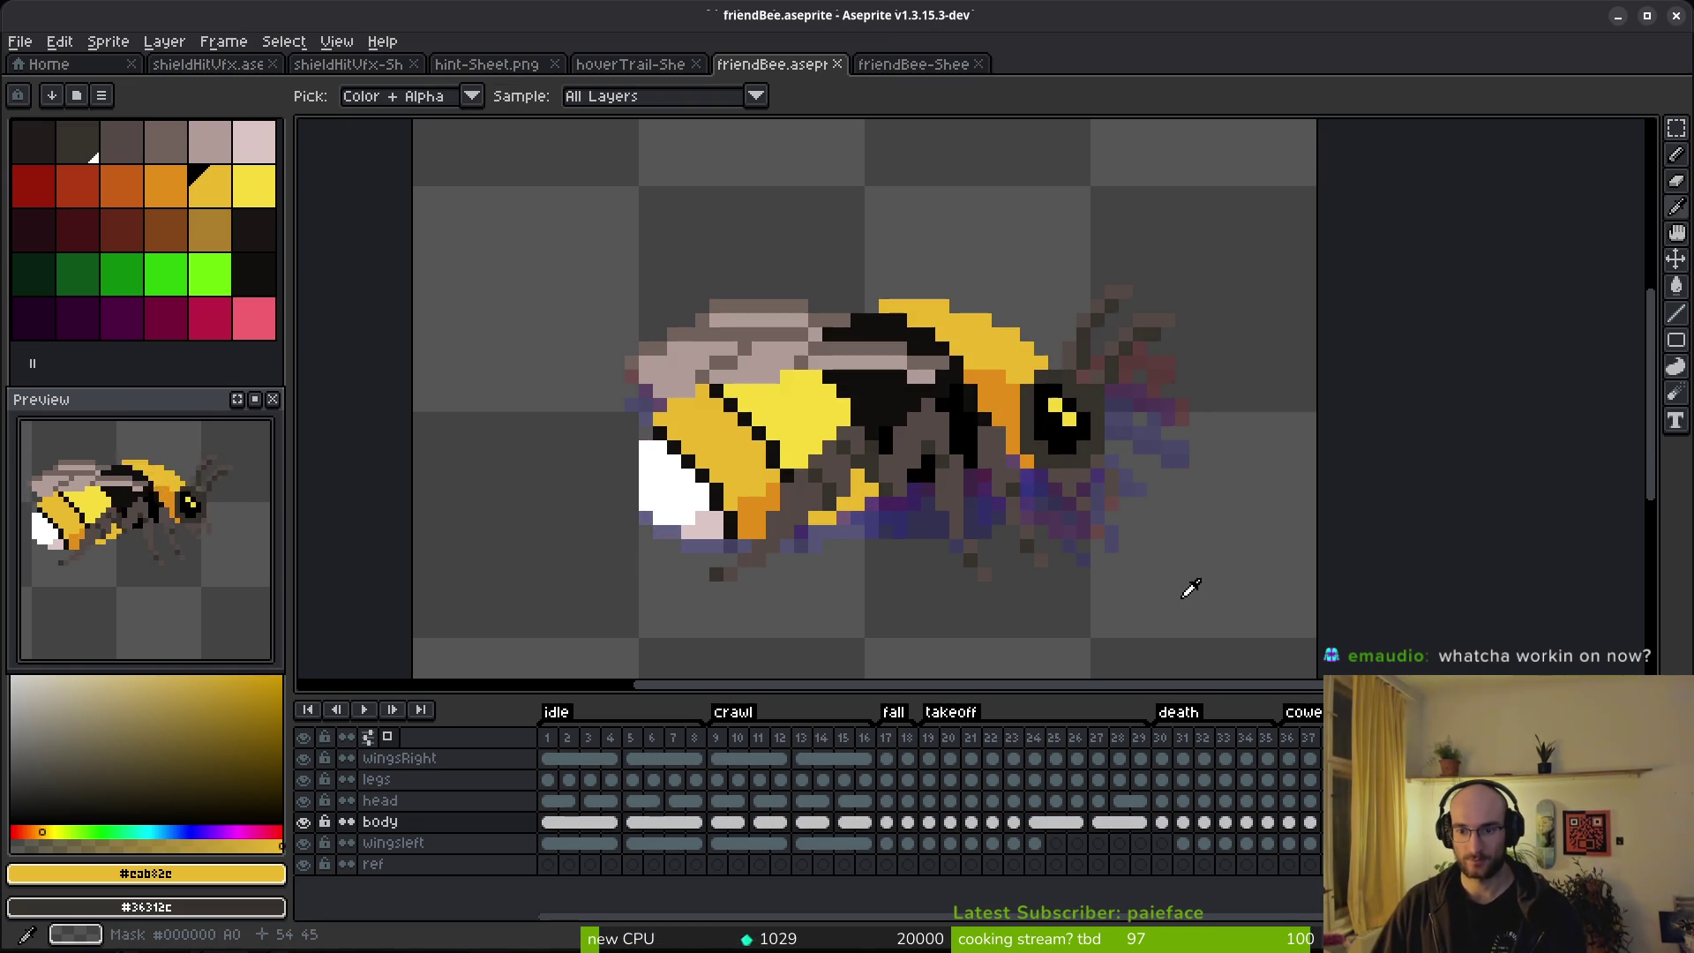
{"action": "key", "text": "Left"}
{"action": "key", "text": "Left"}
{"action": "key", "text": "Left"}
{"action": "key", "text": "Left"}
{"action": "key", "text": "Left"}
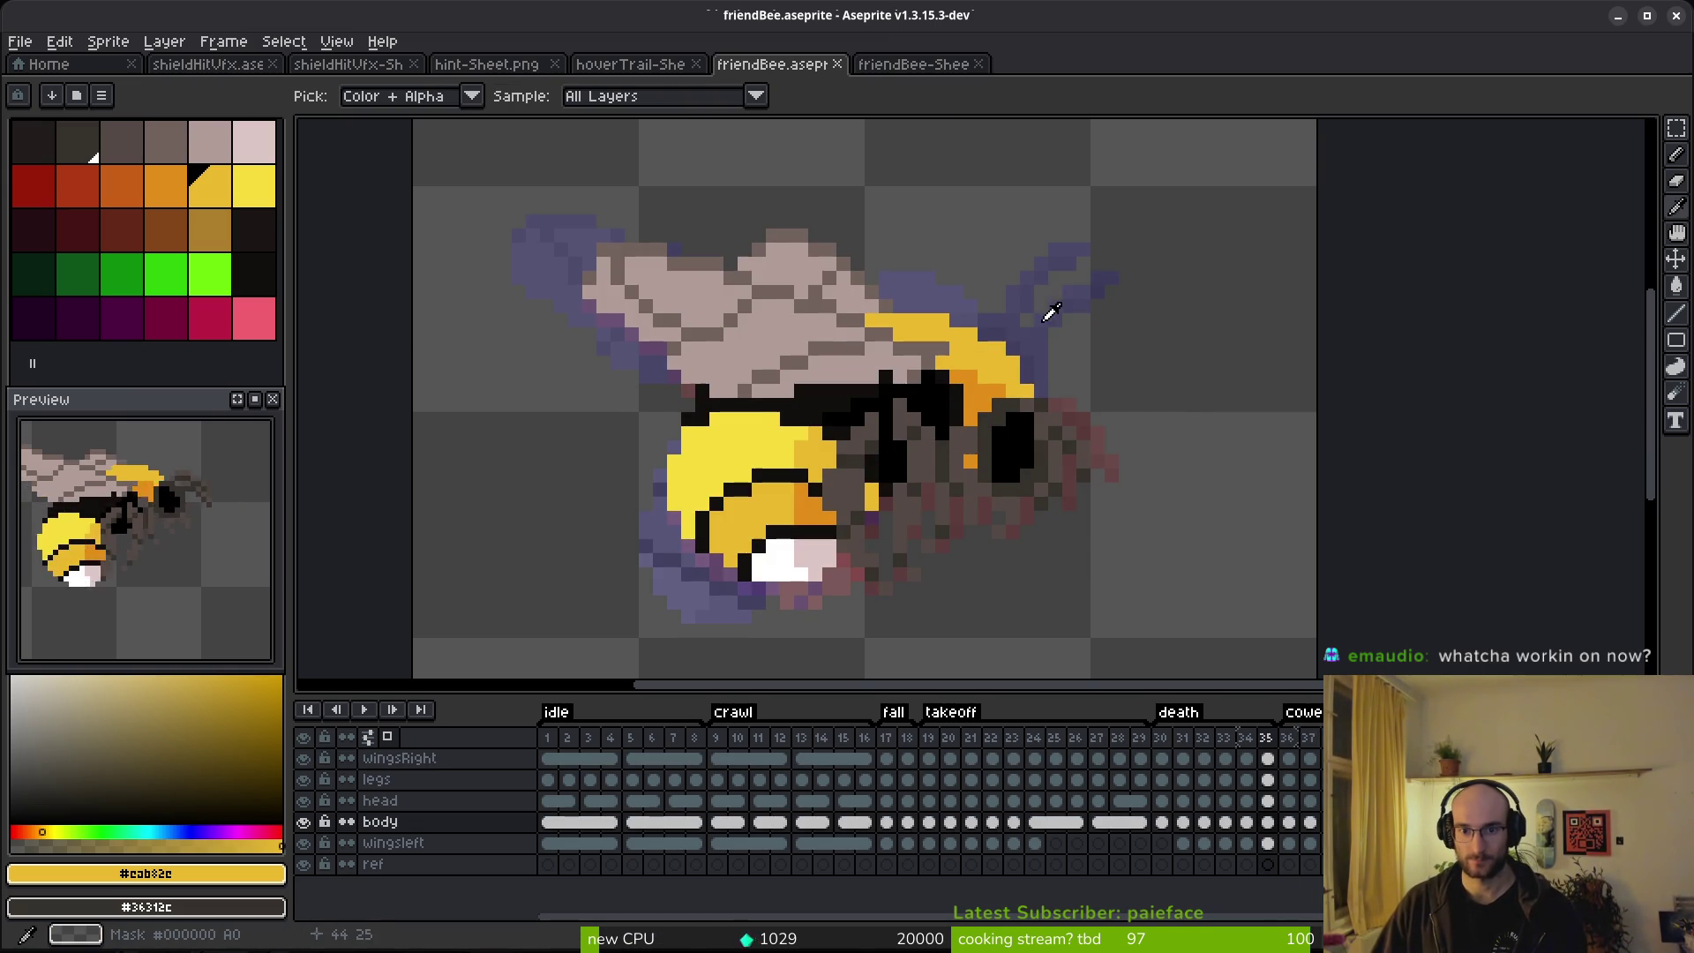
{"action": "key", "text": "Left"}
{"action": "key", "text": "Right"}
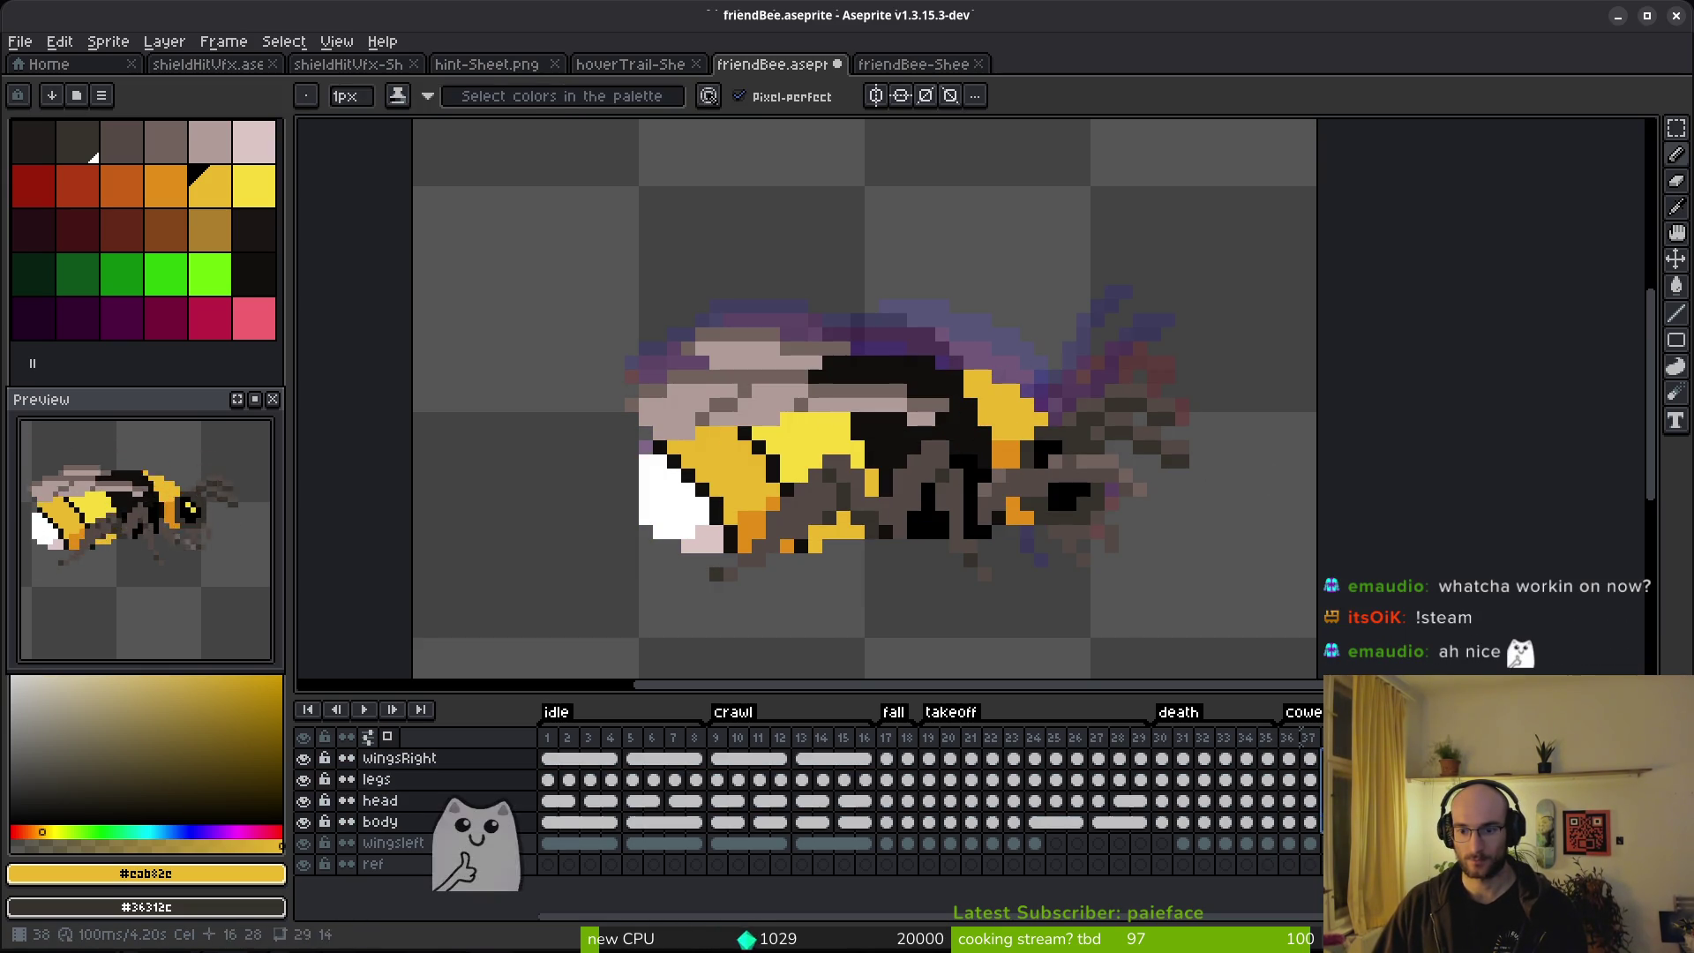
{"action": "key", "text": "Right"}
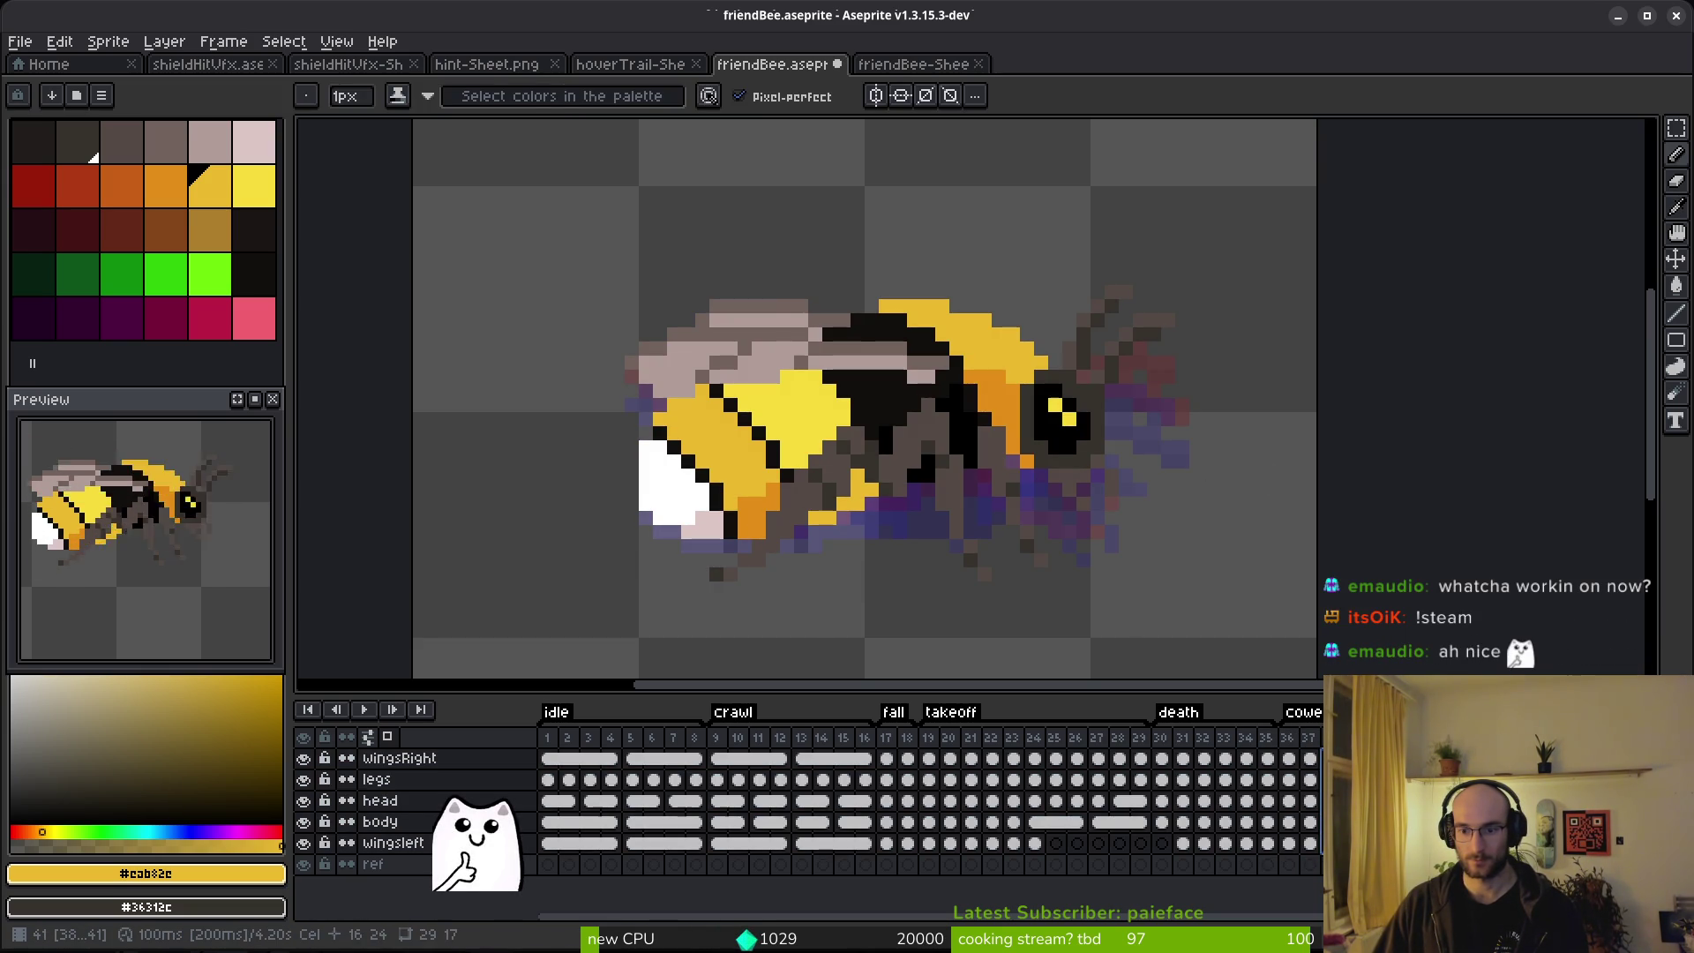
{"action": "key", "text": "Right"}
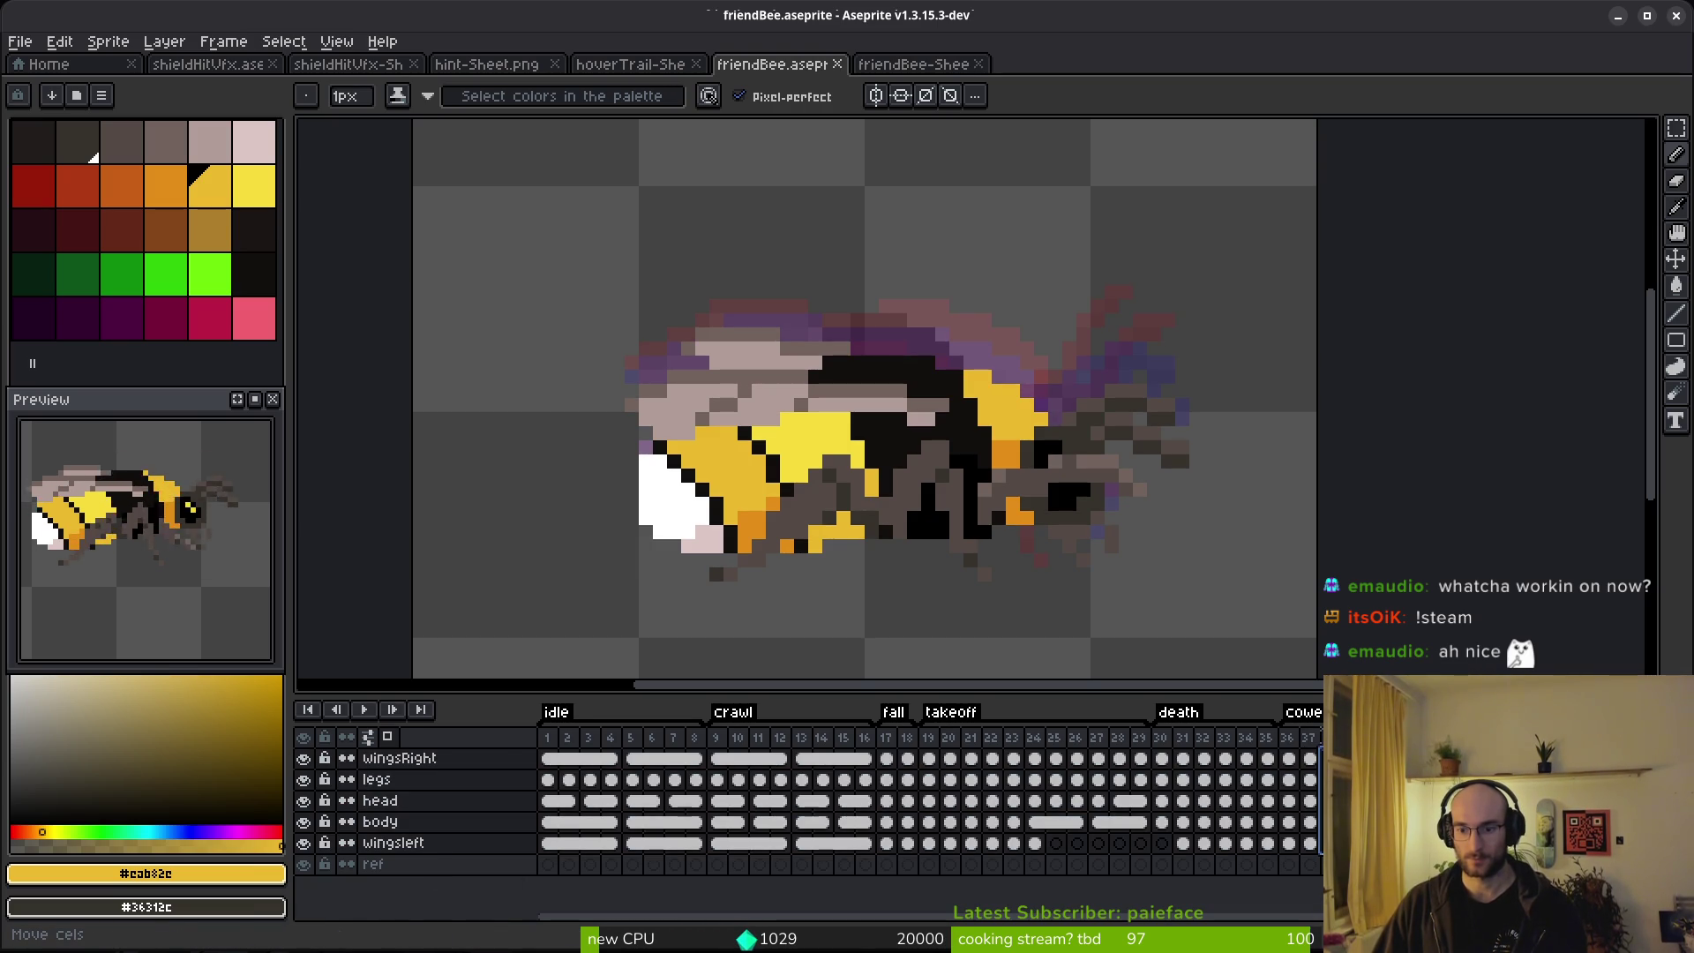
{"action": "key", "text": "Left"}
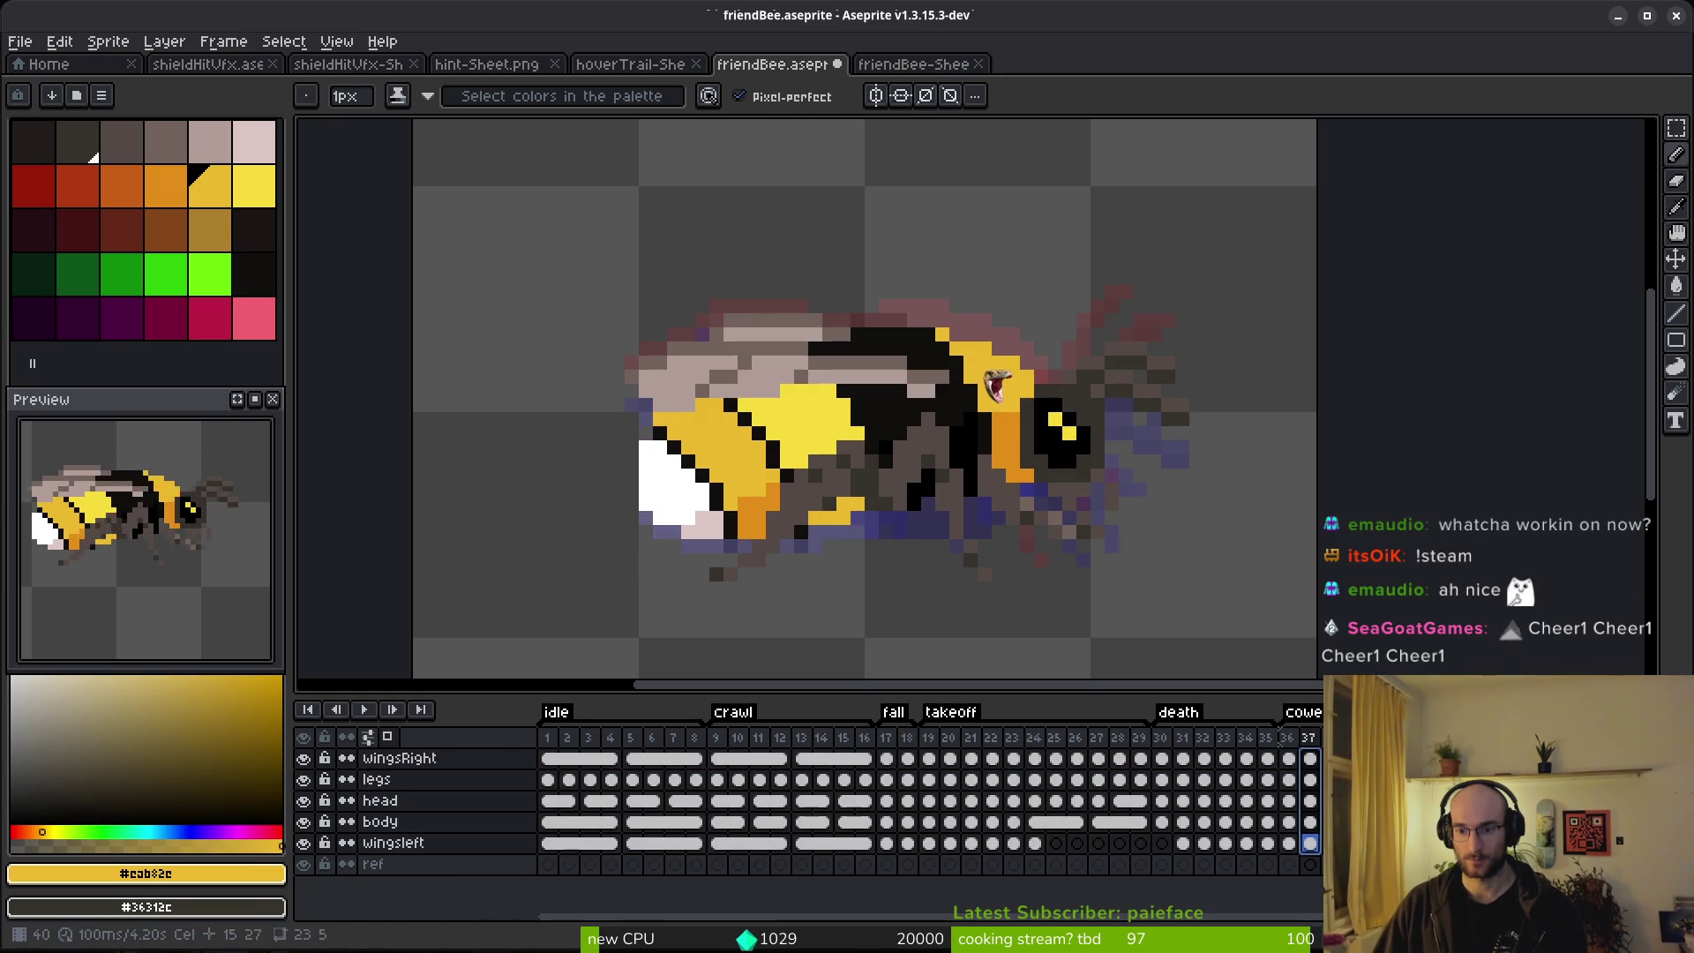
{"action": "key", "text": "Right"}
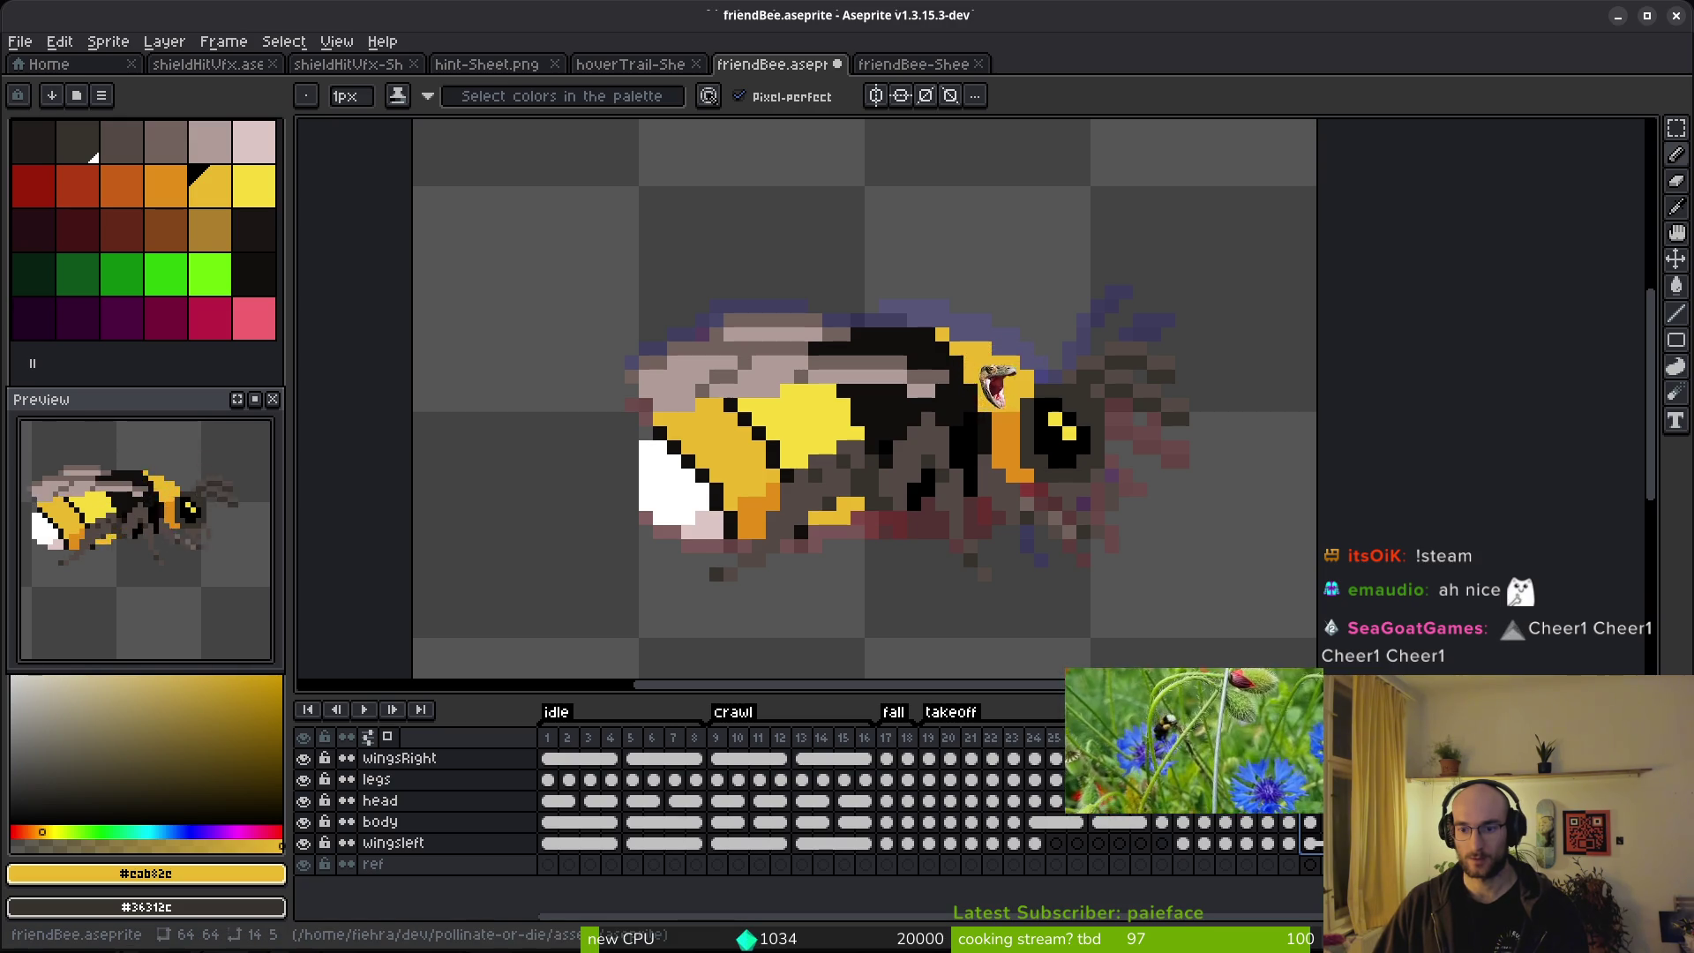
{"action": "key", "text": "Up"}
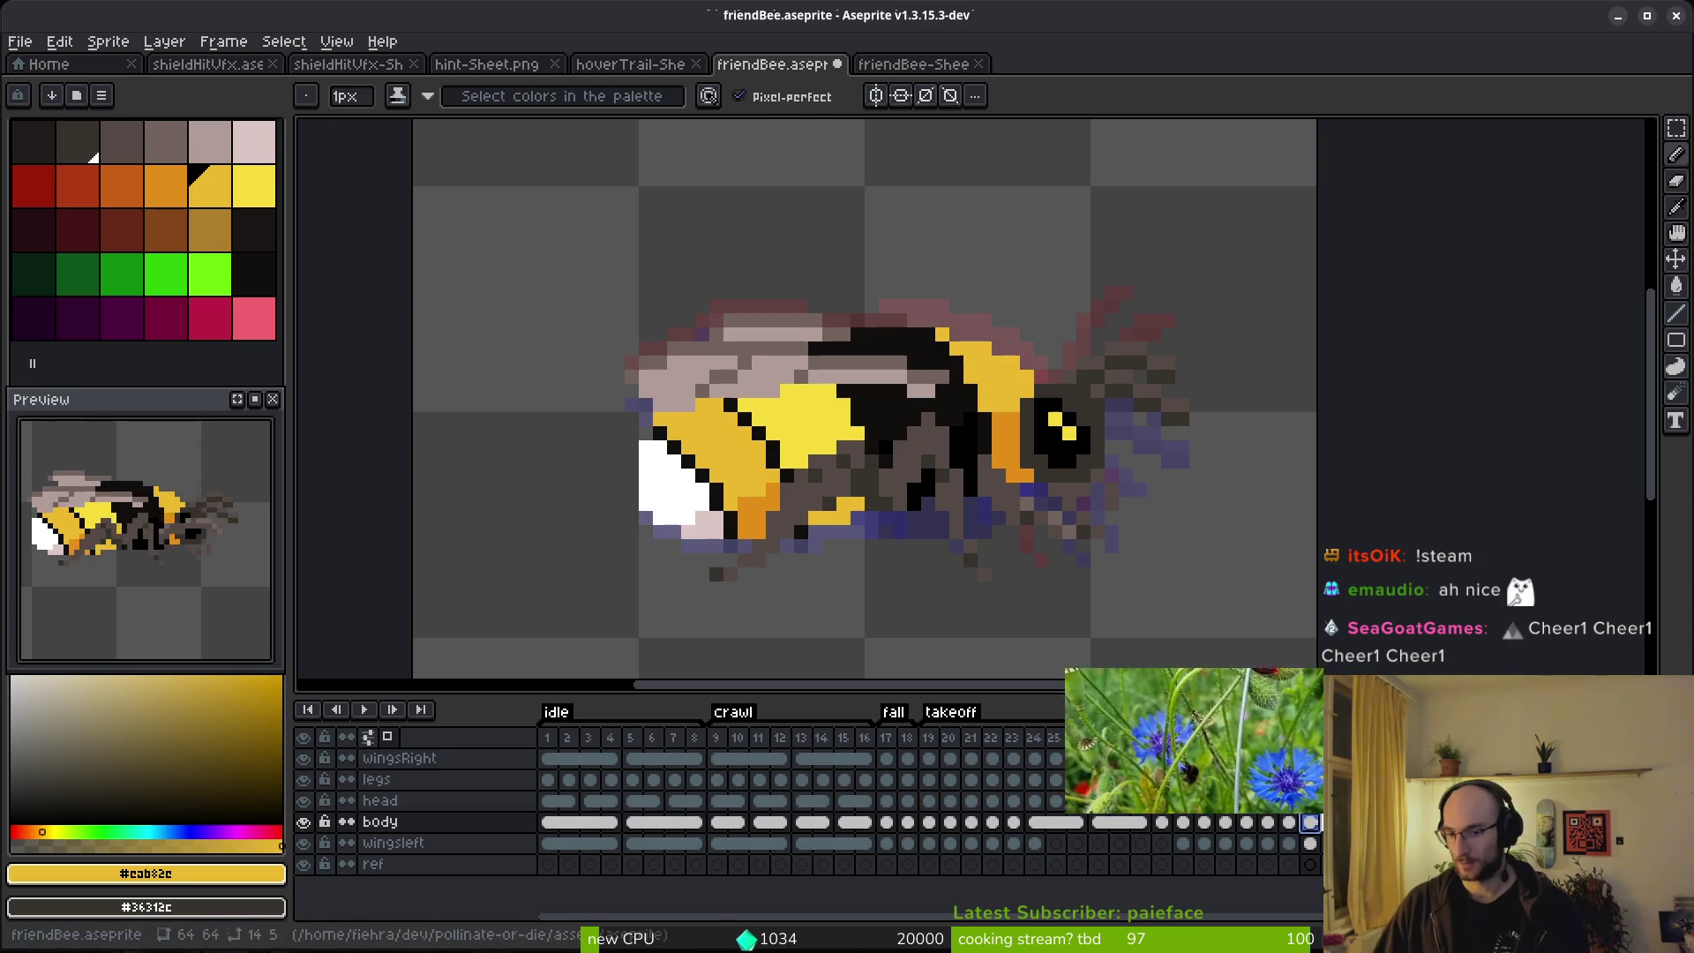
{"action": "key", "text": "Up"}
{"action": "key", "text": "Up"}
{"action": "key", "text": "Up"}
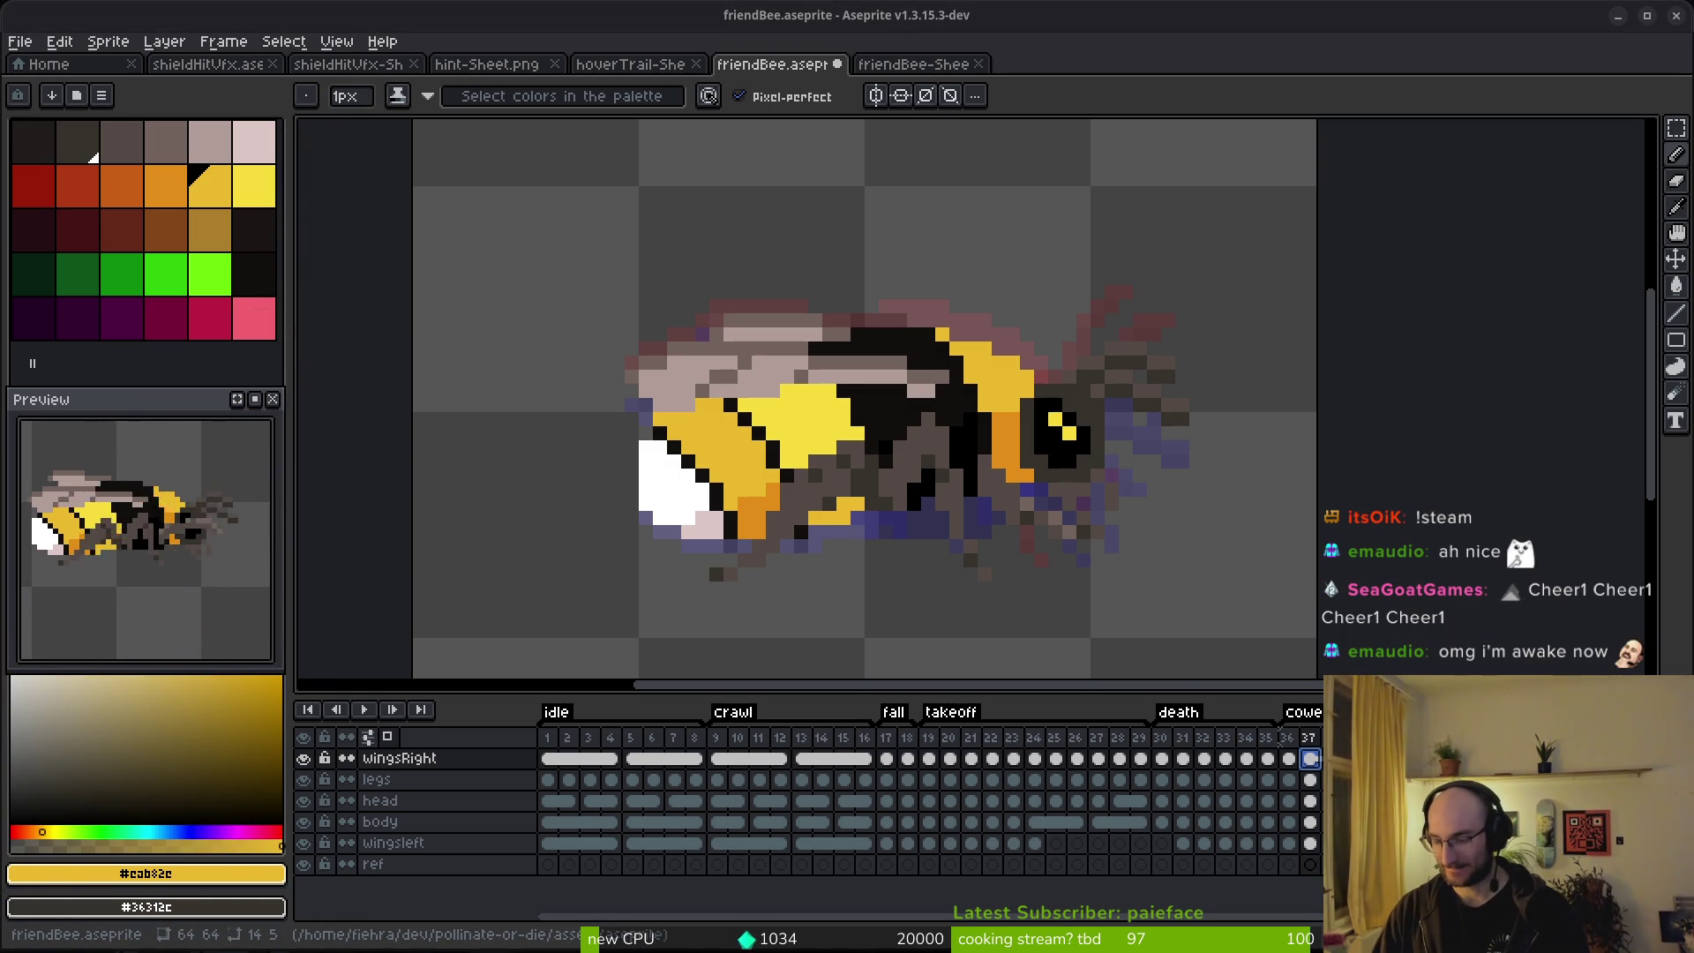
{"action": "key", "text": "alt+Tab"}
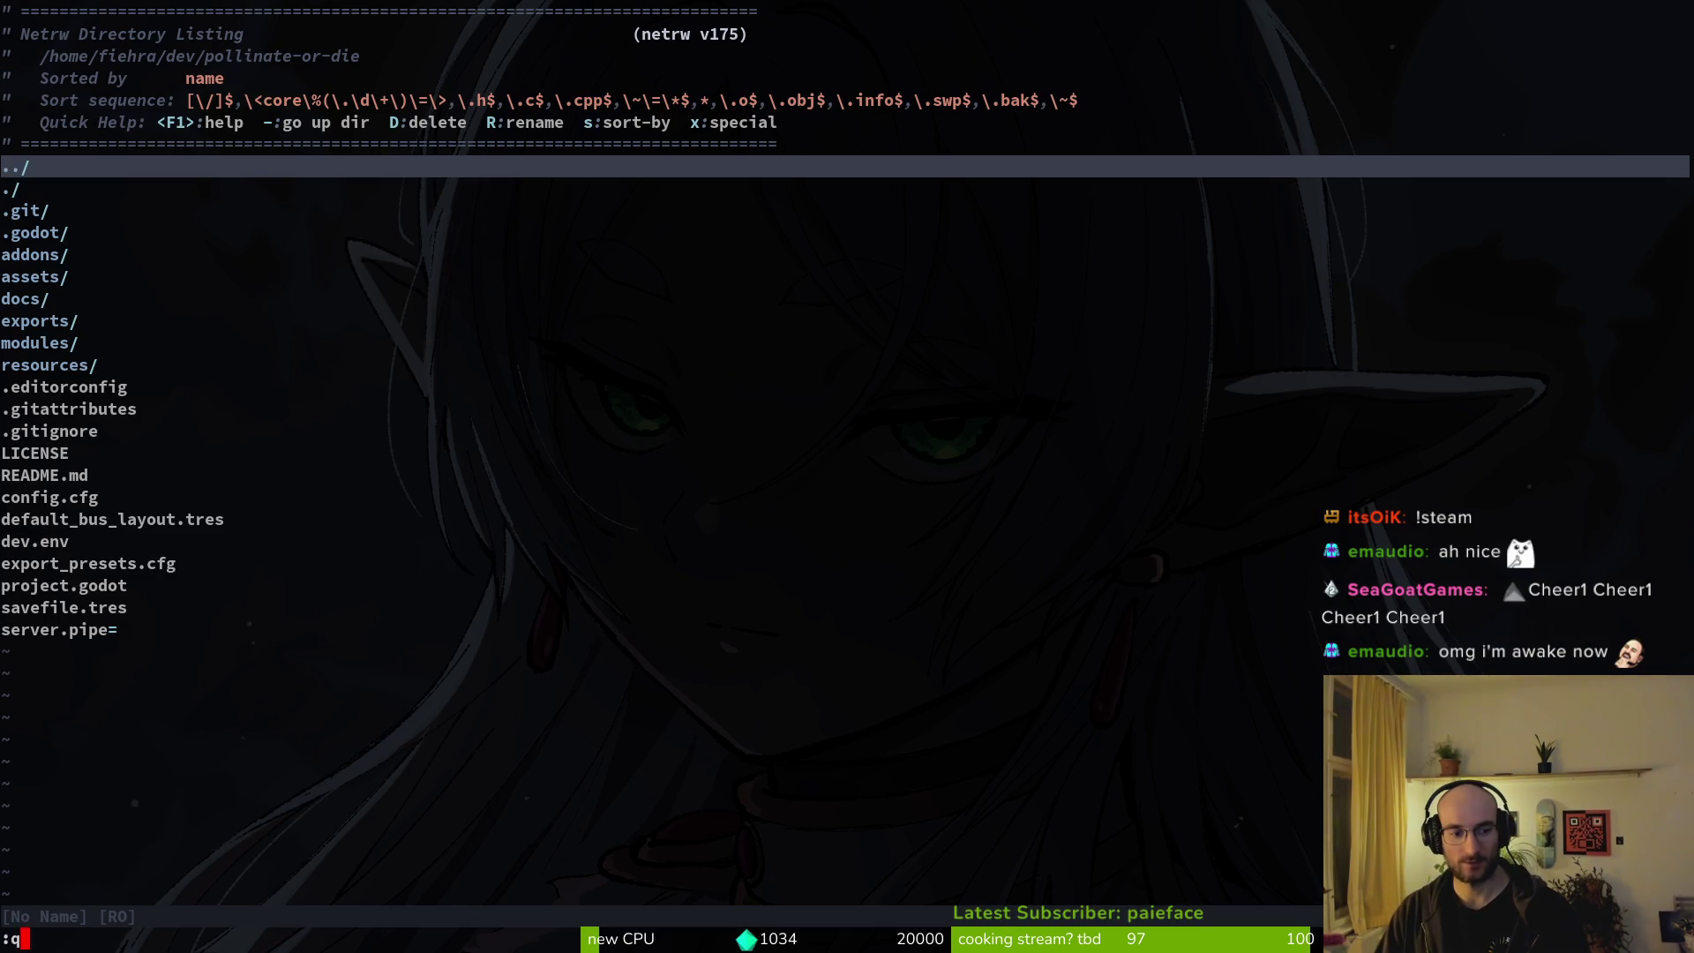
Launch tig's status view and stage story.manager.gd.
{"action": "key", "text": "Return"}
{"action": "type", "text": "tig"}
{"action": "key", "text": "Return"}
{"action": "key", "text": "Down"}
{"action": "key", "text": "Down"}
{"action": "key", "text": "Down"}
{"action": "key", "text": "Return"}
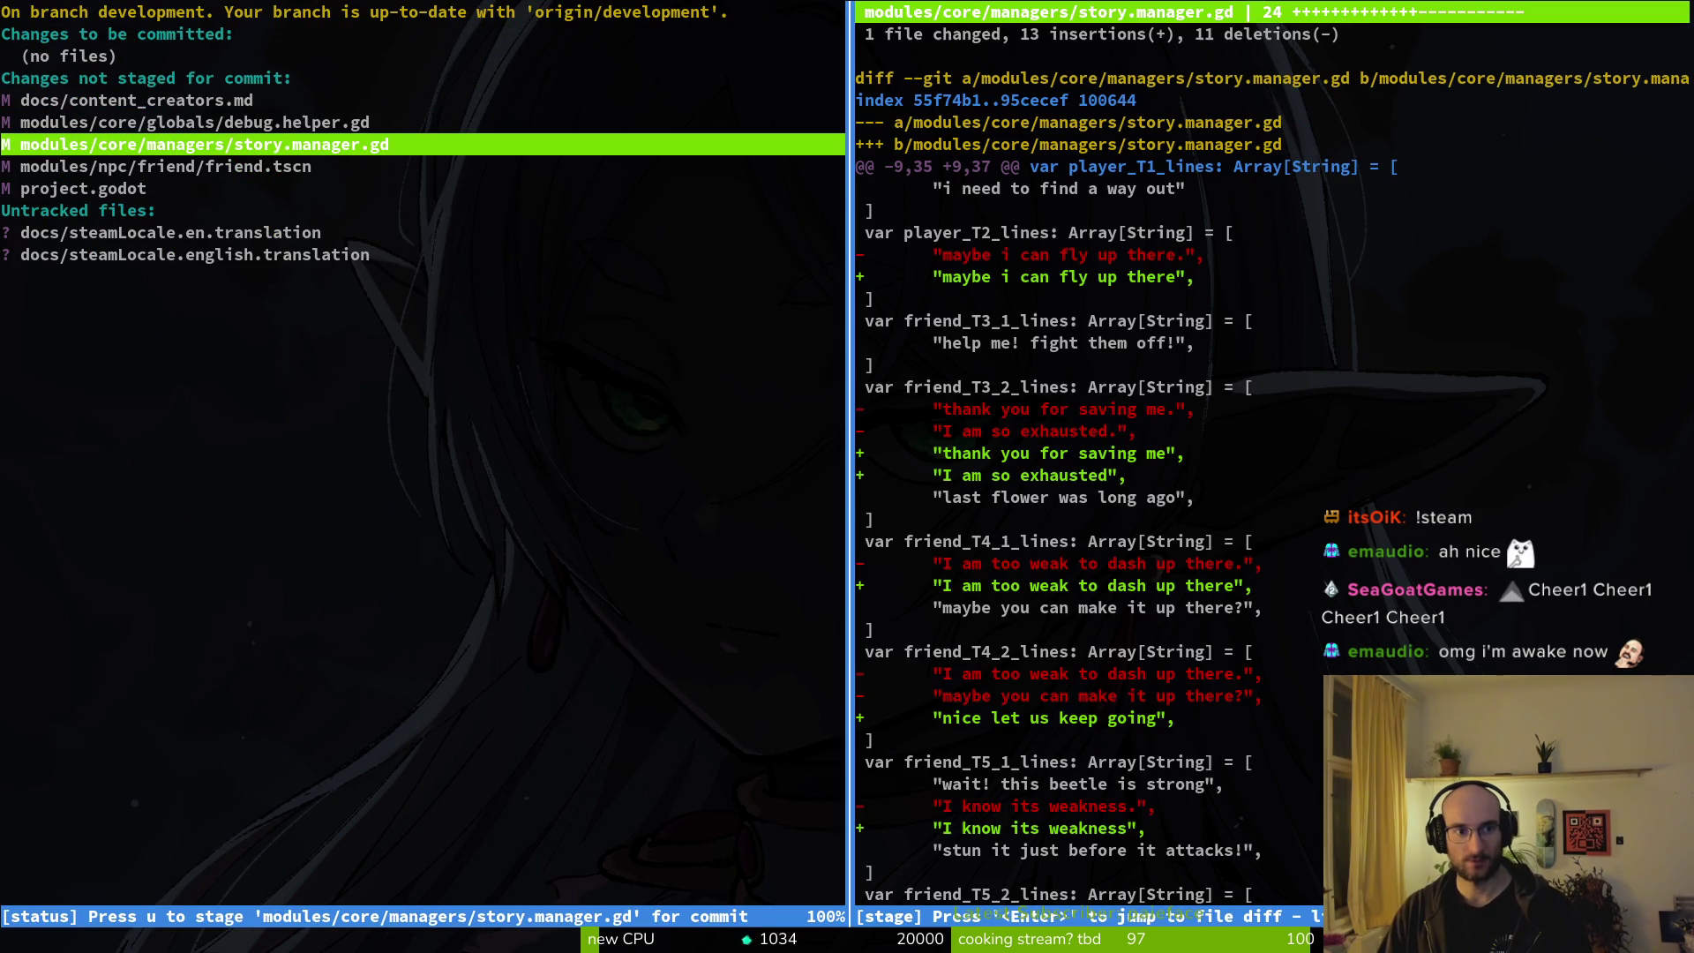
{"action": "key", "text": "u"}
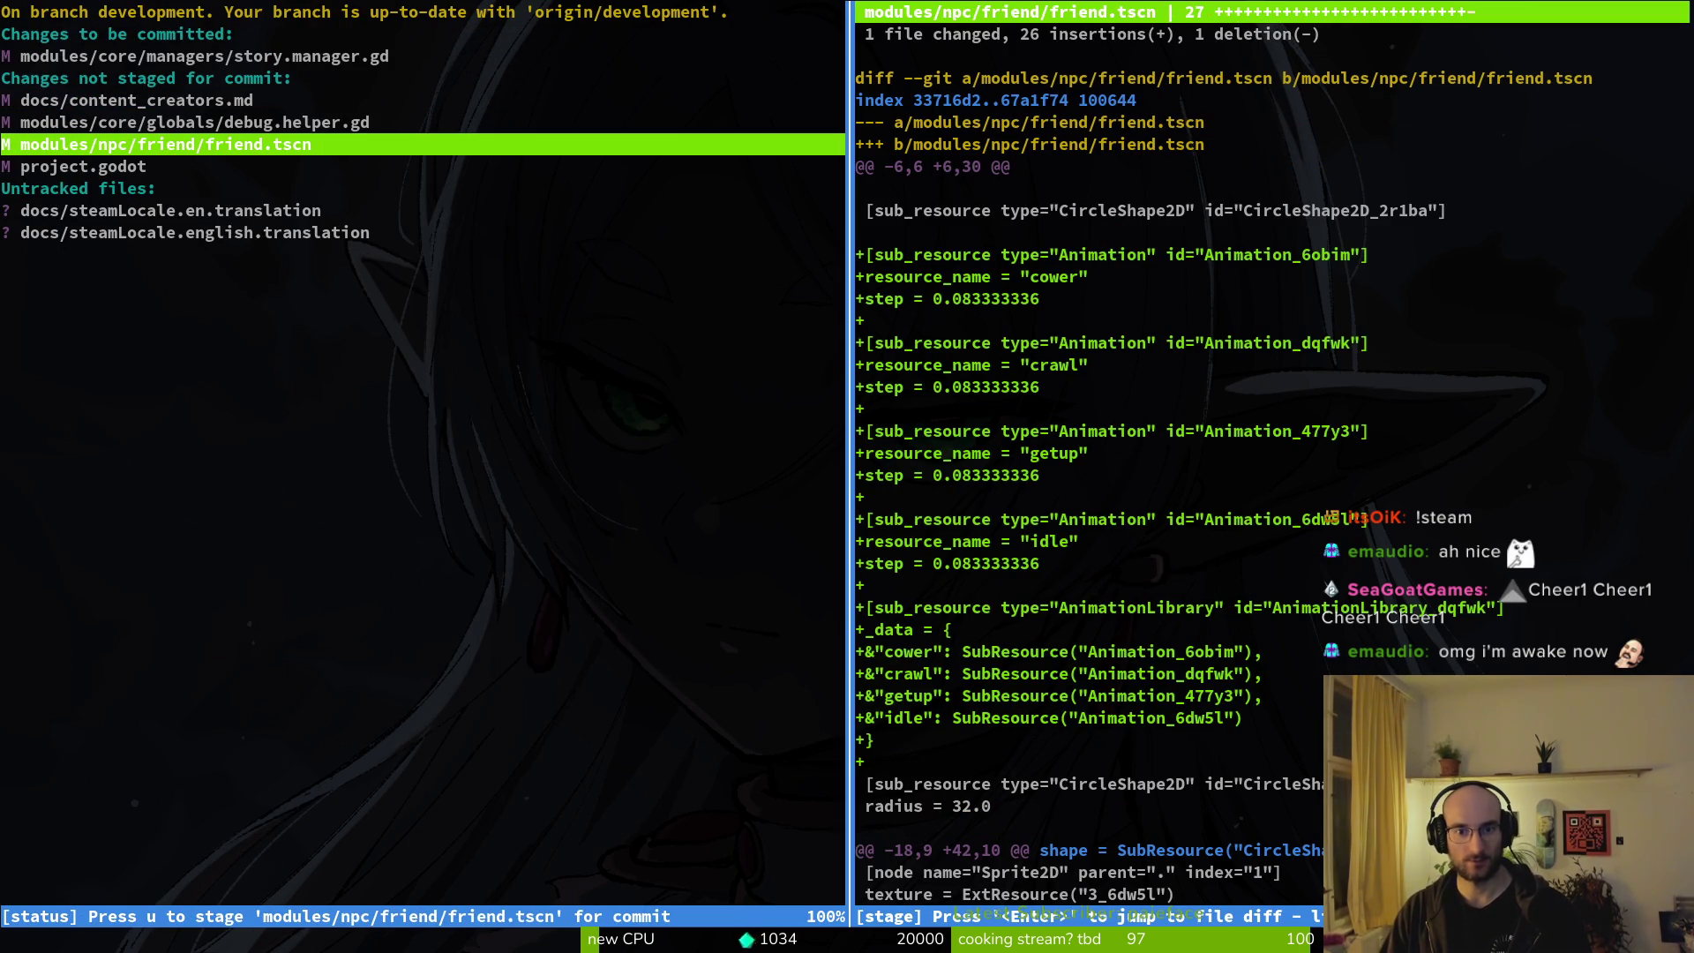
Stage steamLocale.en.translation, then unstage it again from the list.
{"action": "key", "text": "Down"}
{"action": "key", "text": "Down"}
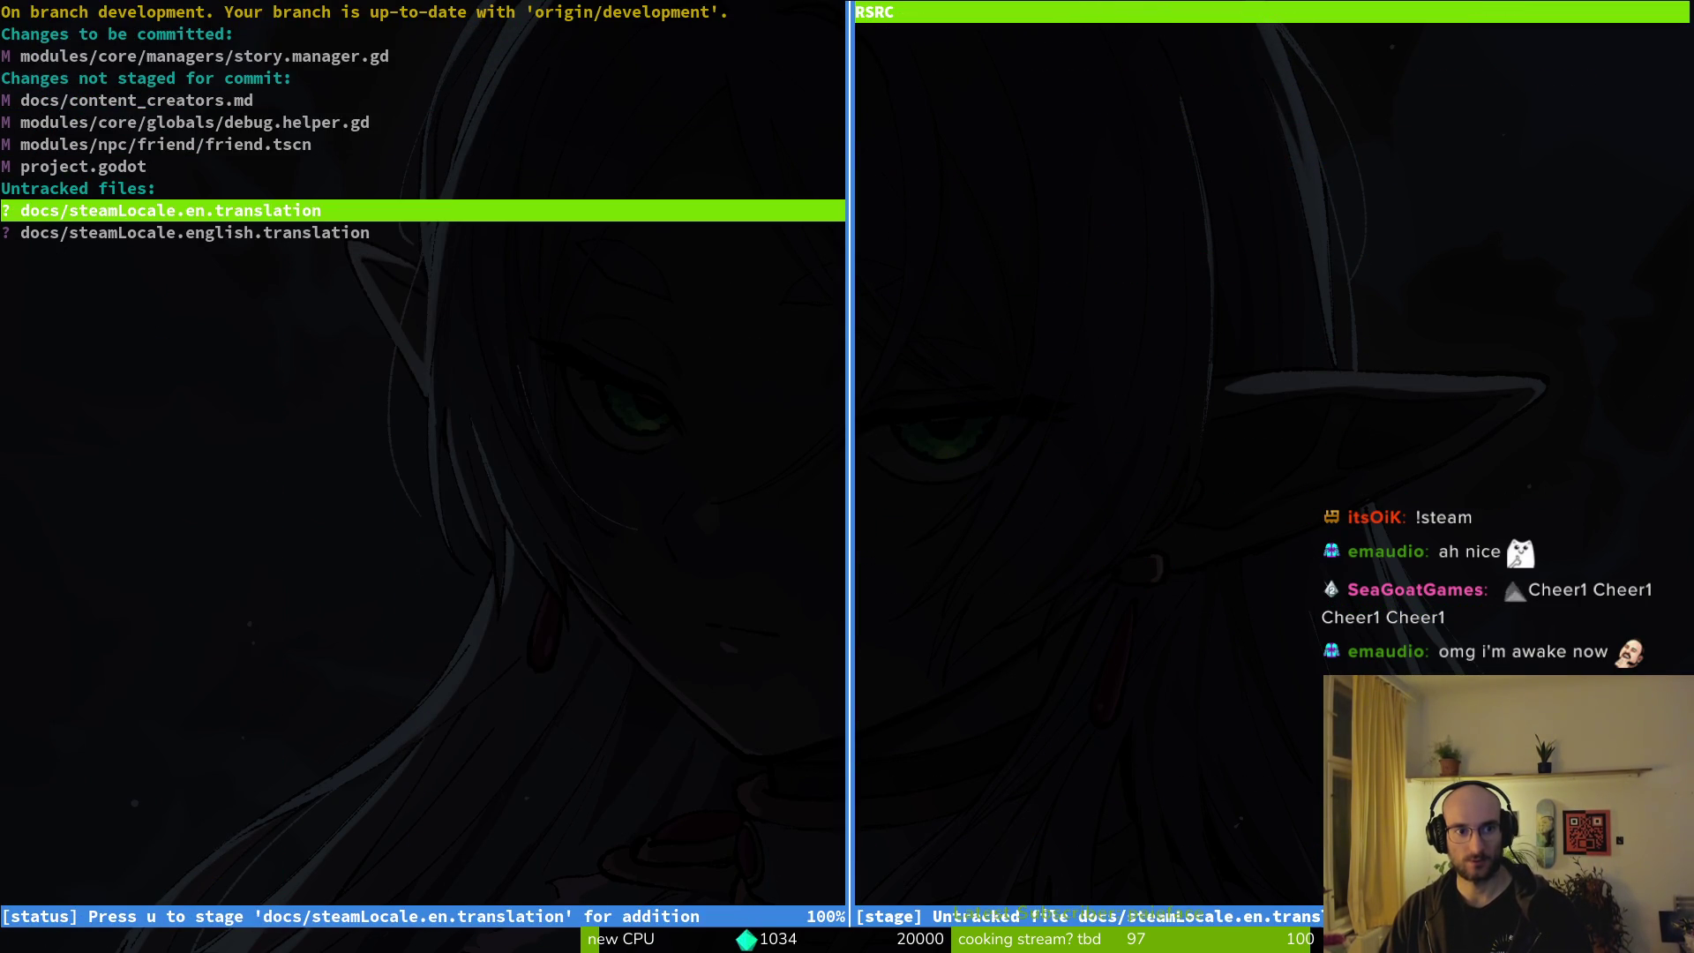
{"action": "key", "text": "u"}
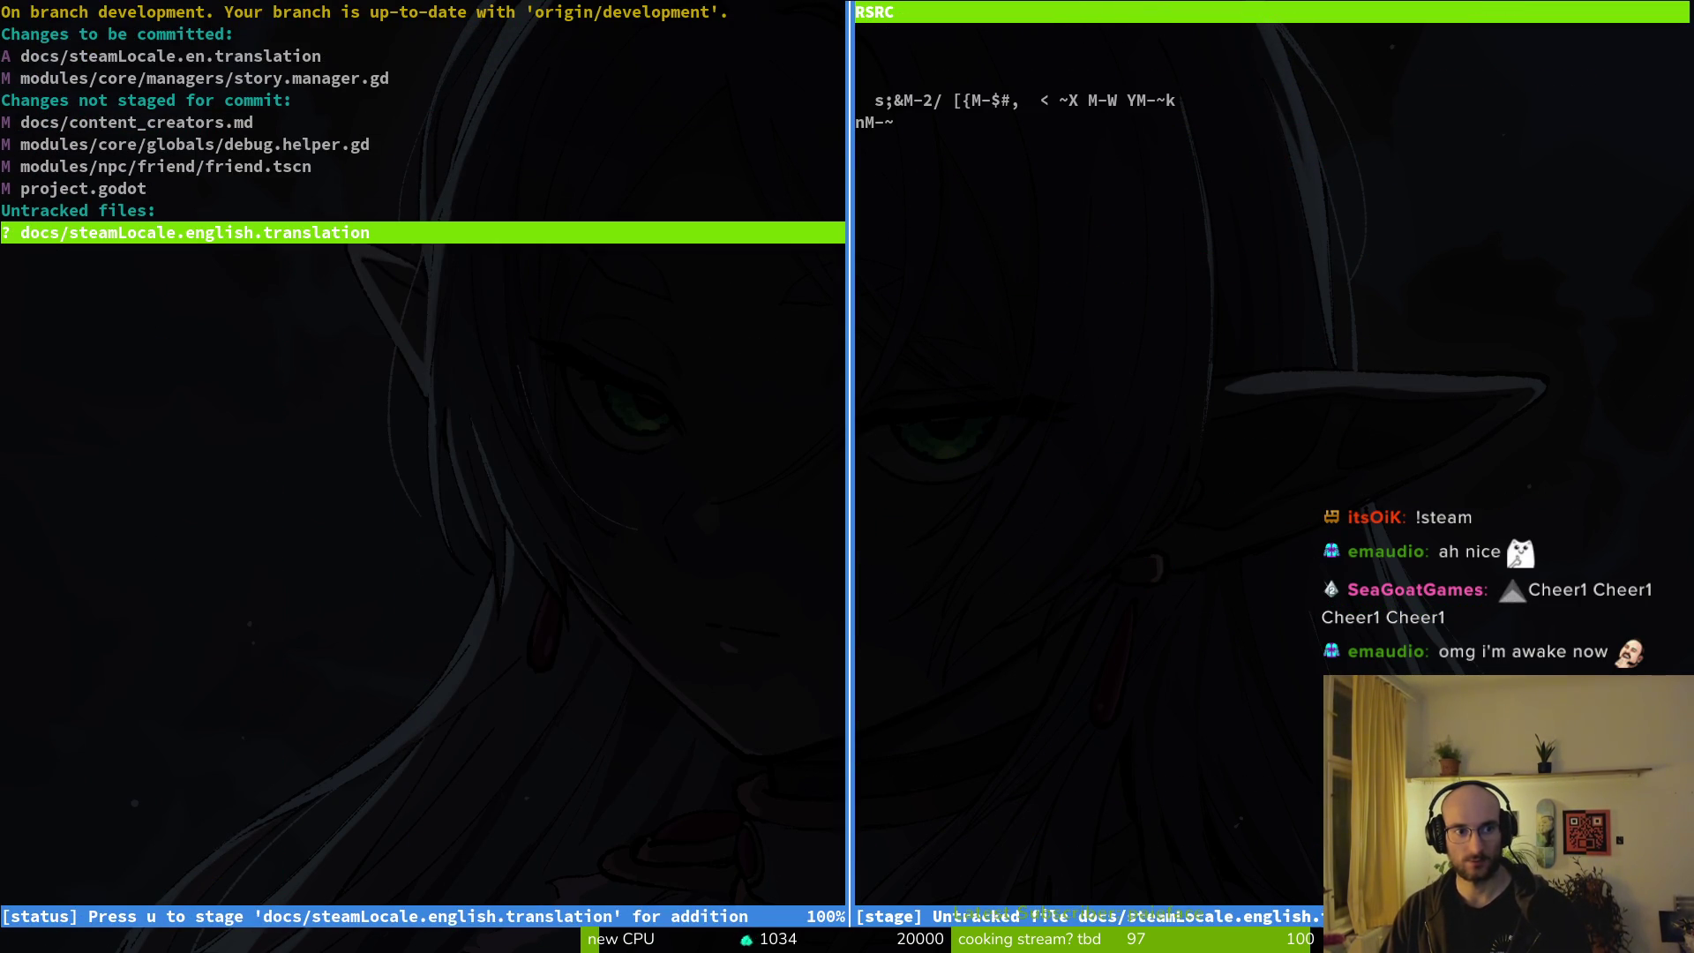
{"action": "key", "text": "Down"}
{"action": "key", "text": "q"}
{"action": "key", "text": "Up"}
{"action": "key", "text": "Up"}
{"action": "key", "text": "Up"}
{"action": "key", "text": "Up"}
{"action": "key", "text": "Up"}
{"action": "key", "text": "Up"}
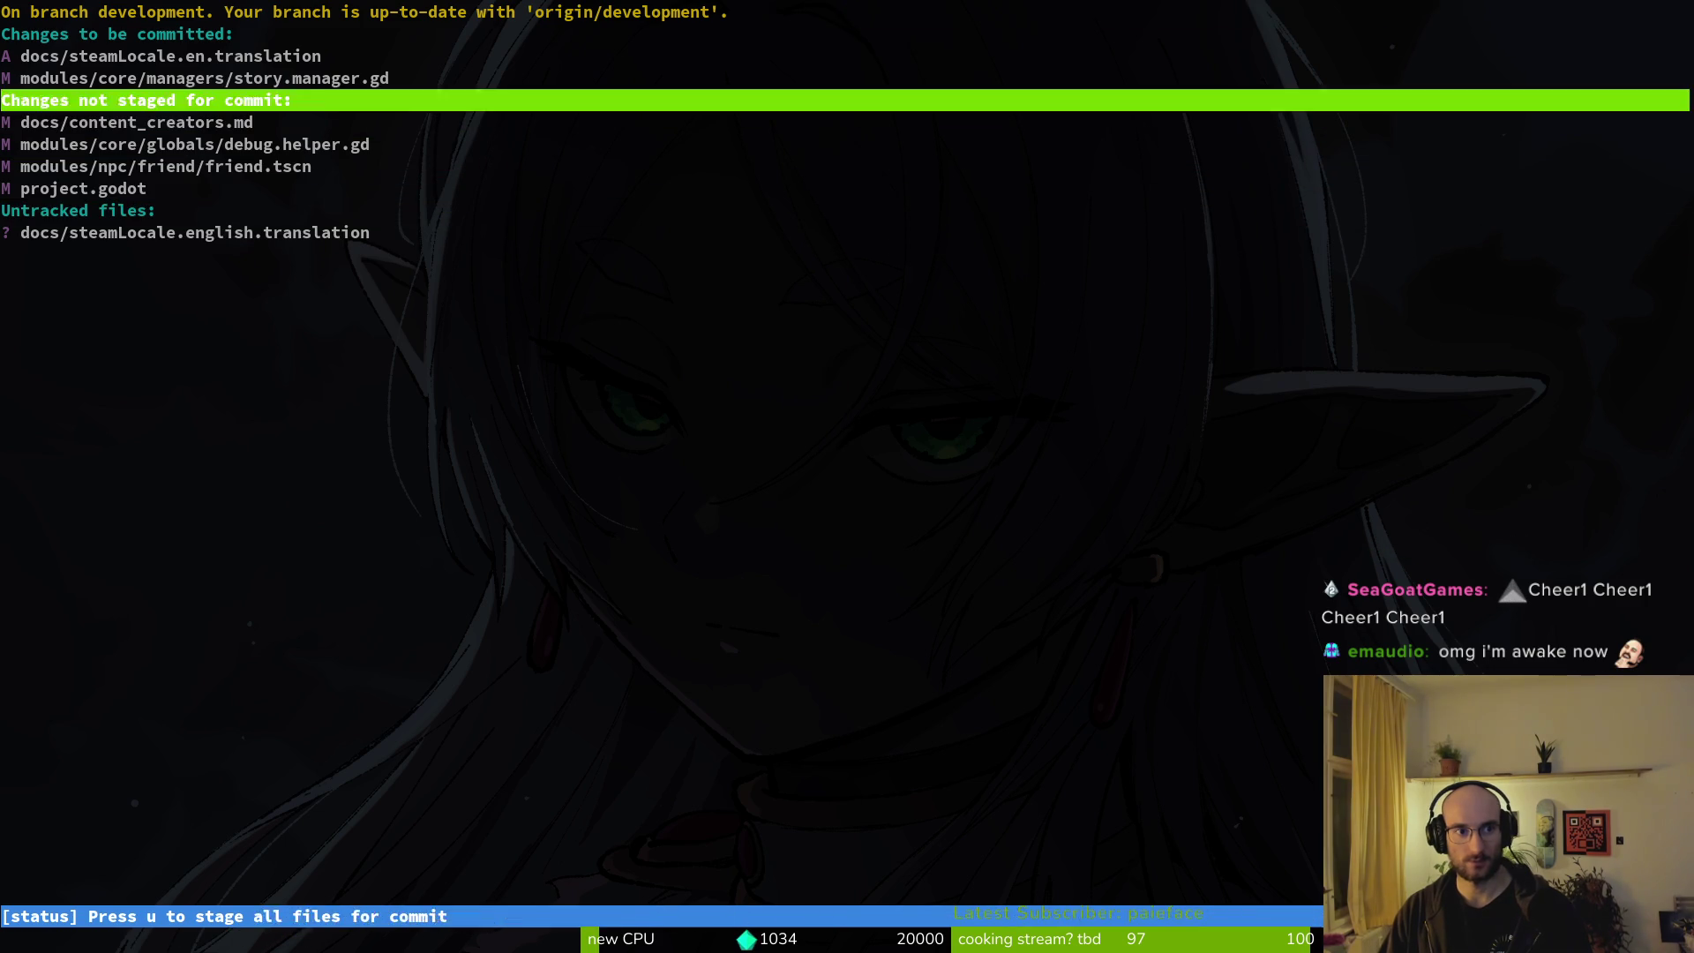
{"action": "key", "text": "Up"}
{"action": "key", "text": "Up"}
{"action": "key", "text": "u"}
Stage both untracked steamLocale translation files, then launch a file manager.
{"action": "key", "text": "Down"}
{"action": "key", "text": "Down"}
{"action": "key", "text": "Down"}
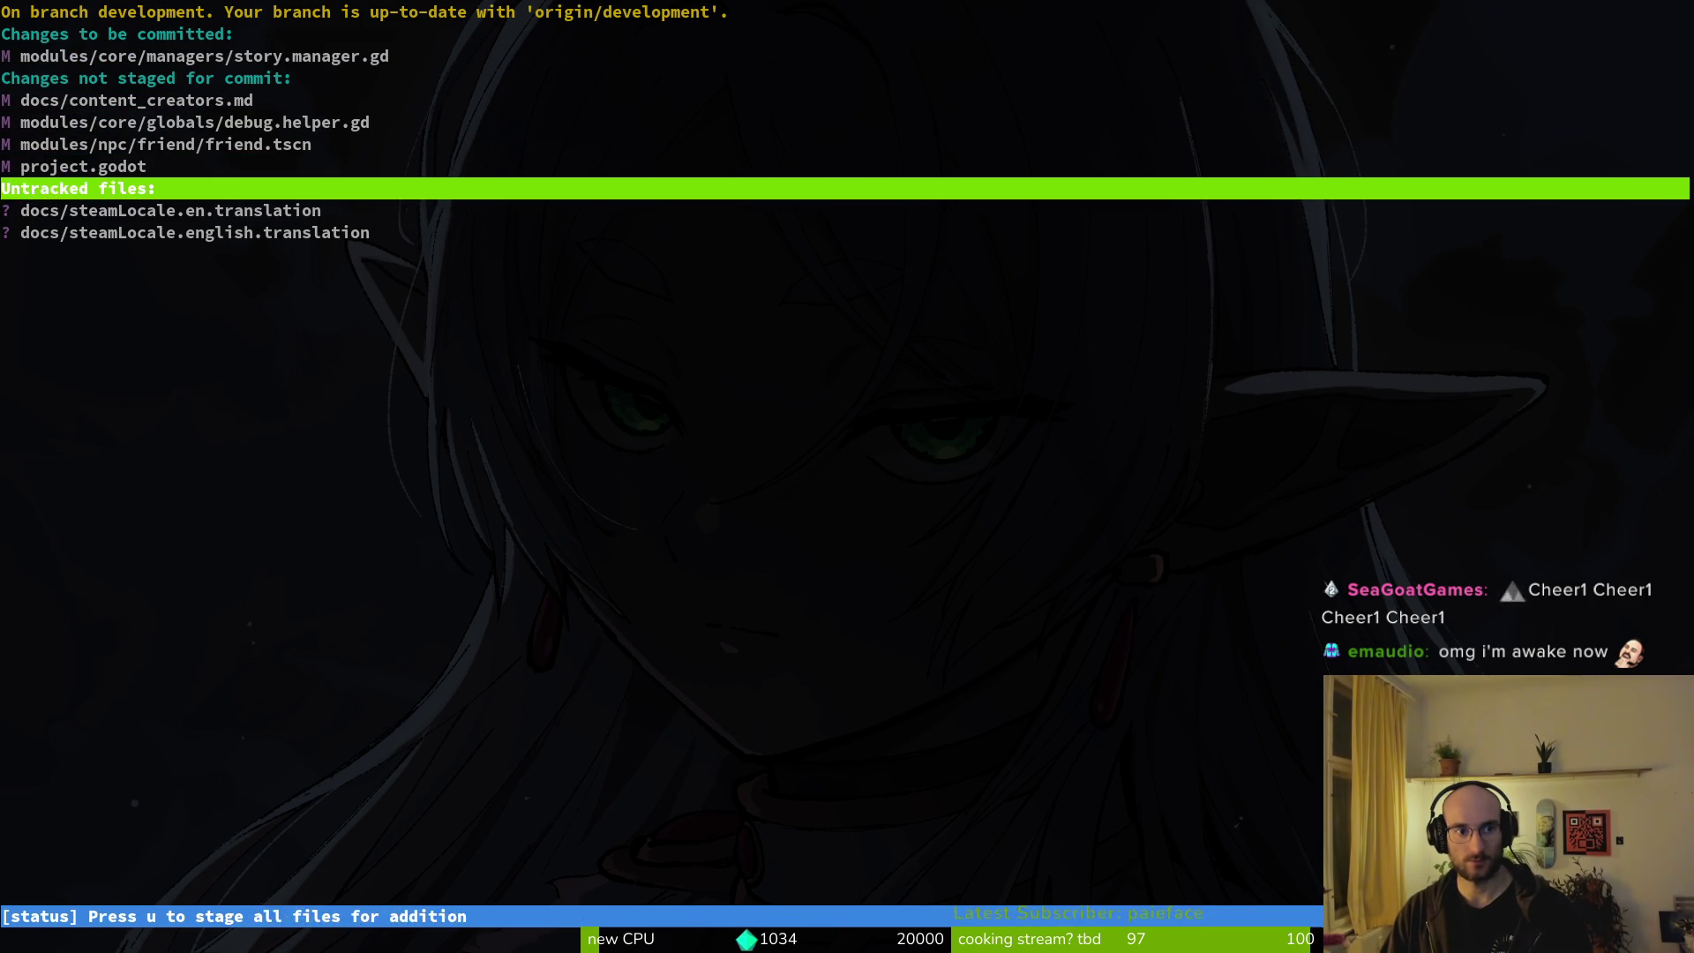
{"action": "key", "text": "Down"}
{"action": "key", "text": "u"}
{"action": "key", "text": "u"}
{"action": "key", "text": "Up"}
{"action": "key", "text": "Up"}
{"action": "key", "text": "Up"}
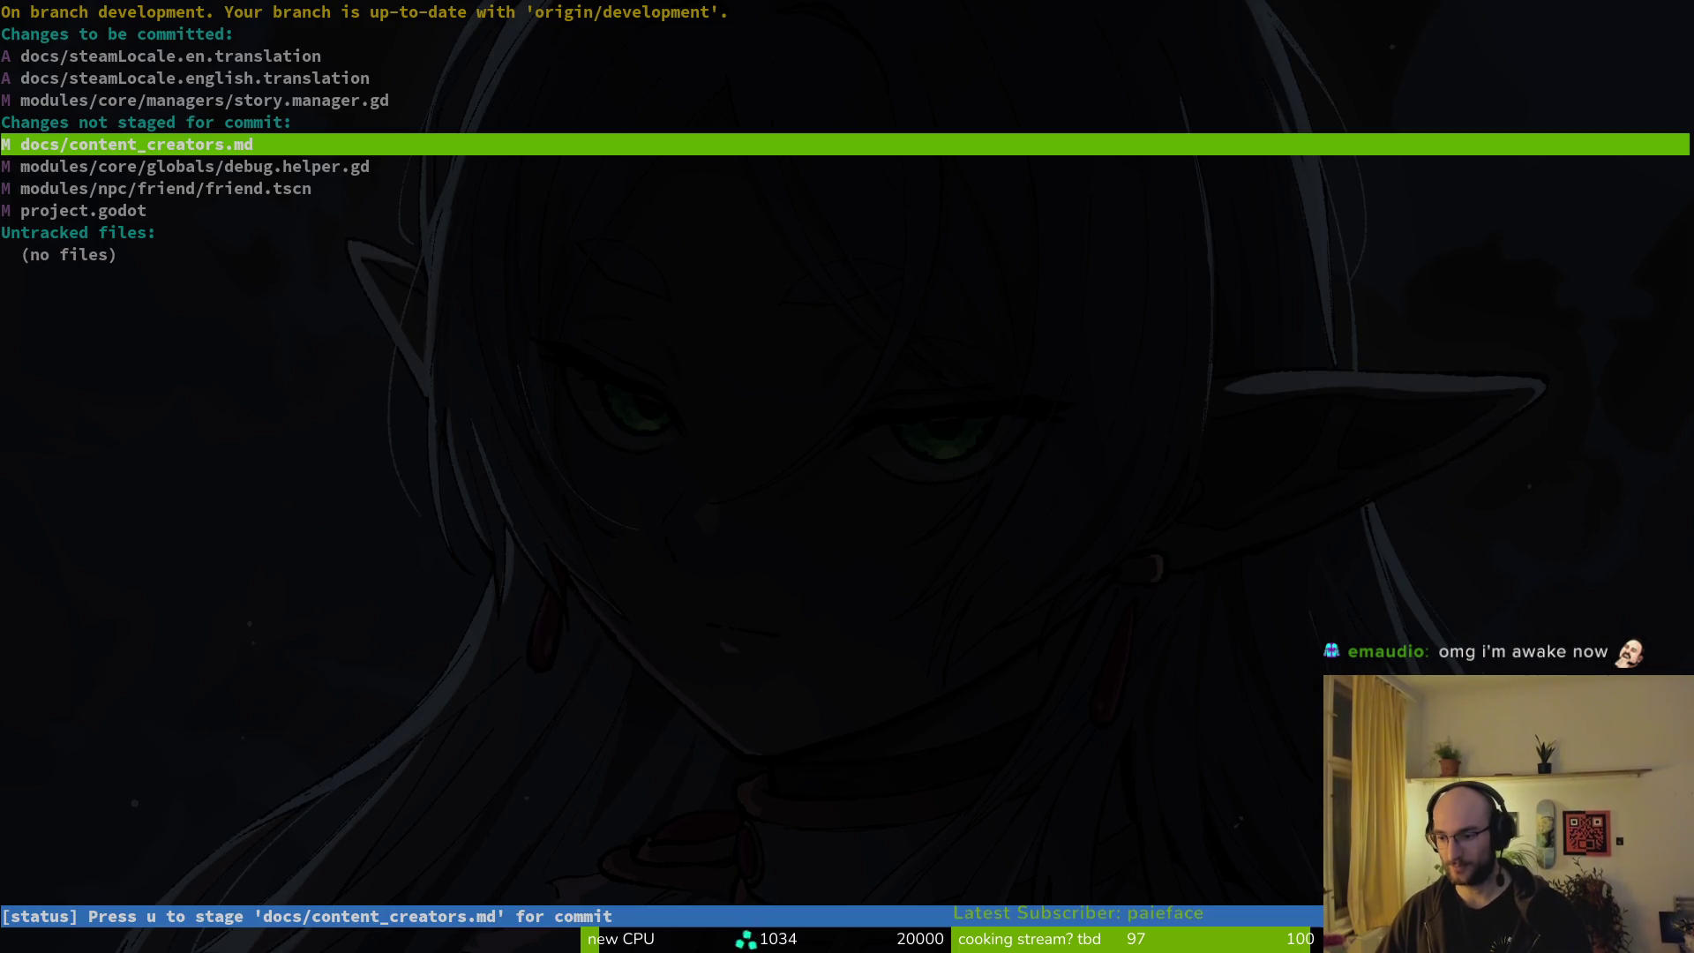
{"action": "key", "text": "super+e"}
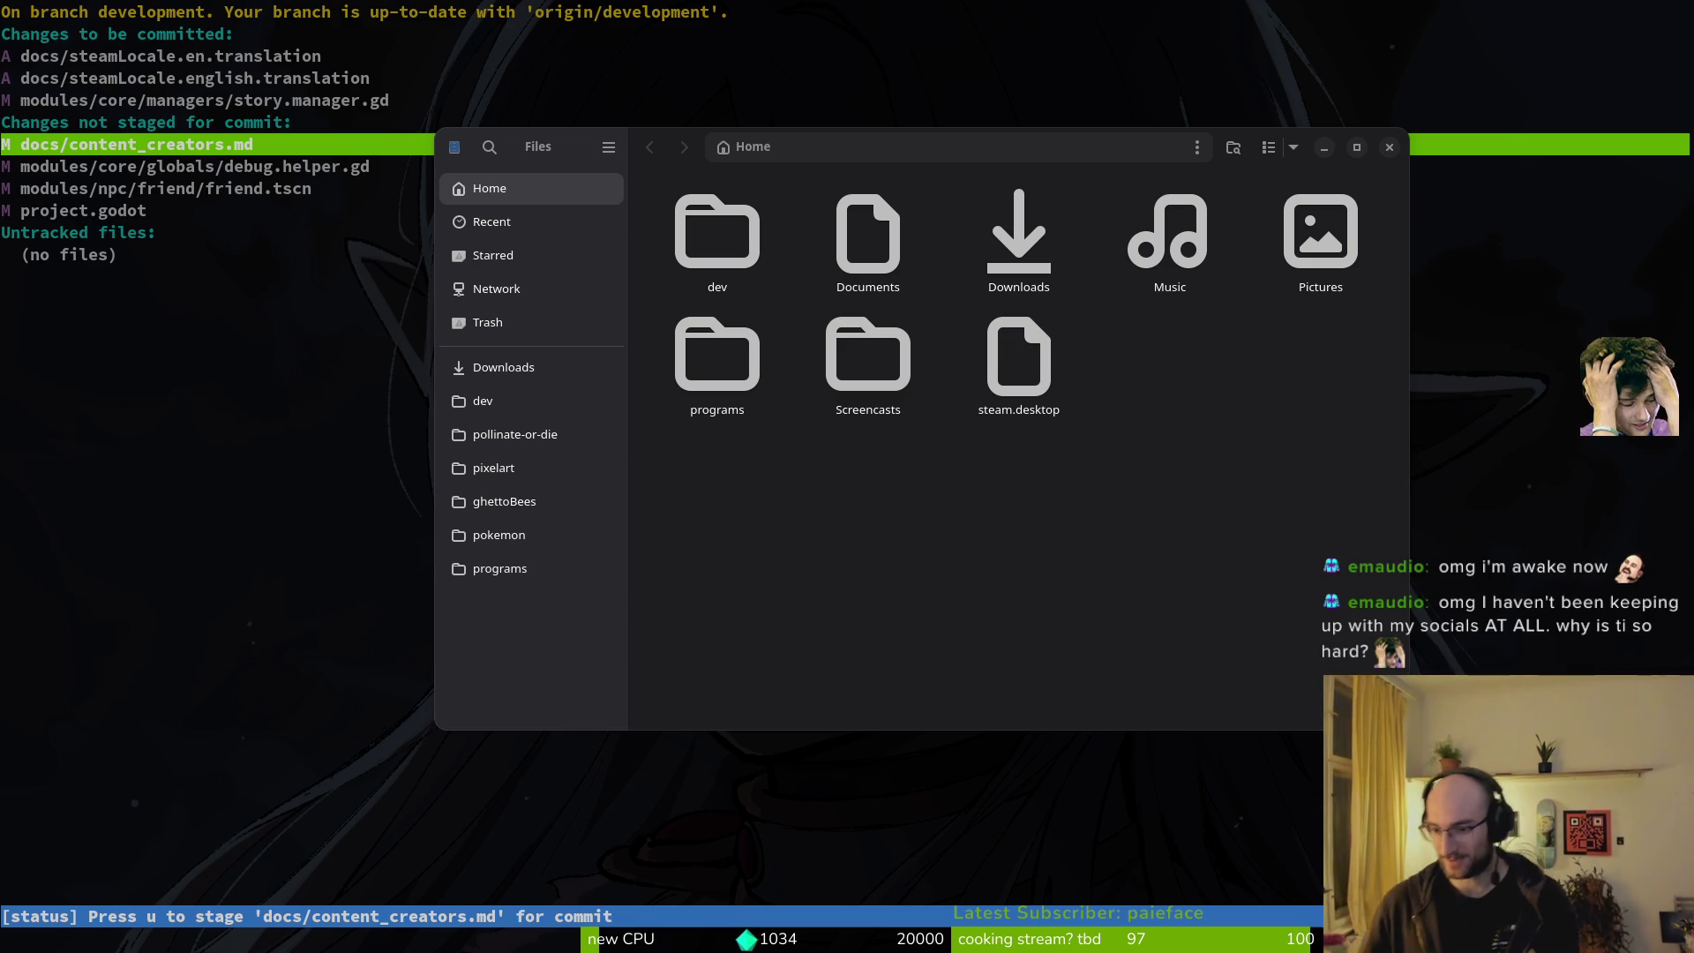
In pollinate-or-die/docs, select both steamLocale translation files and trash them.
{"action": "left_click", "coordinate": [569, 435]}
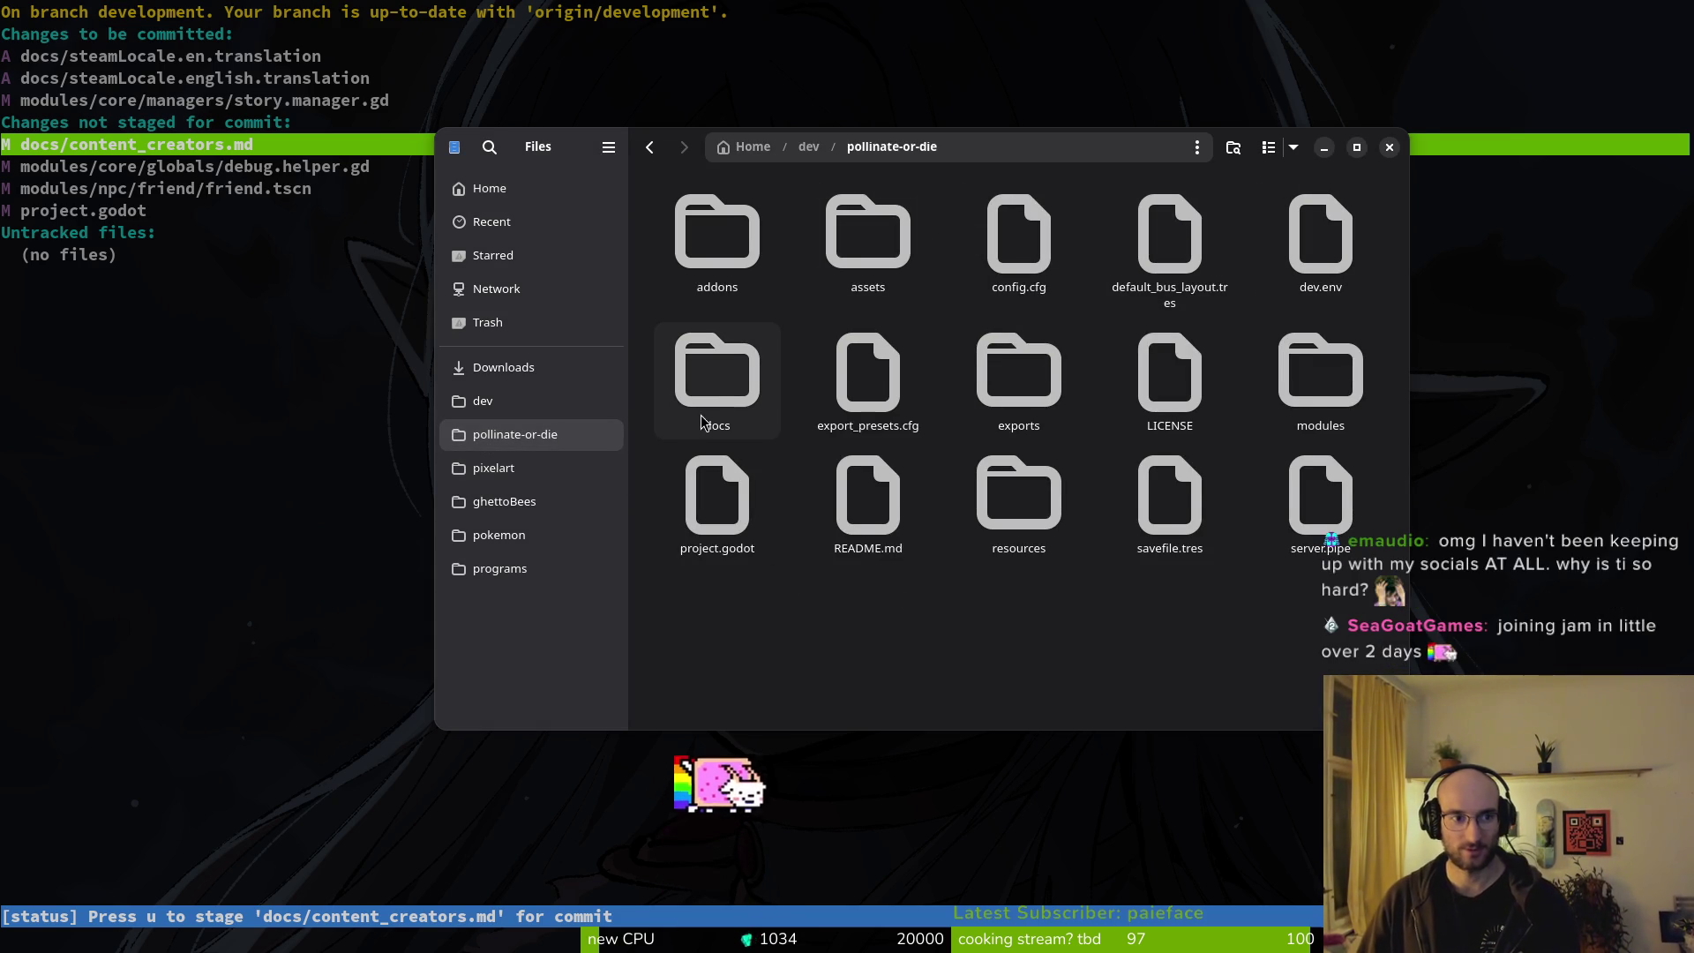
{"action": "double_click", "coordinate": [738, 371]}
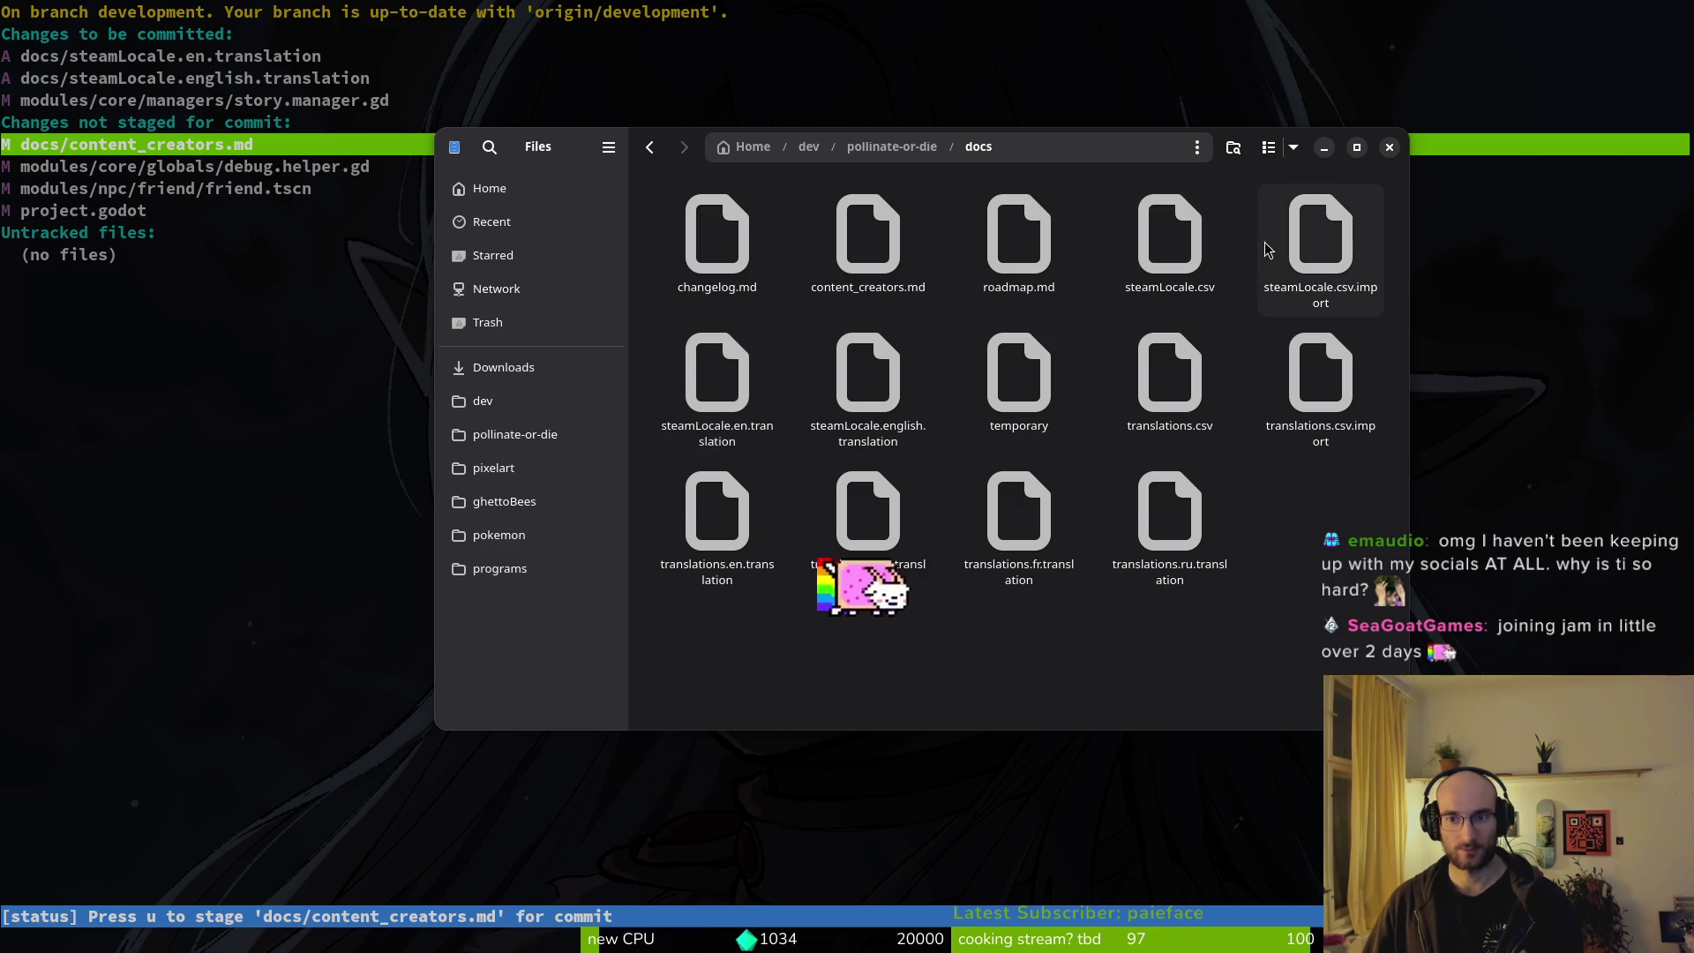
{"action": "left_click", "coordinate": [716, 378]}
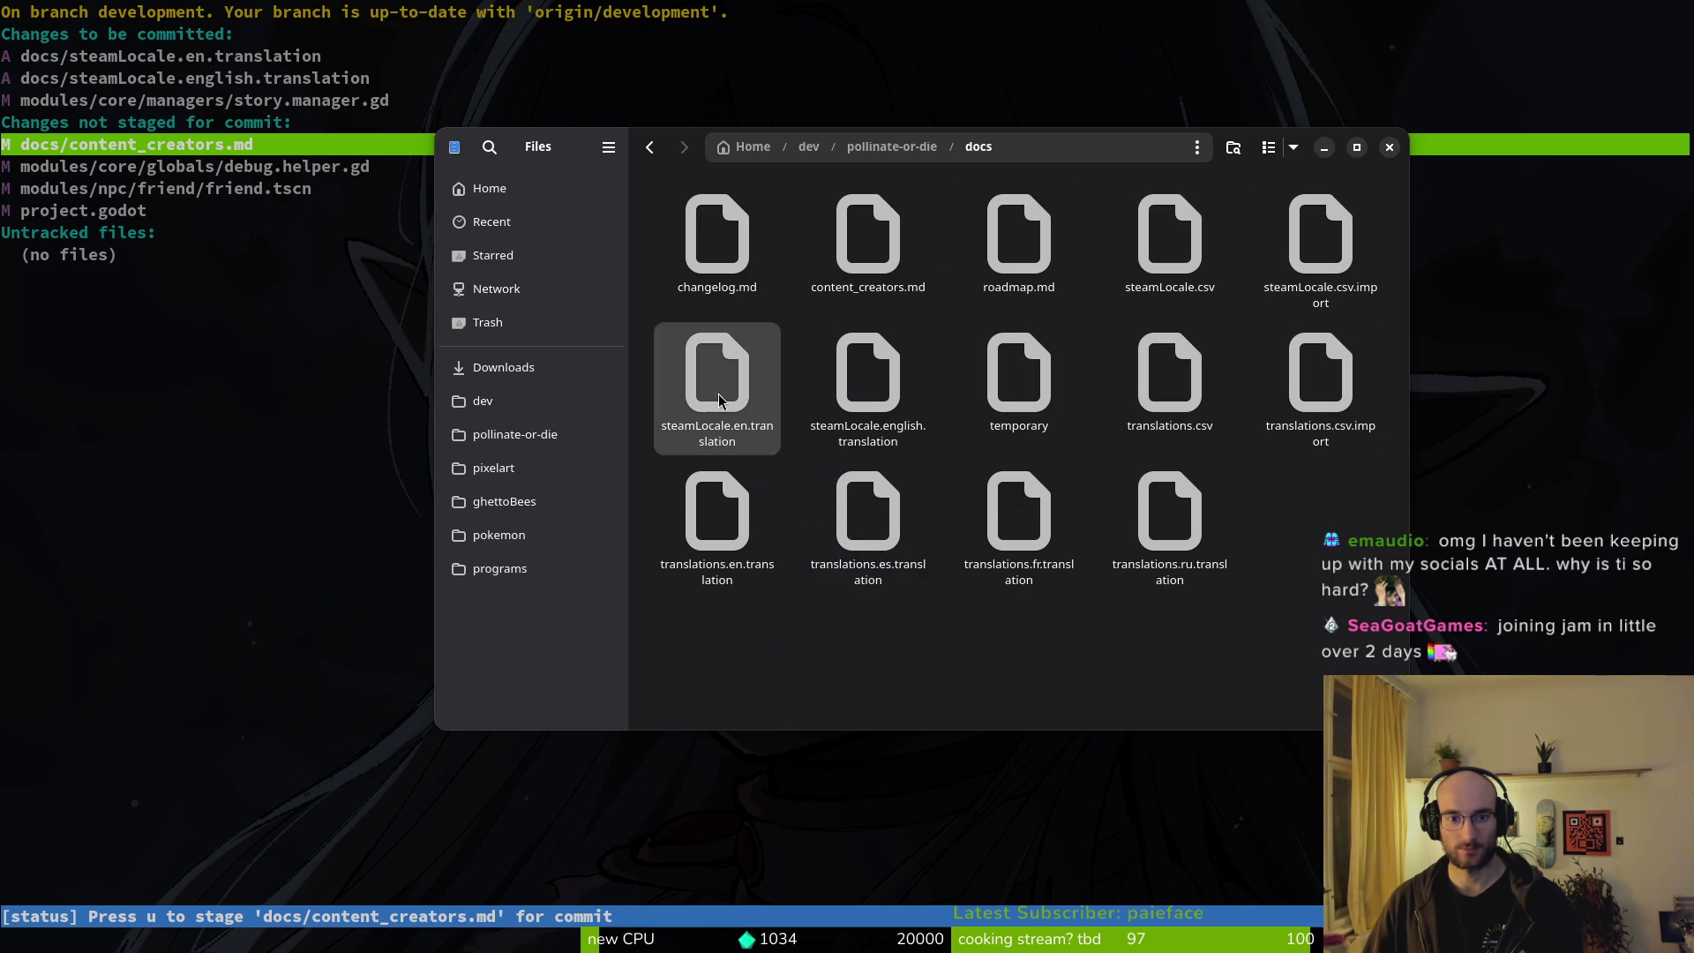
{"action": "left_click", "coordinate": [867, 377], "text": "ctrl"}
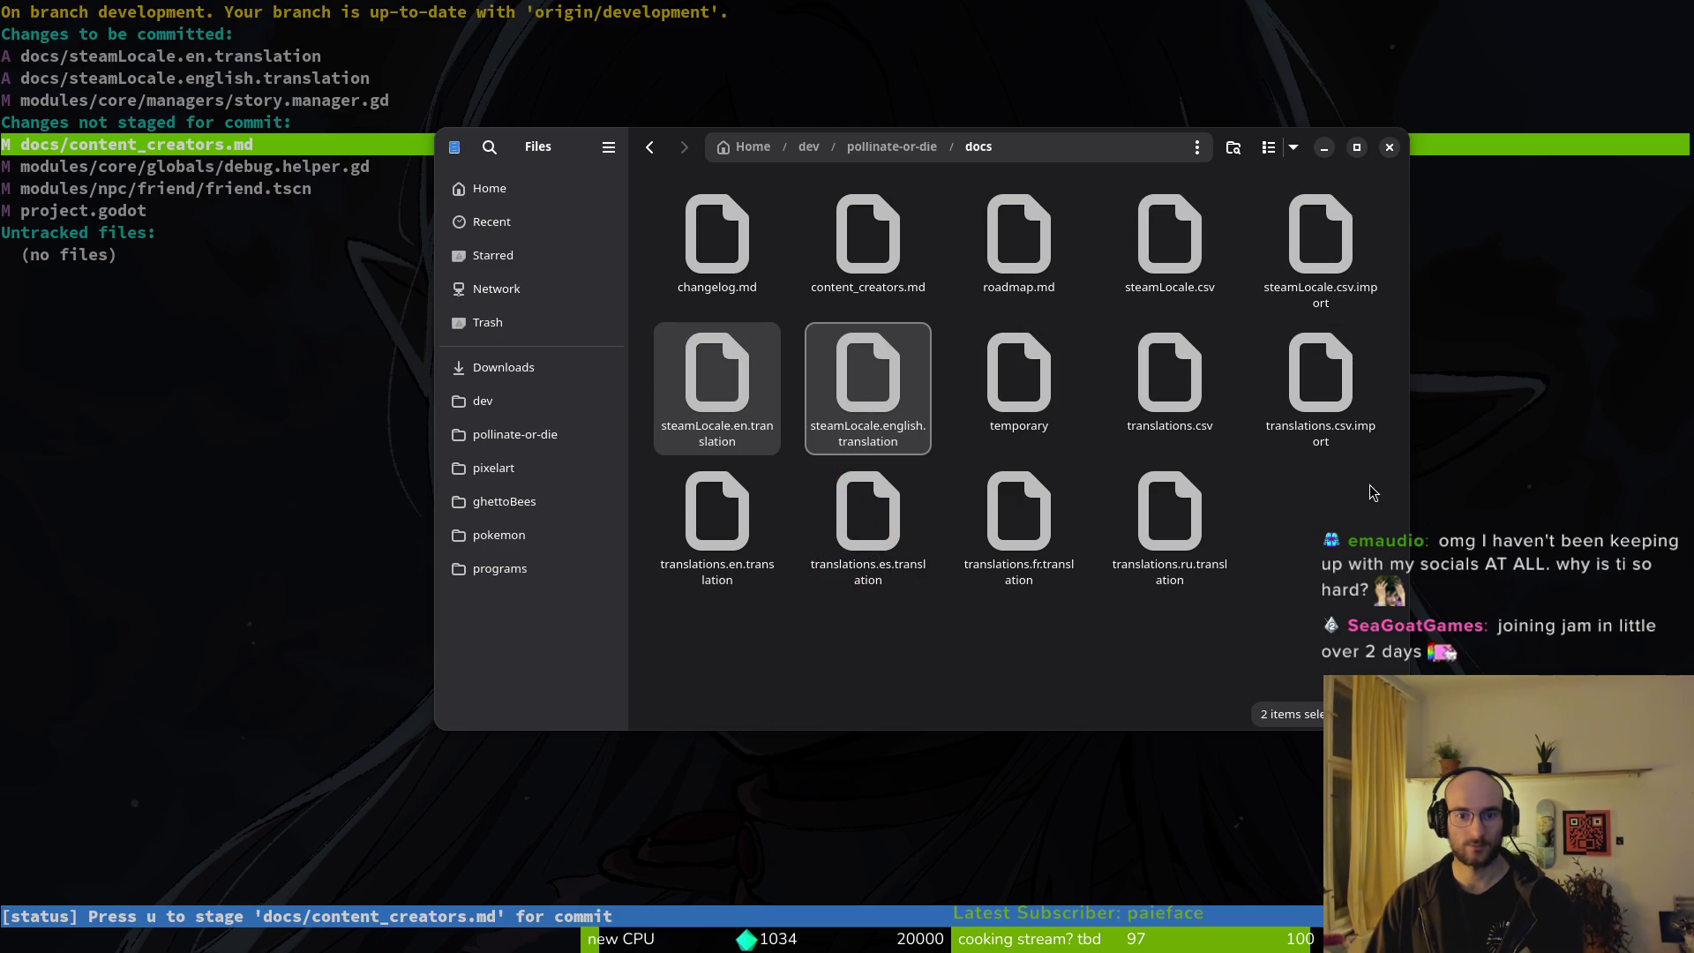
{"action": "key", "text": "Delete"}
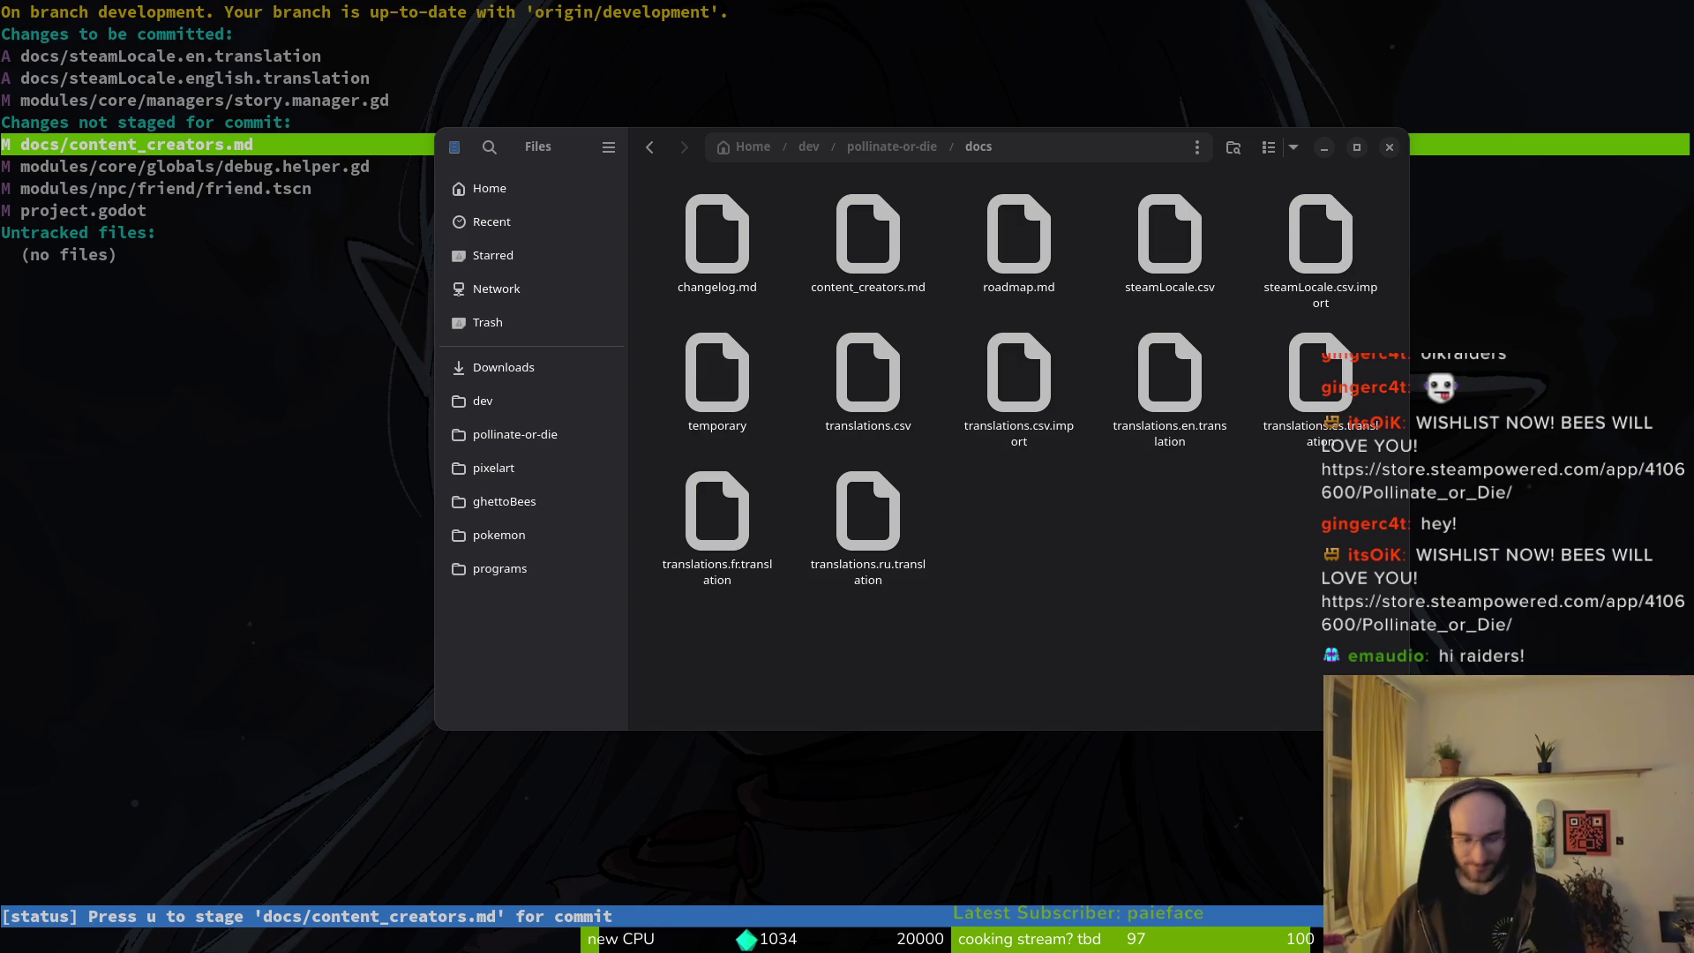
Close Files and relaunch tig on its status view.
{"action": "left_click", "coordinate": [1388, 145]}
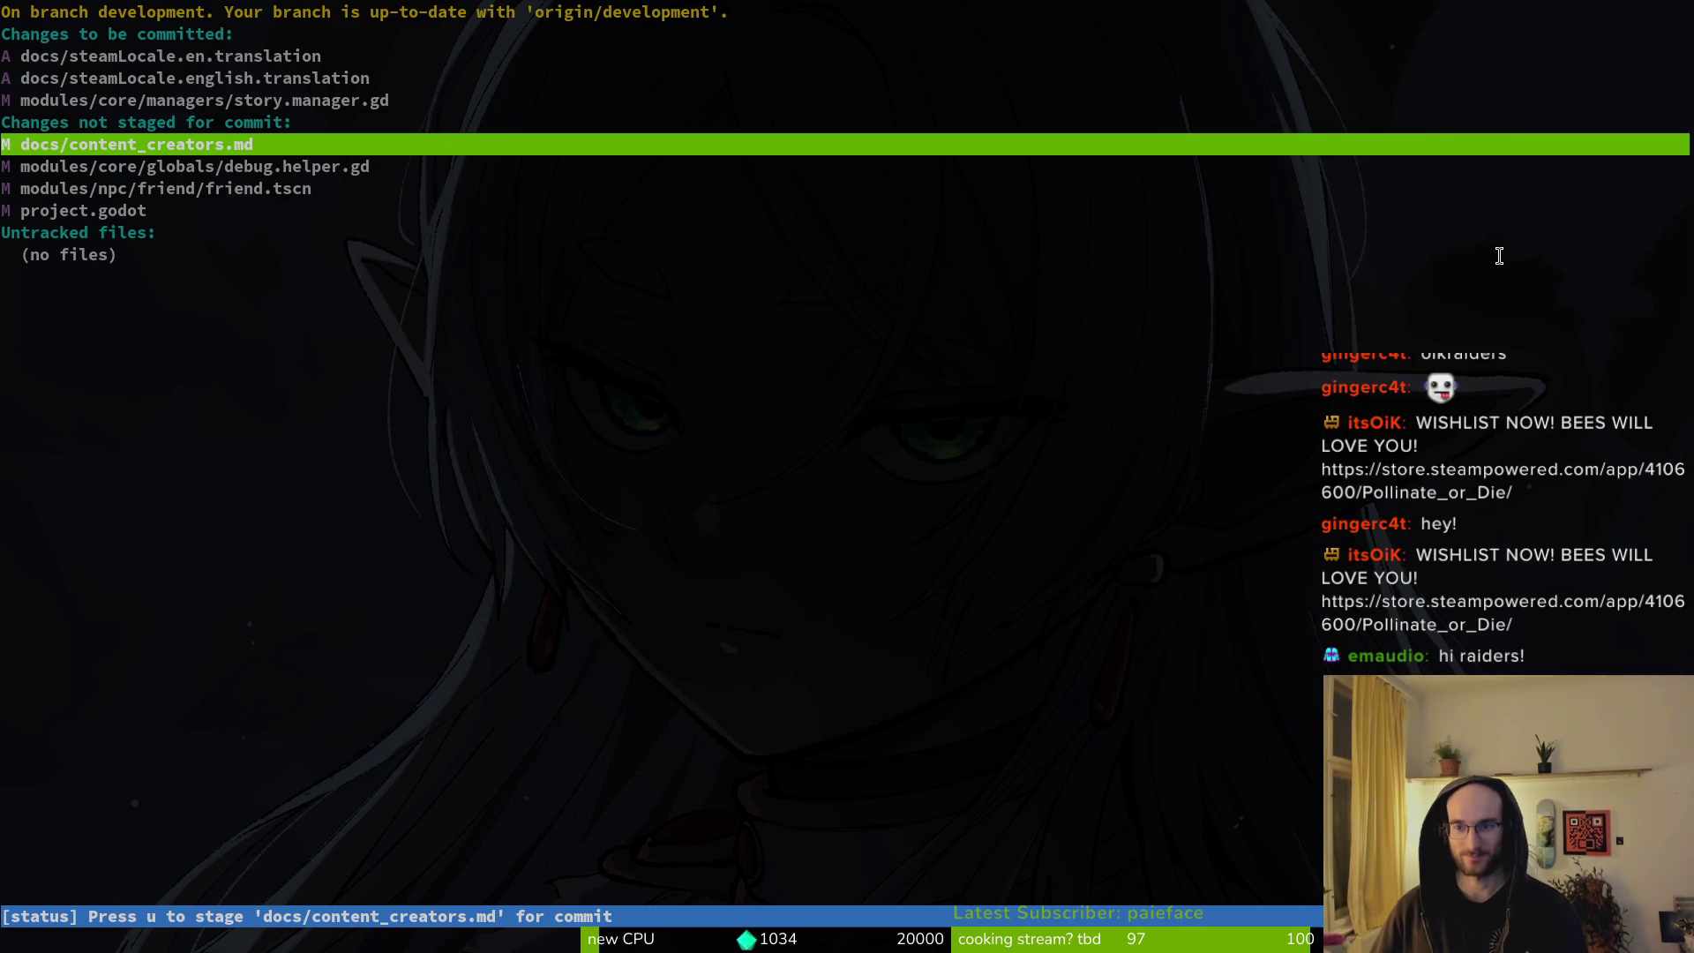
{"action": "left_click", "coordinate": [1499, 255]}
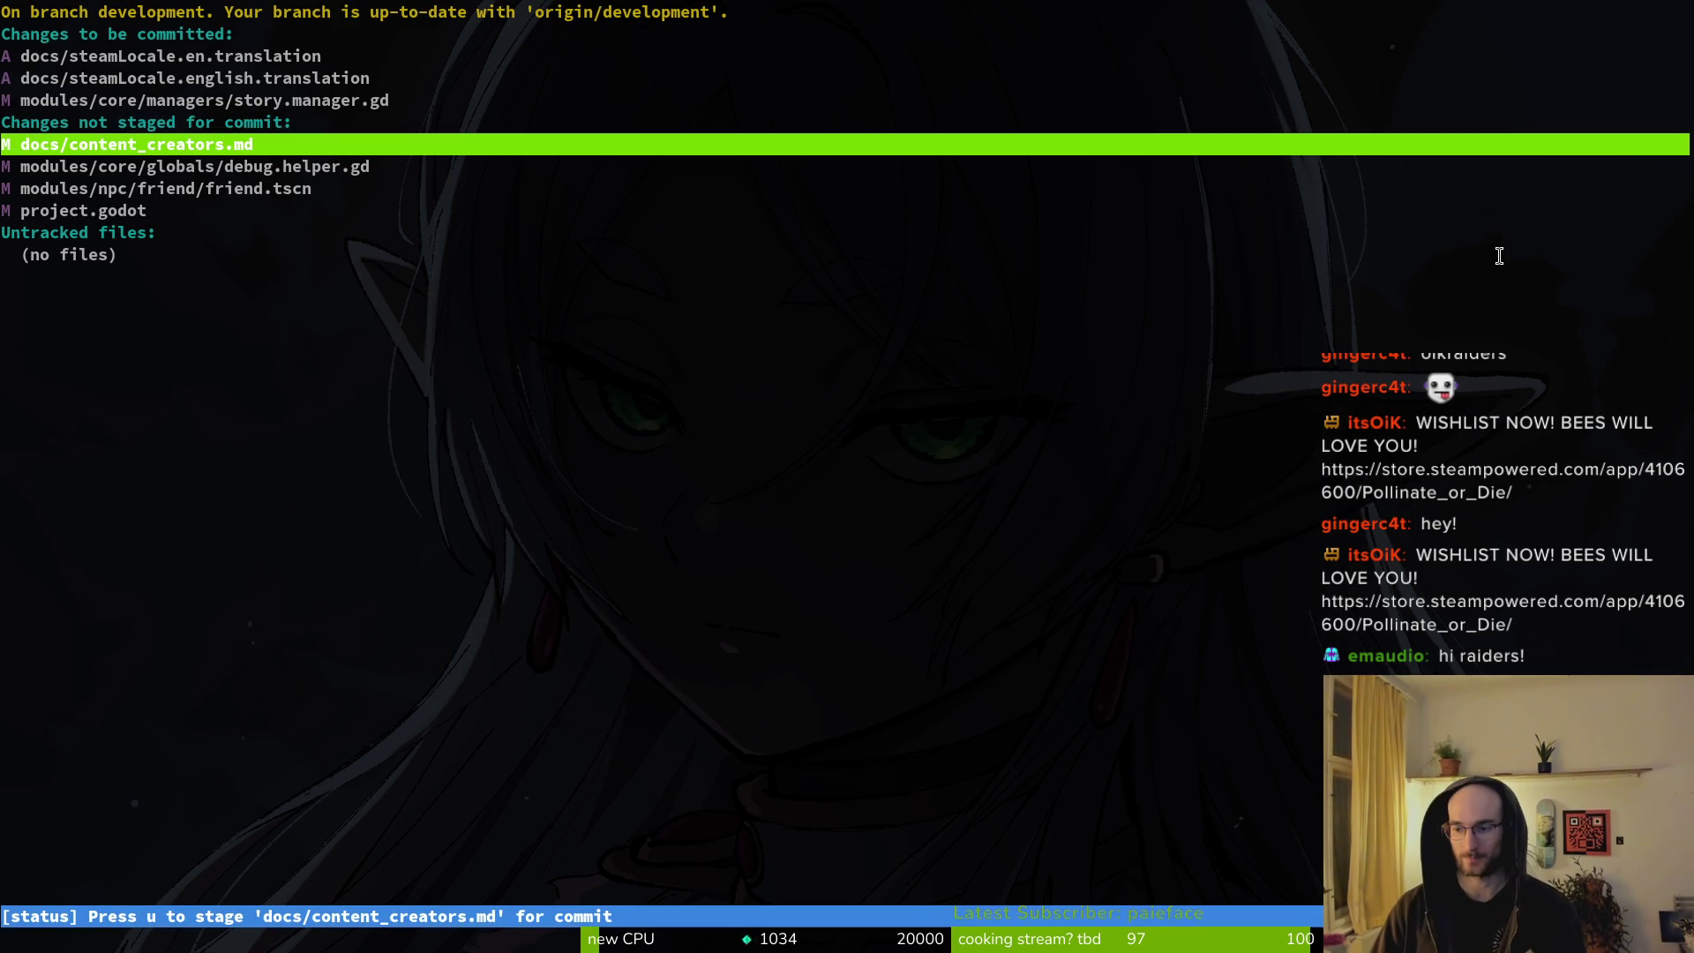
{"action": "type", "text": "iq"}
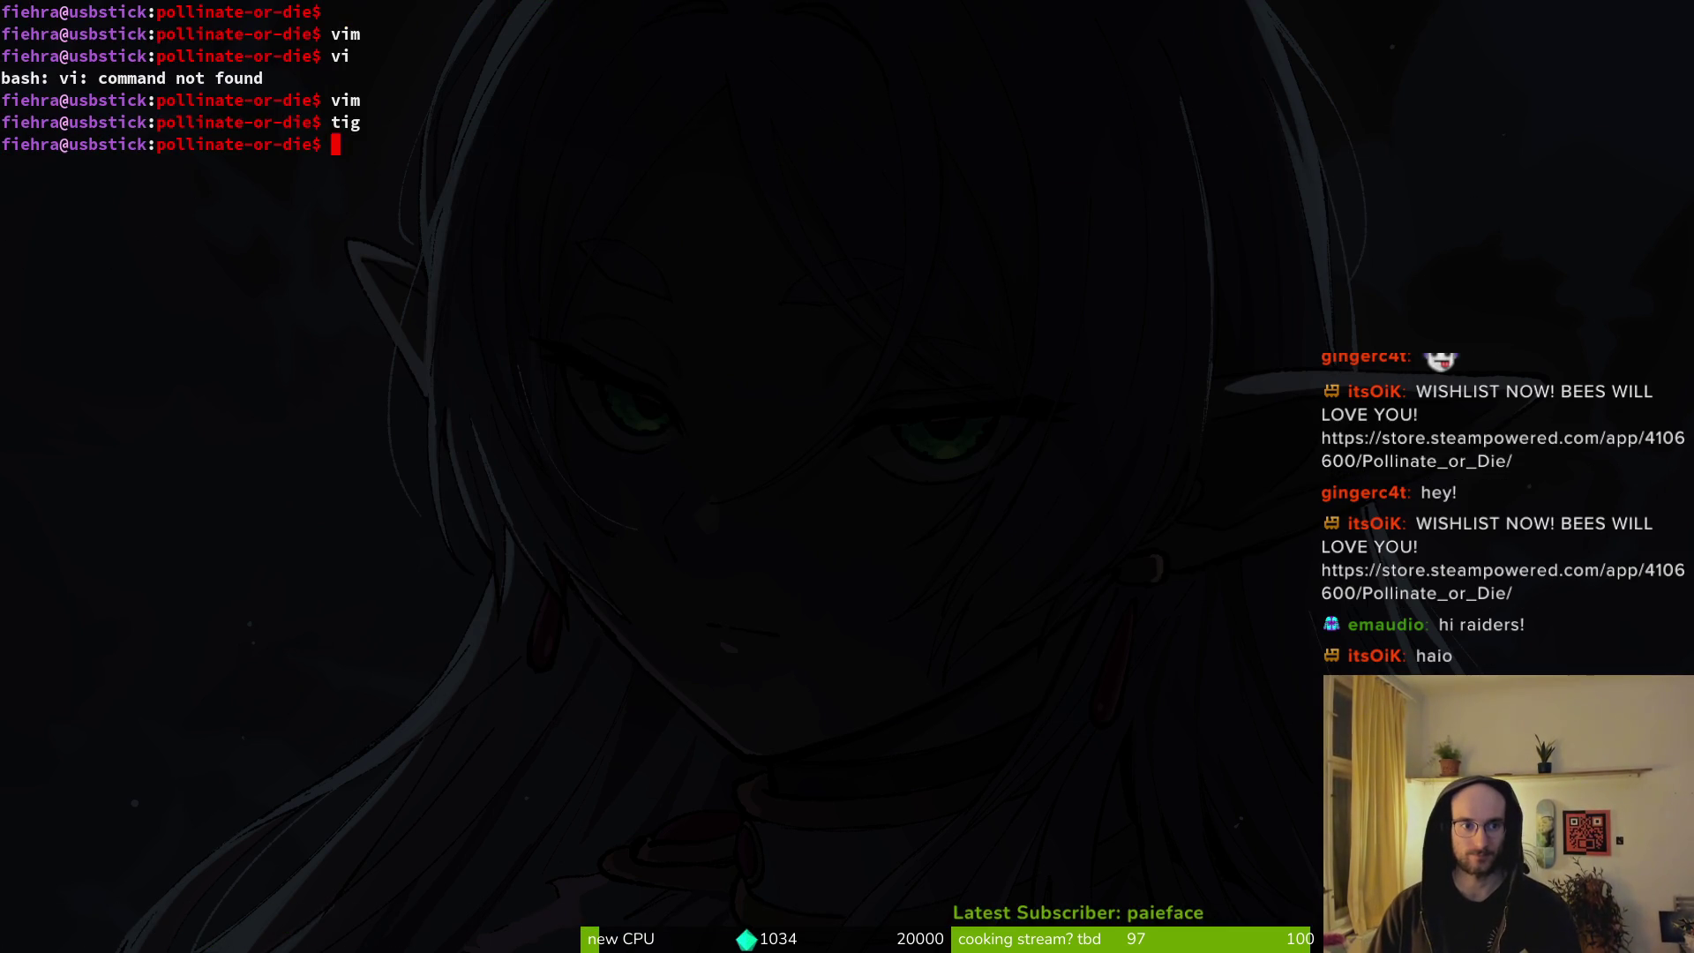
{"action": "type", "text": "tig"}
{"action": "key", "text": "Return"}
{"action": "key", "text": "s"}
Clear steamLocale.en and steamLocale.english translation entries from the change lists.
{"action": "key", "text": "Down"}
{"action": "key", "text": "Down"}
{"action": "key", "text": "Down"}
{"action": "key", "text": "u"}
{"action": "key", "text": "Down"}
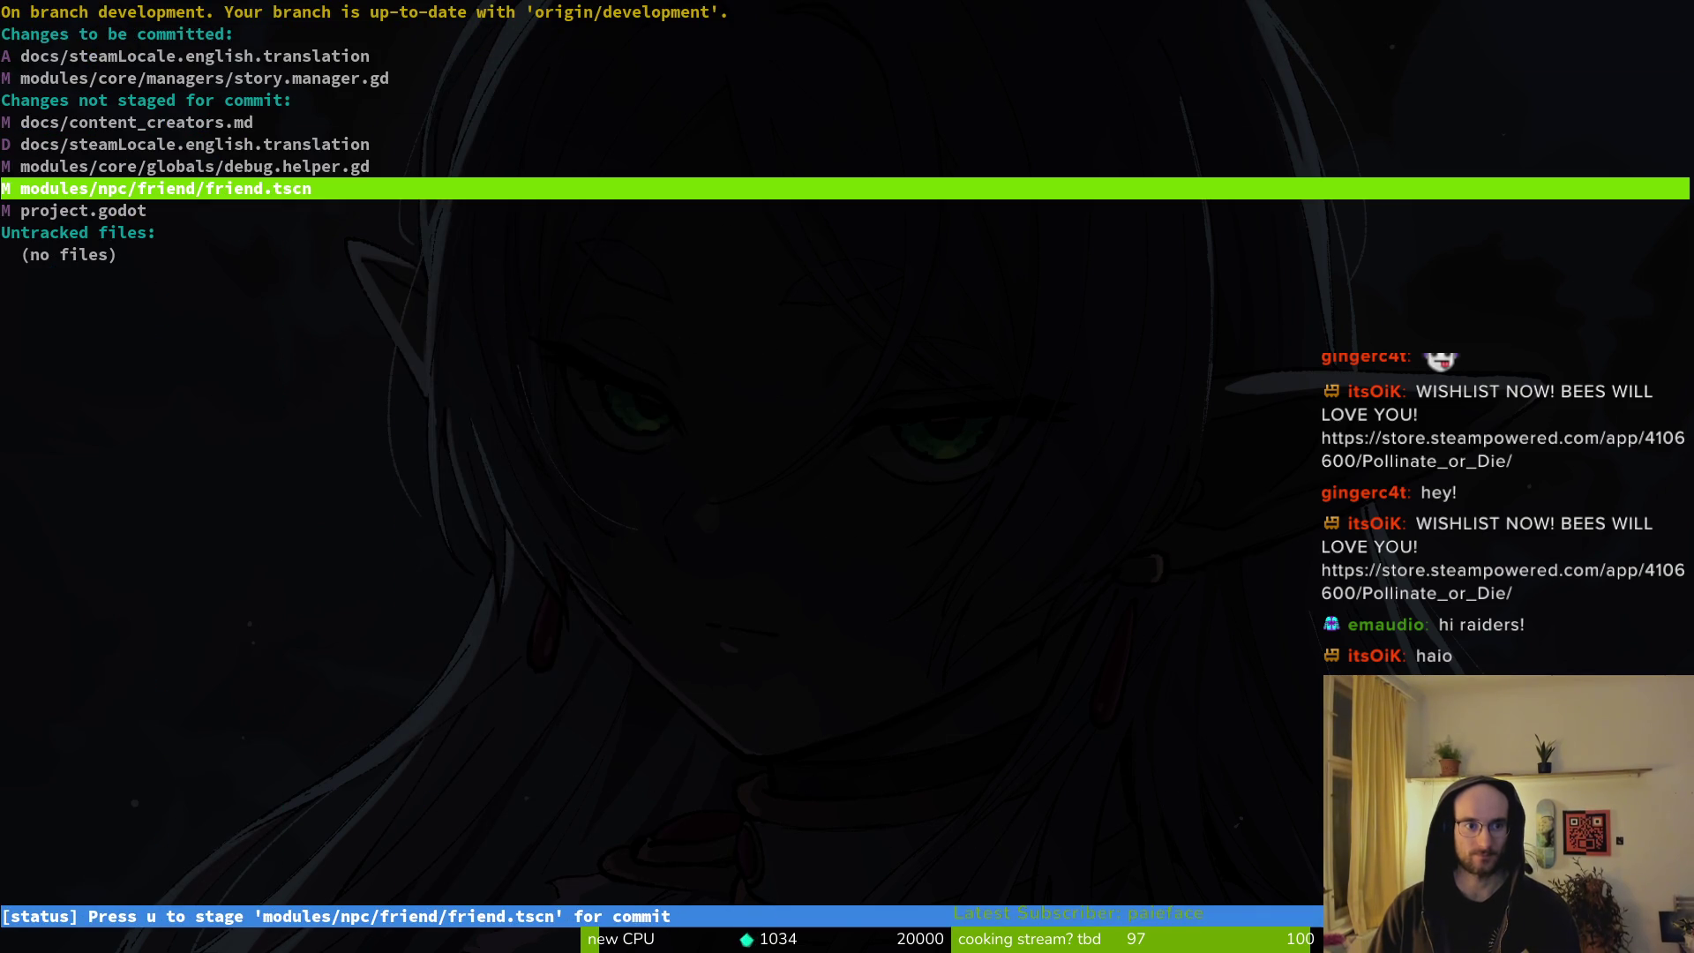
{"action": "key", "text": "Up"}
{"action": "key", "text": "Up"}
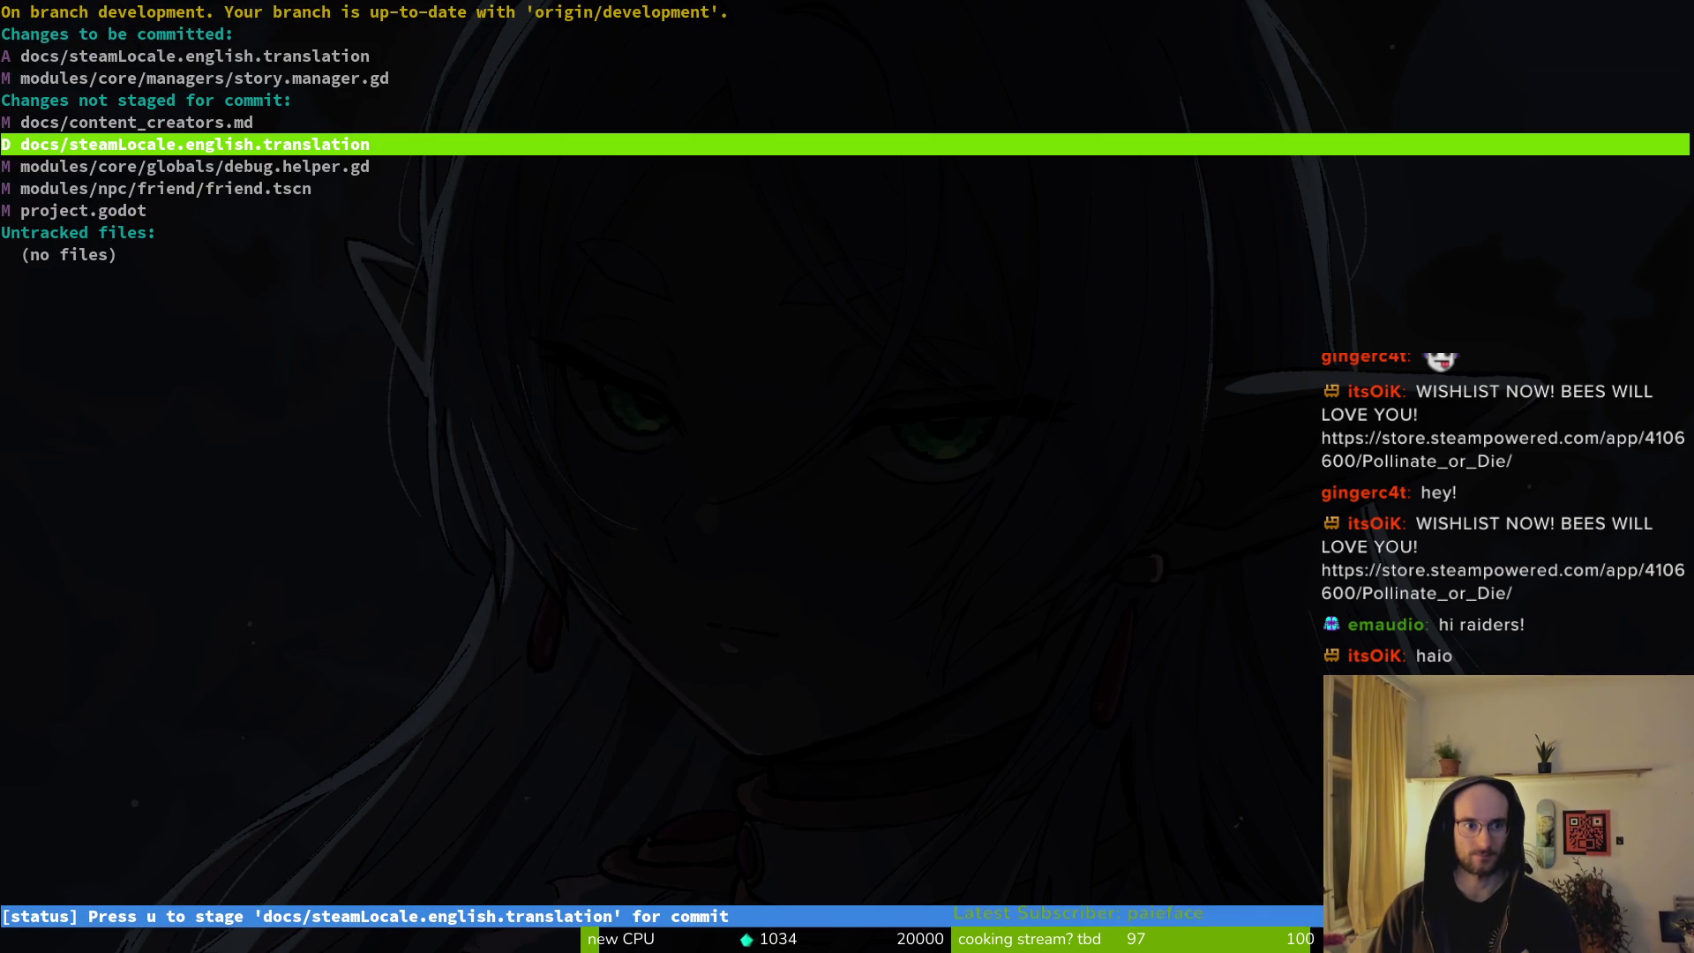
{"action": "key", "text": "u"}
{"action": "key", "text": "Up"}
{"action": "key", "text": "Up"}
{"action": "key", "text": "Up"}
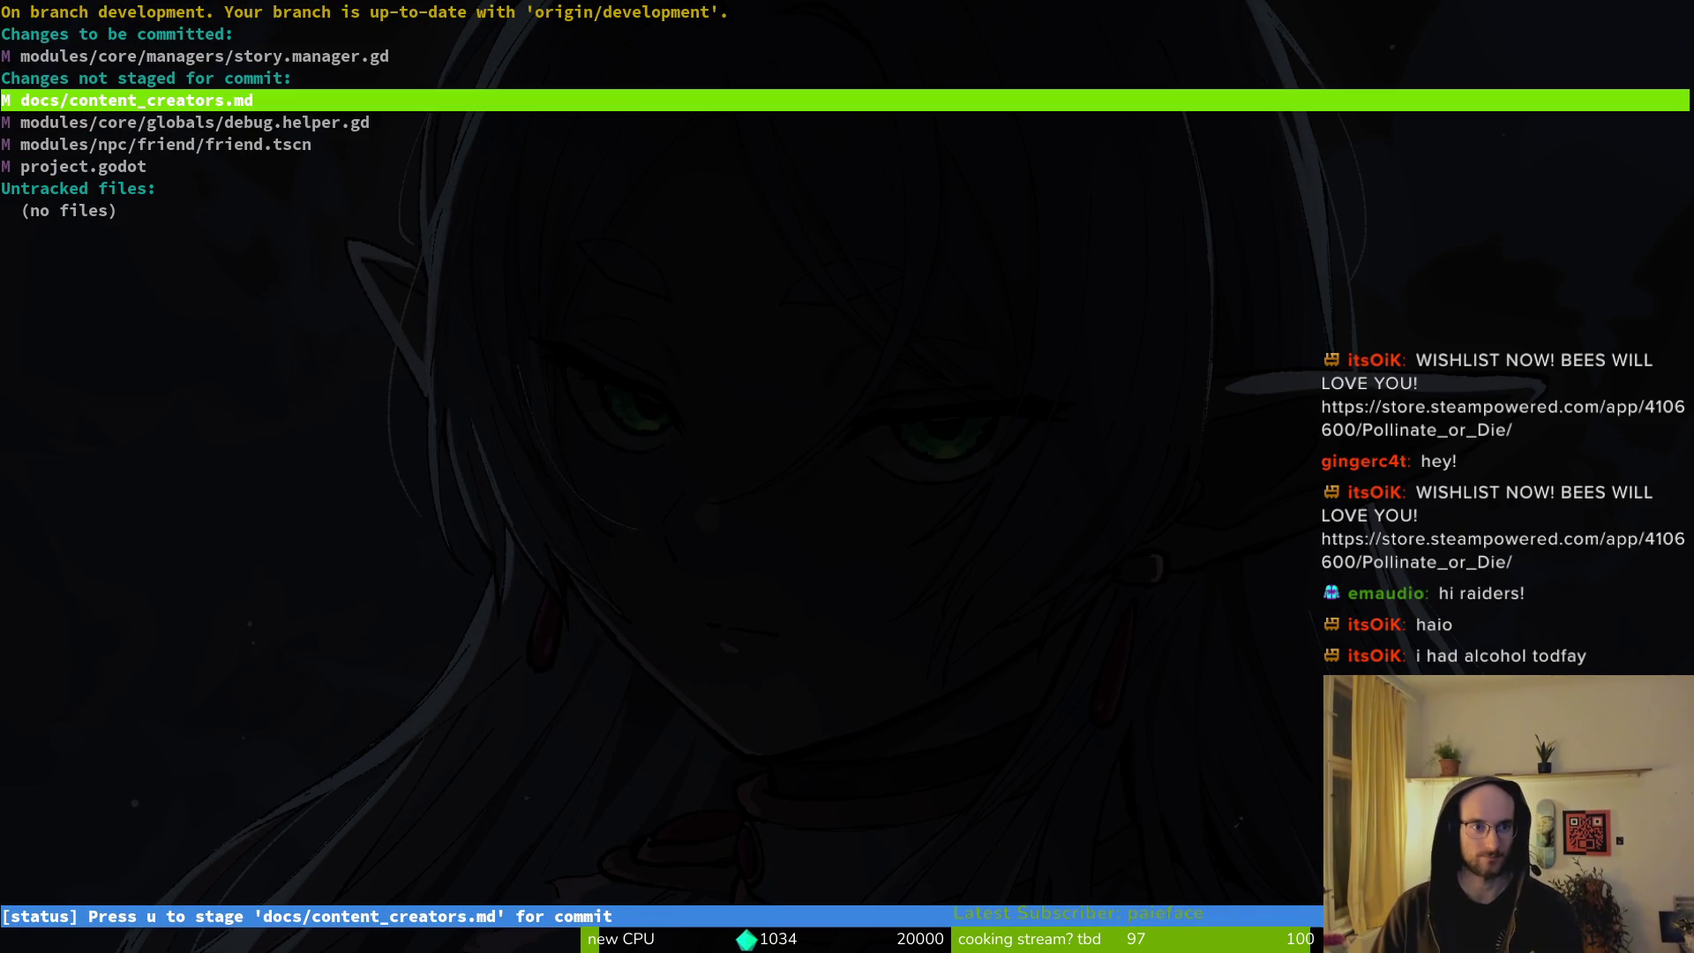
Review the friend.tscn and project.godot diffs, quit tig and return to Aseprite.
{"action": "key", "text": "Down"}
{"action": "key", "text": "Down"}
{"action": "key", "text": "Return"}
{"action": "key", "text": "q"}
{"action": "key", "text": "Down"}
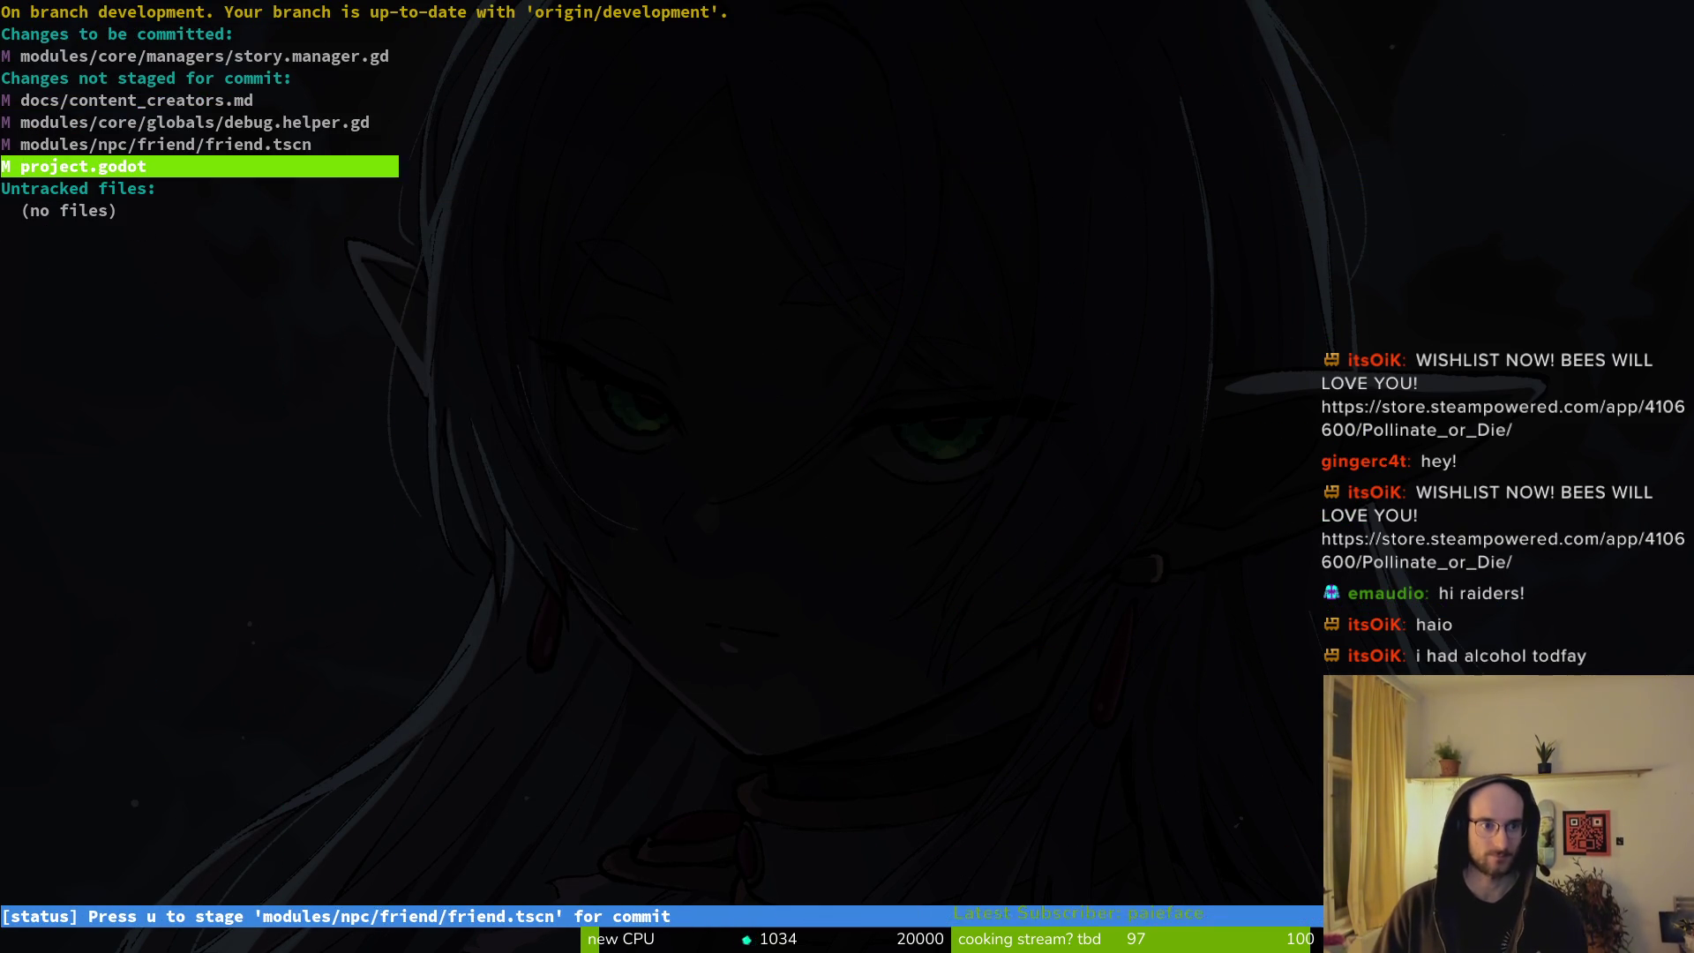
{"action": "key", "text": "Return"}
{"action": "key", "text": "q"}
{"action": "key", "text": "q"}
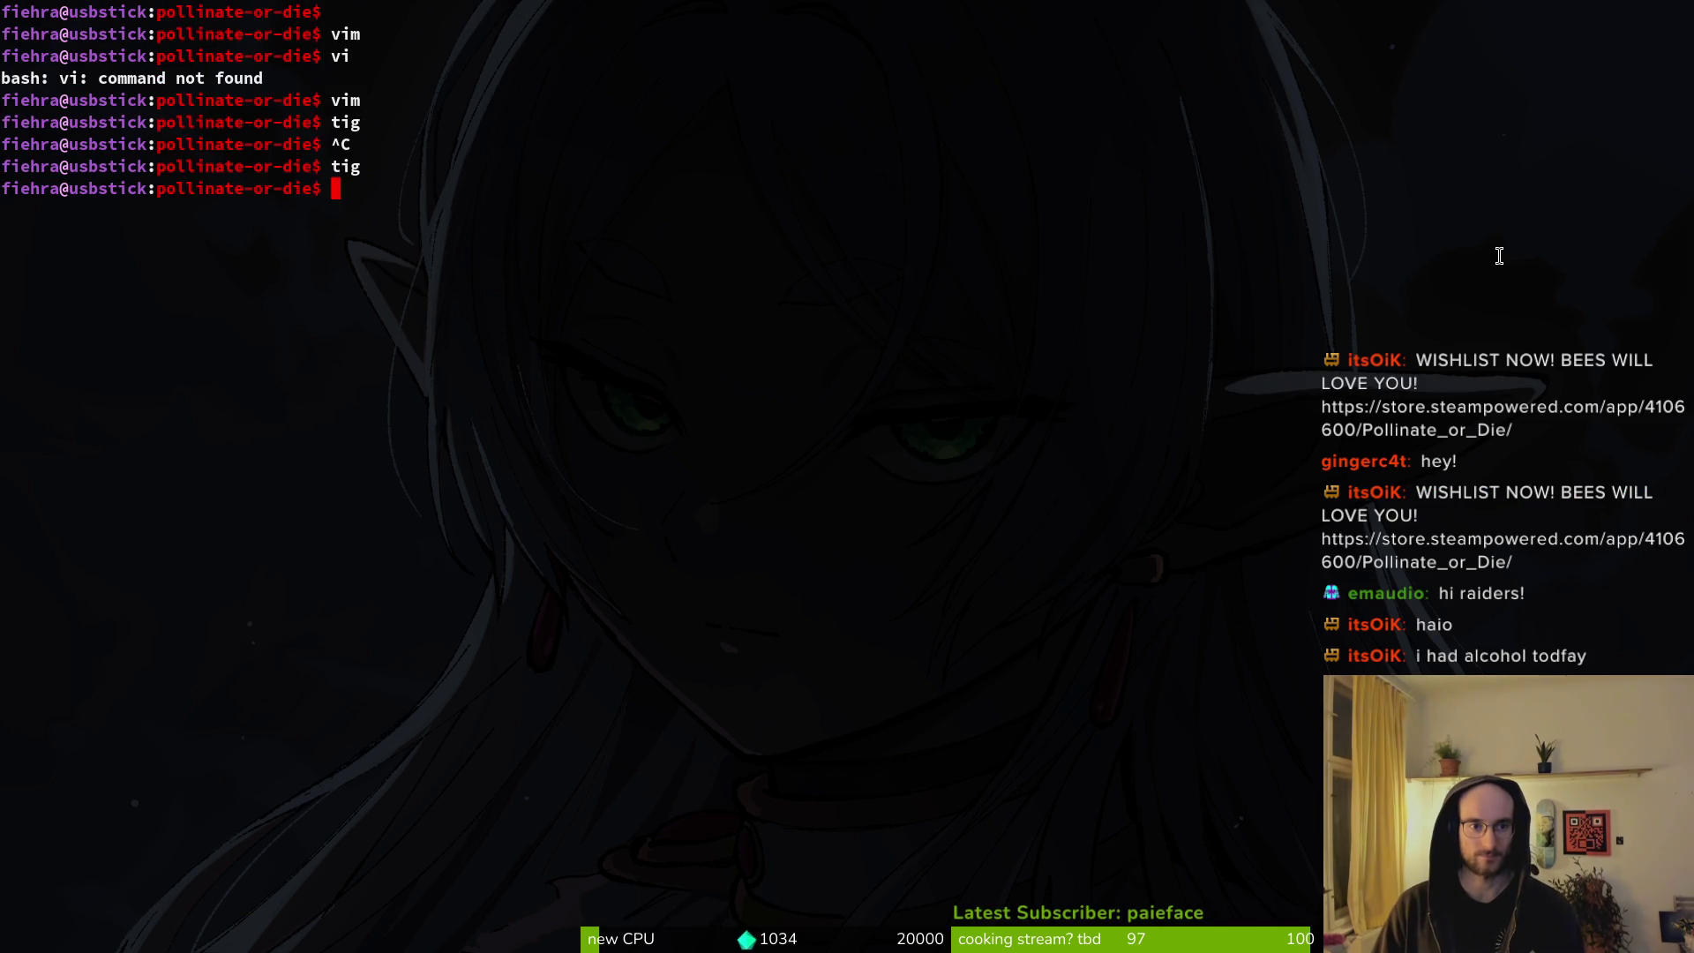
{"action": "key", "text": "alt+Tab"}
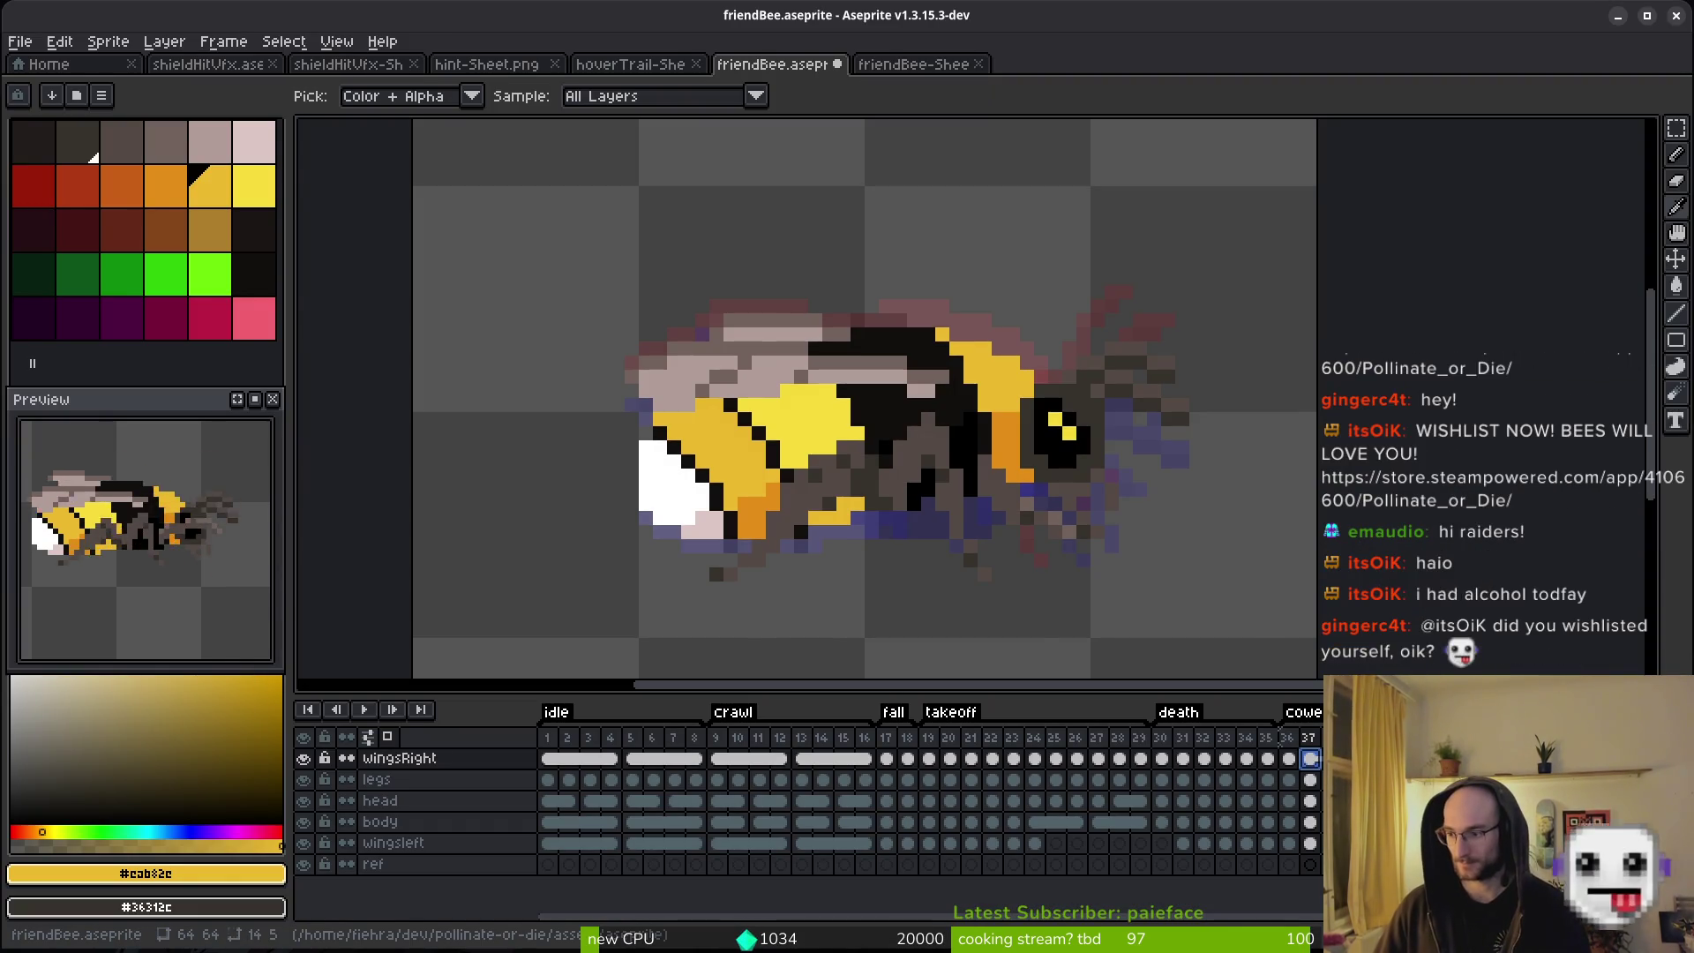
In Godot collapse the areas node and enlarge the 2D canvas, then bring Twitch forward.
{"action": "key", "text": "alt+Tab"}
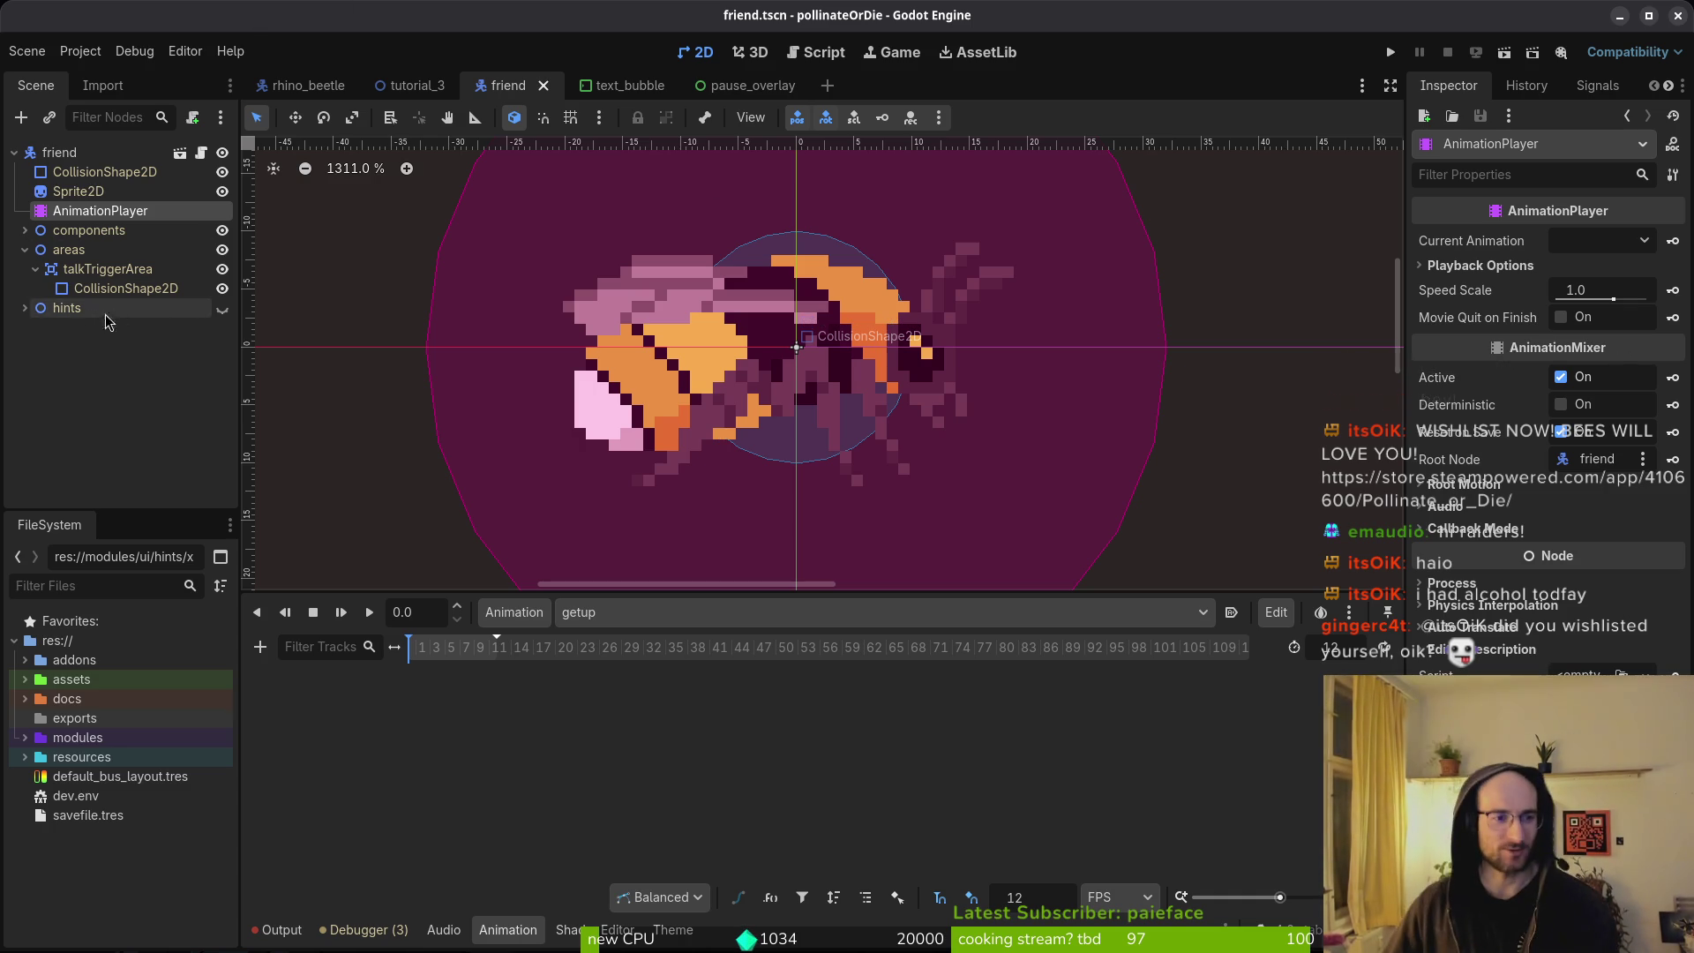
{"action": "left_click", "coordinate": [26, 251]}
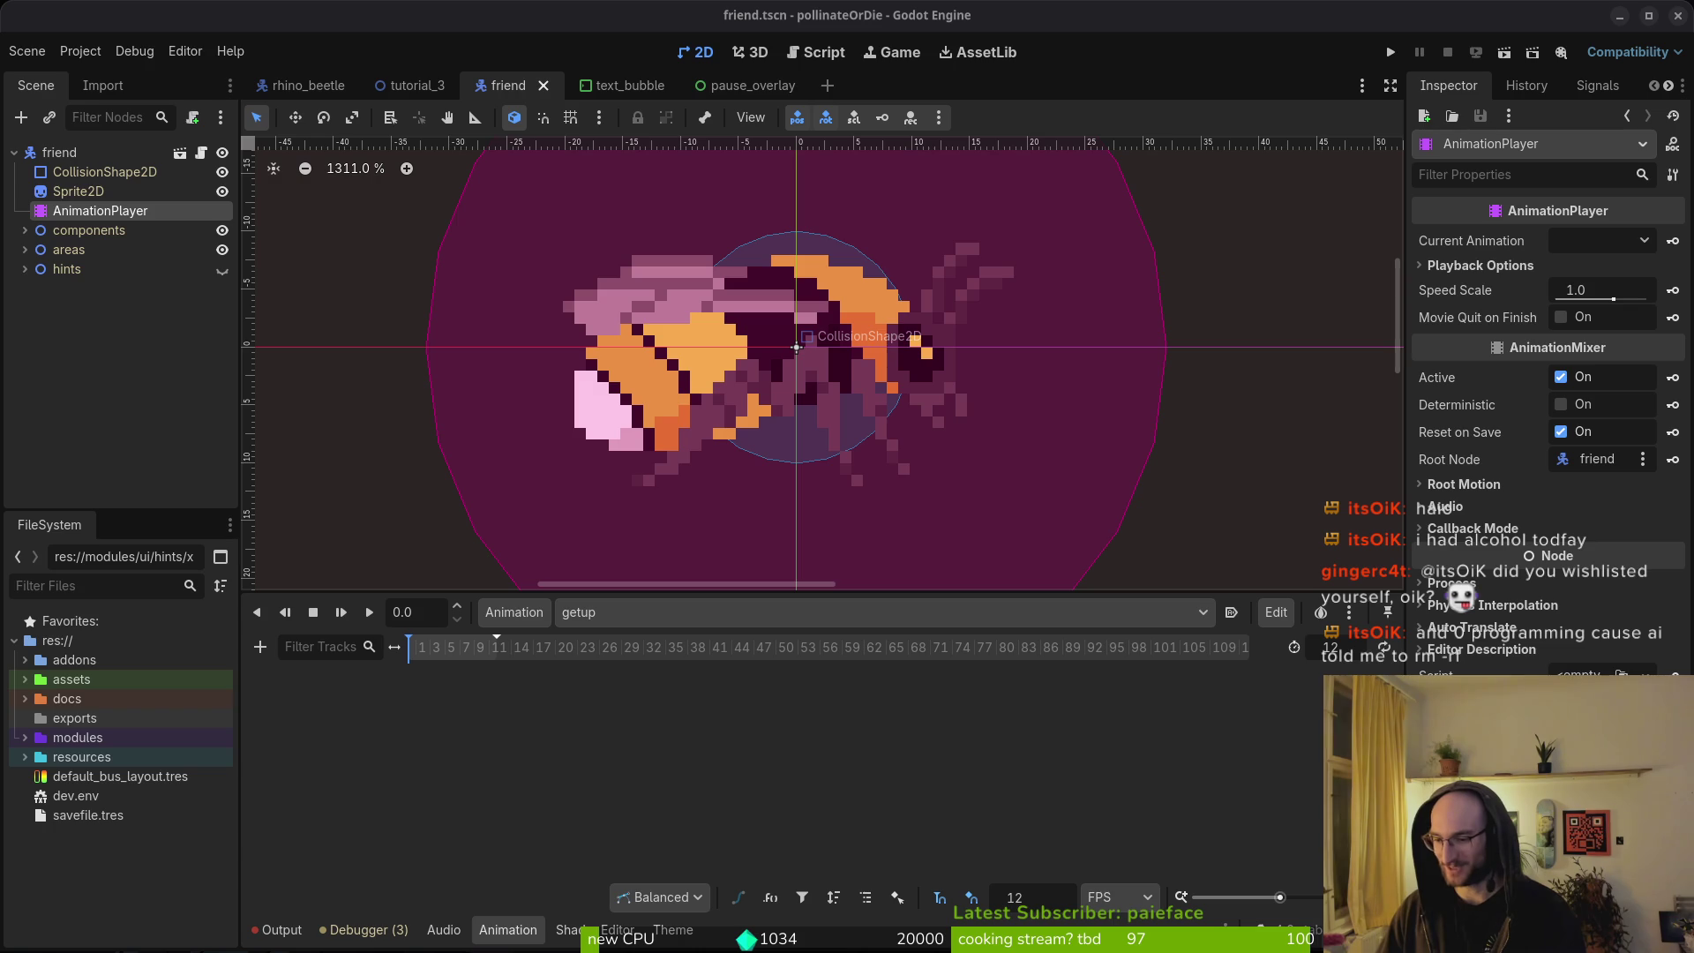
{"action": "scroll", "coordinate": [839, 457], "scroll_direction": "down", "scroll_amount": 3}
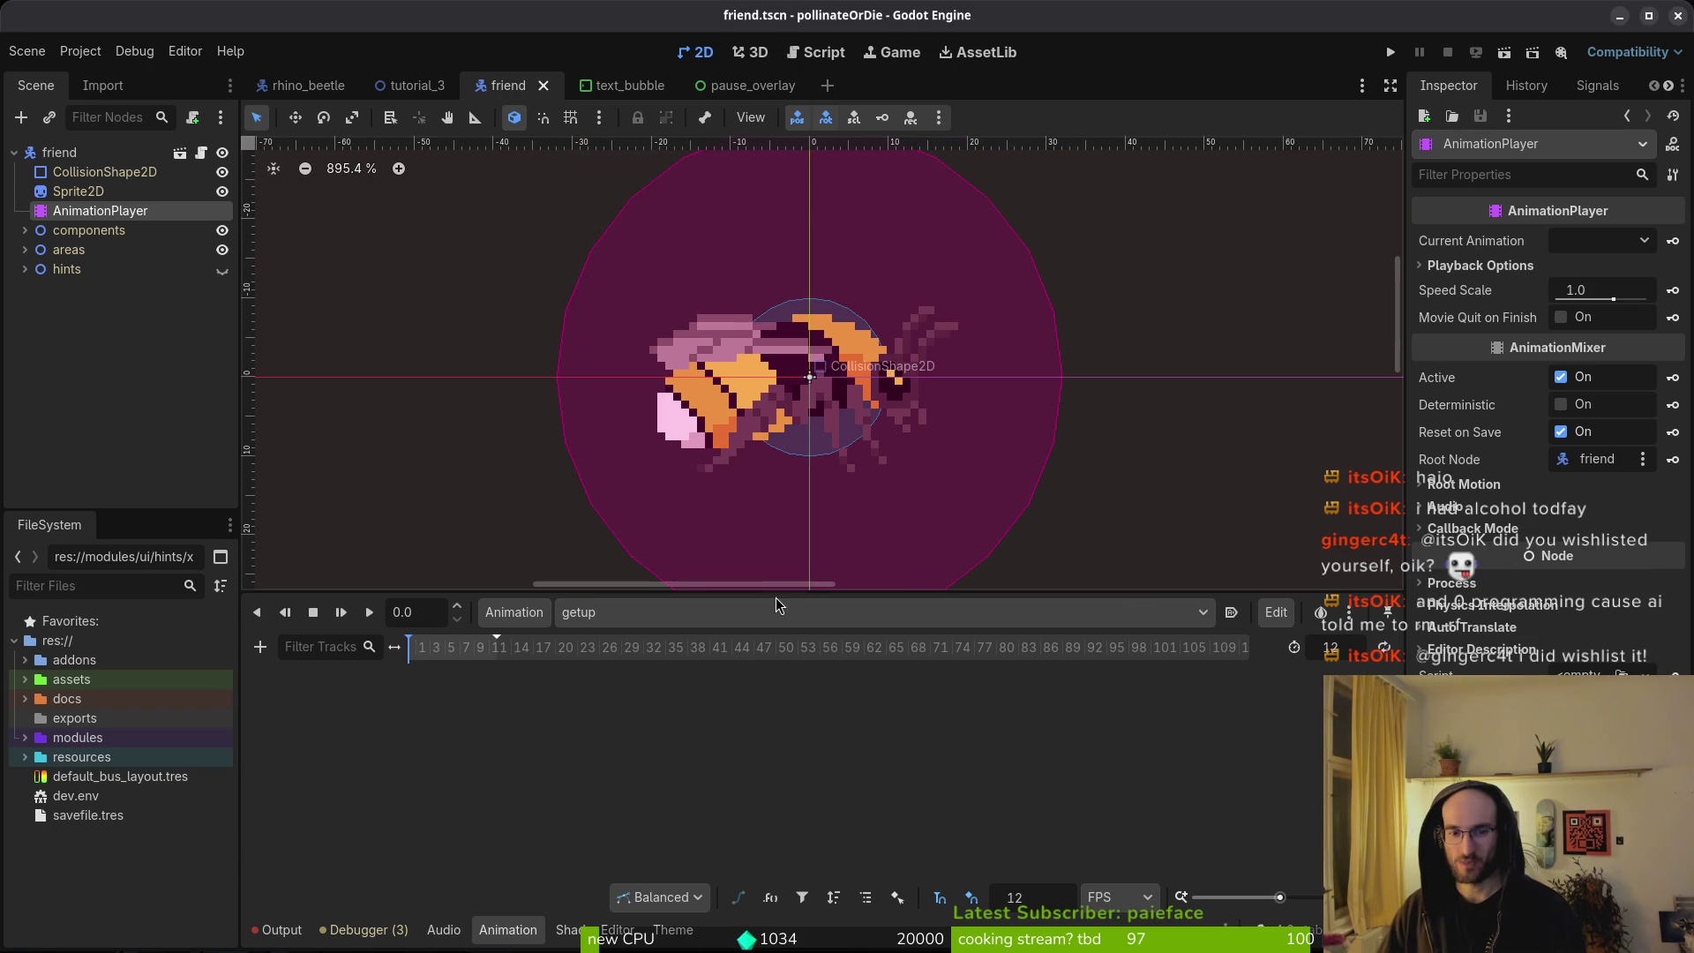
{"action": "left_click_drag", "start_coordinate": [783, 593], "coordinate": [806, 699]}
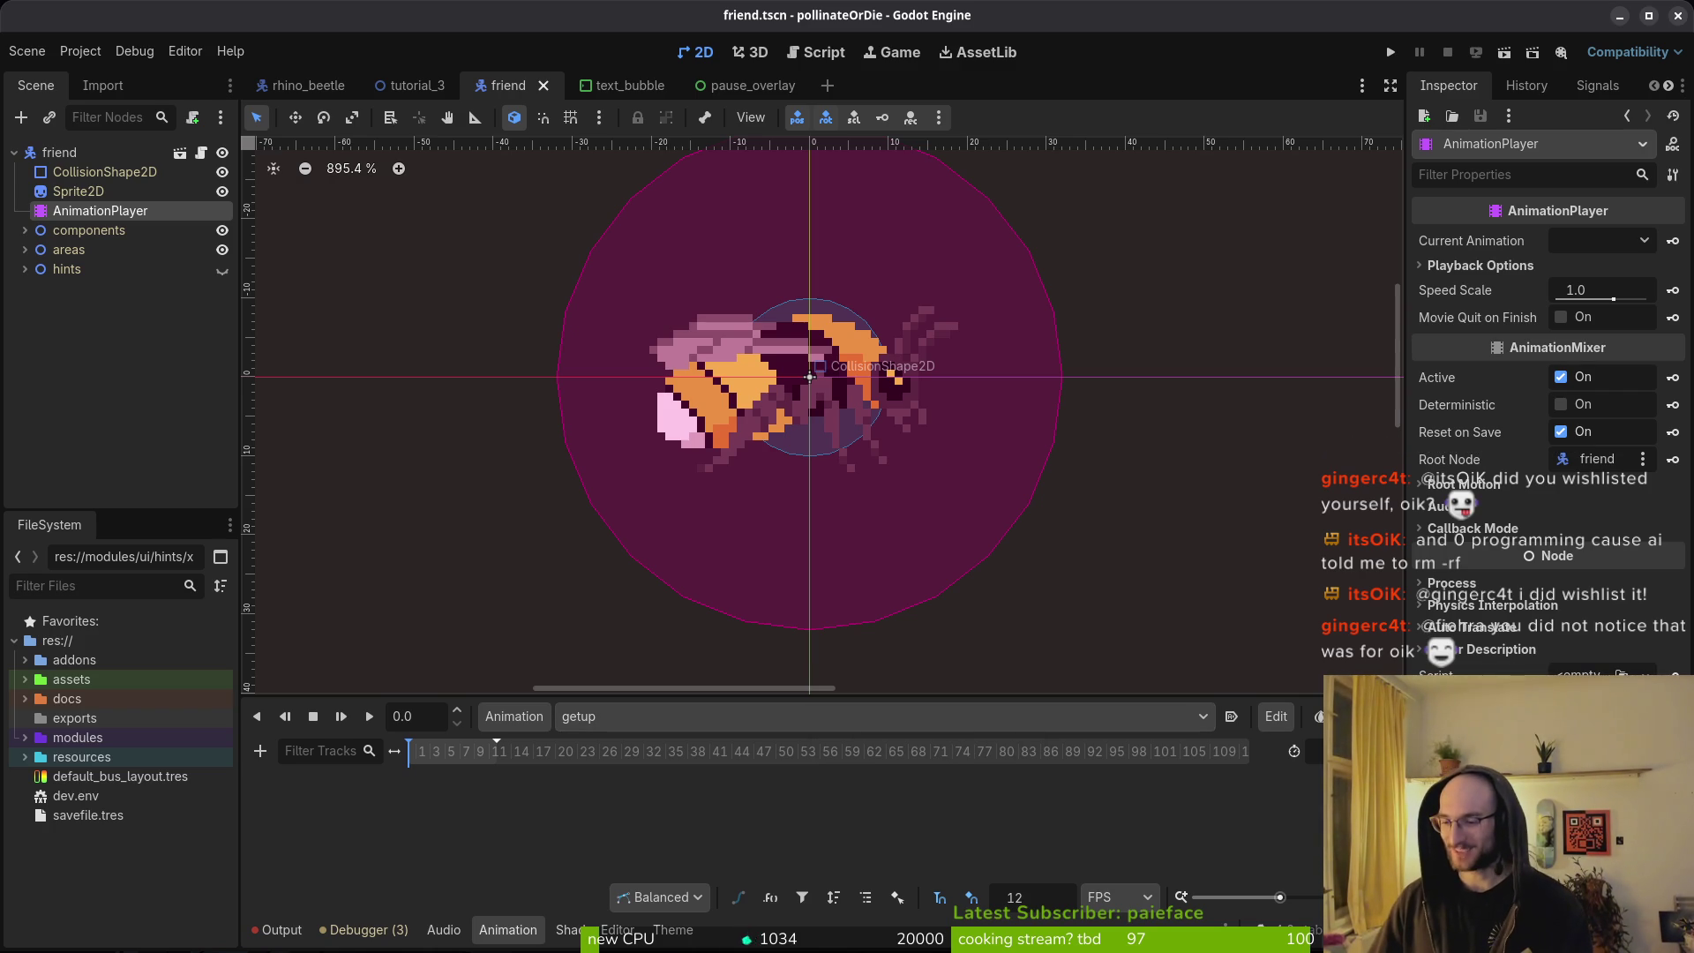
{"action": "key", "text": "alt+Tab"}
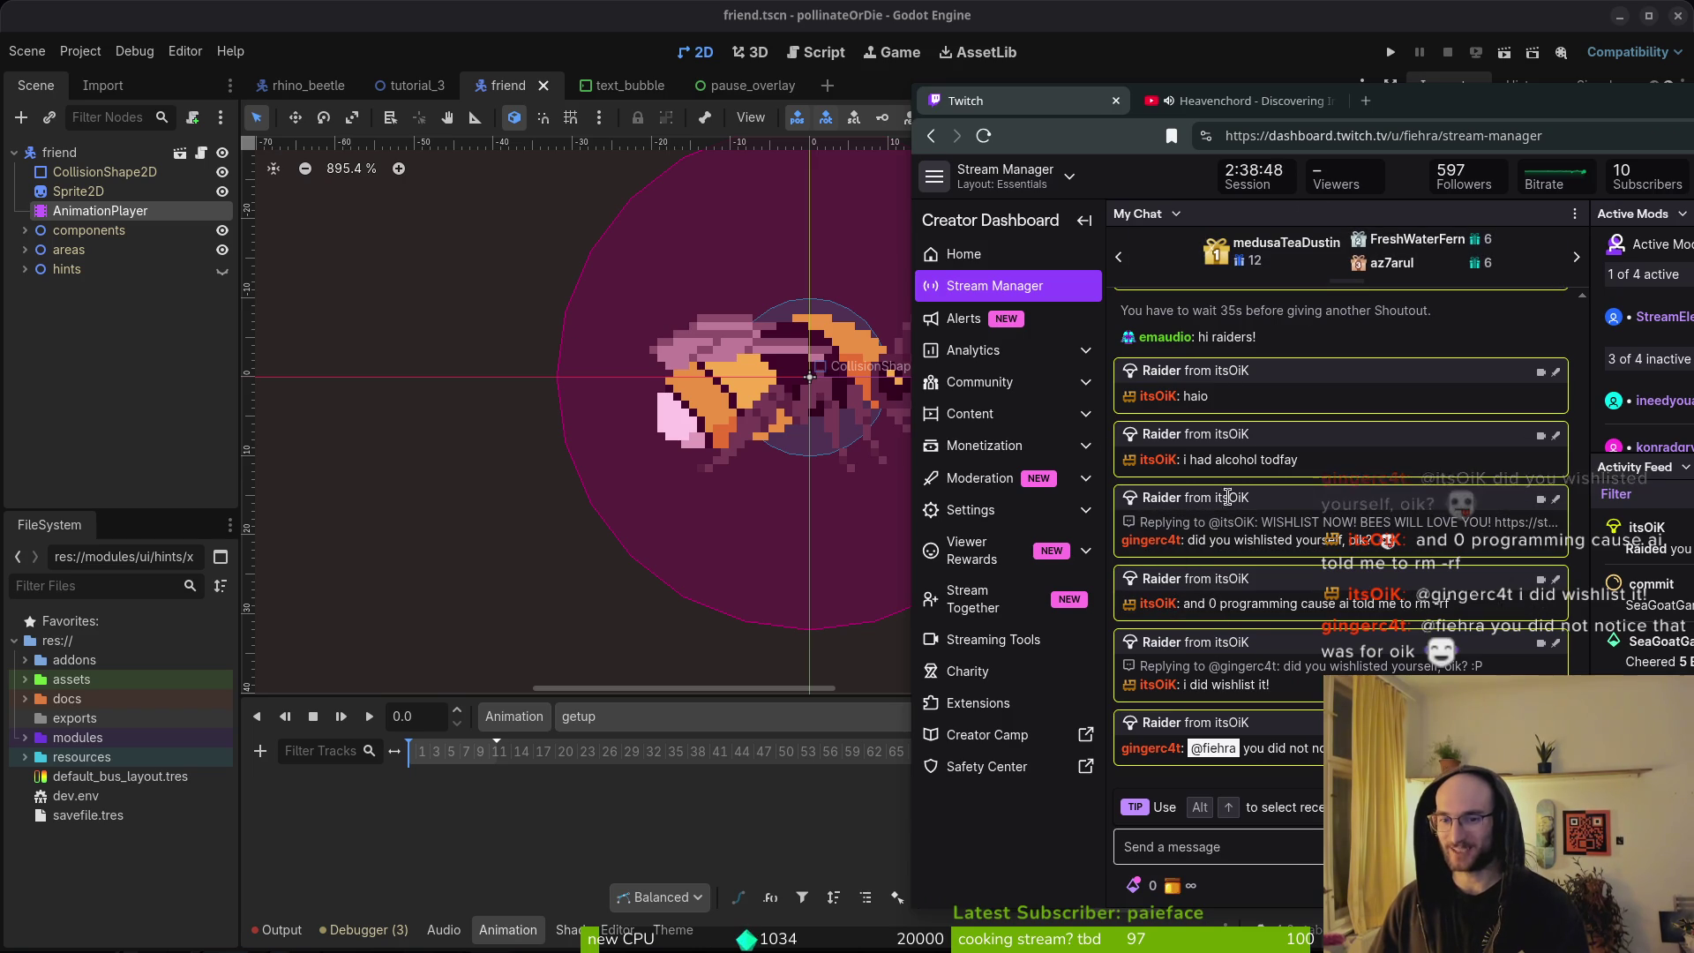
Put the Twitch window away and cycle past Aseprite back to the Godot friend scene.
{"action": "left_click_drag", "start_coordinate": [1440, 100], "coordinate": [1446, 107]}
{"action": "key", "text": "alt+Tab"}
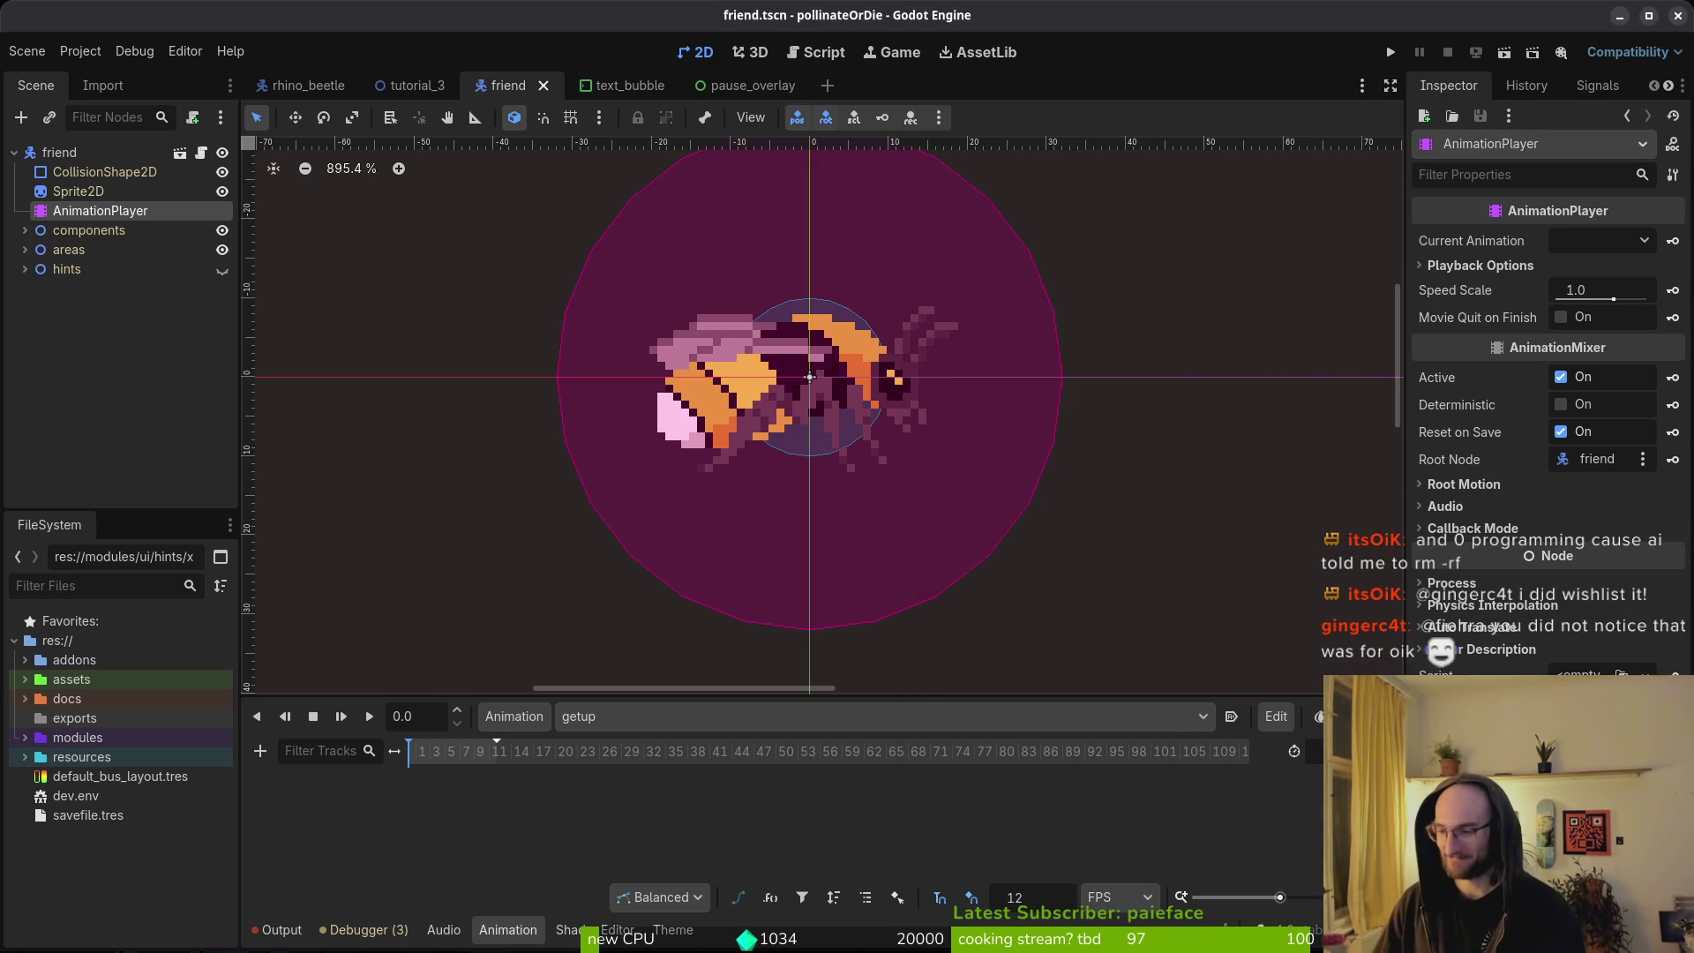
{"action": "key", "text": "alt+Tab"}
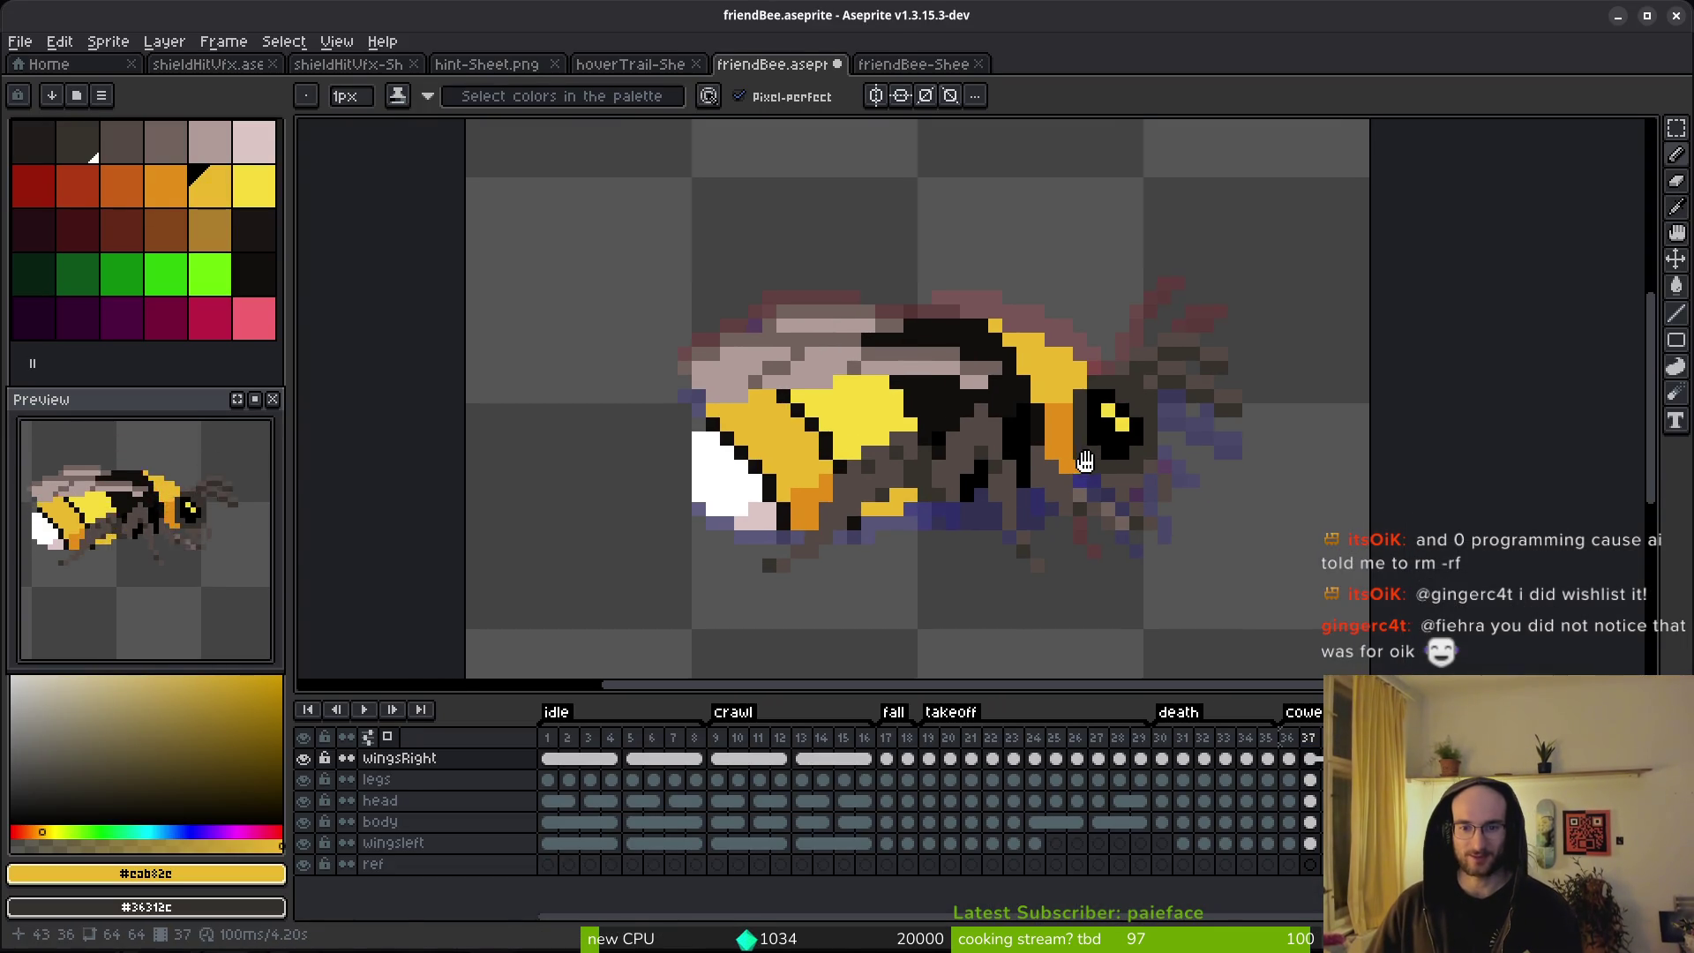
{"action": "key", "text": "alt+Tab"}
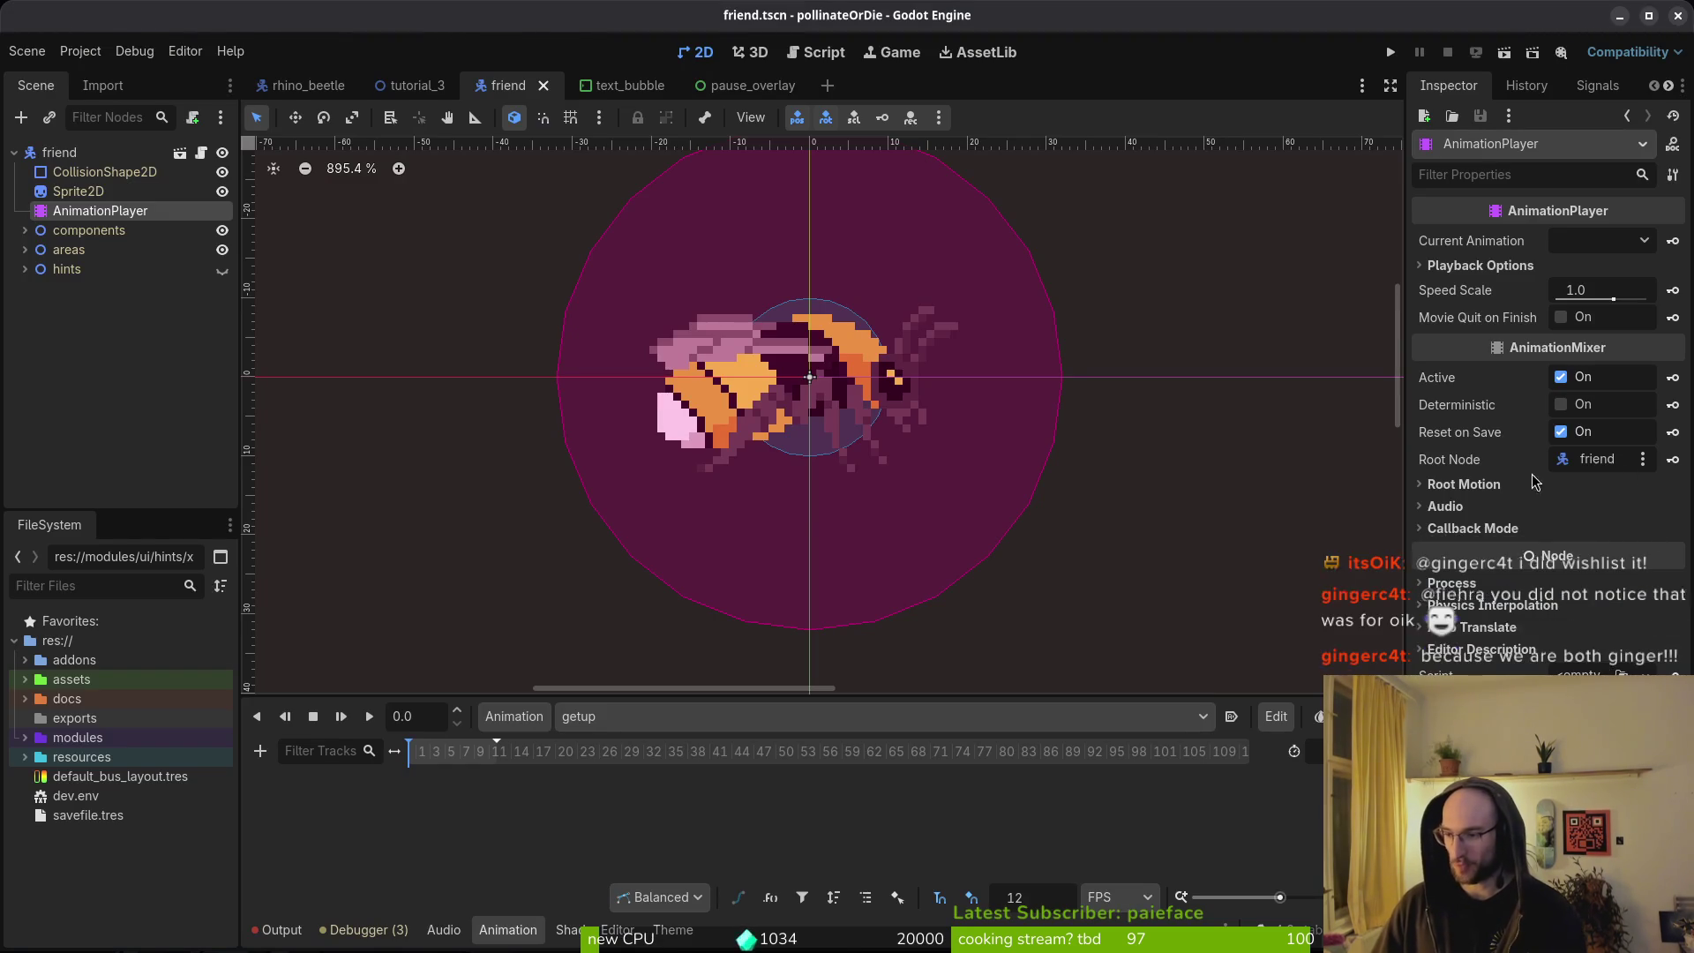
{"action": "key", "text": "alt+Tab"}
{"action": "key", "text": "alt+Tab"}
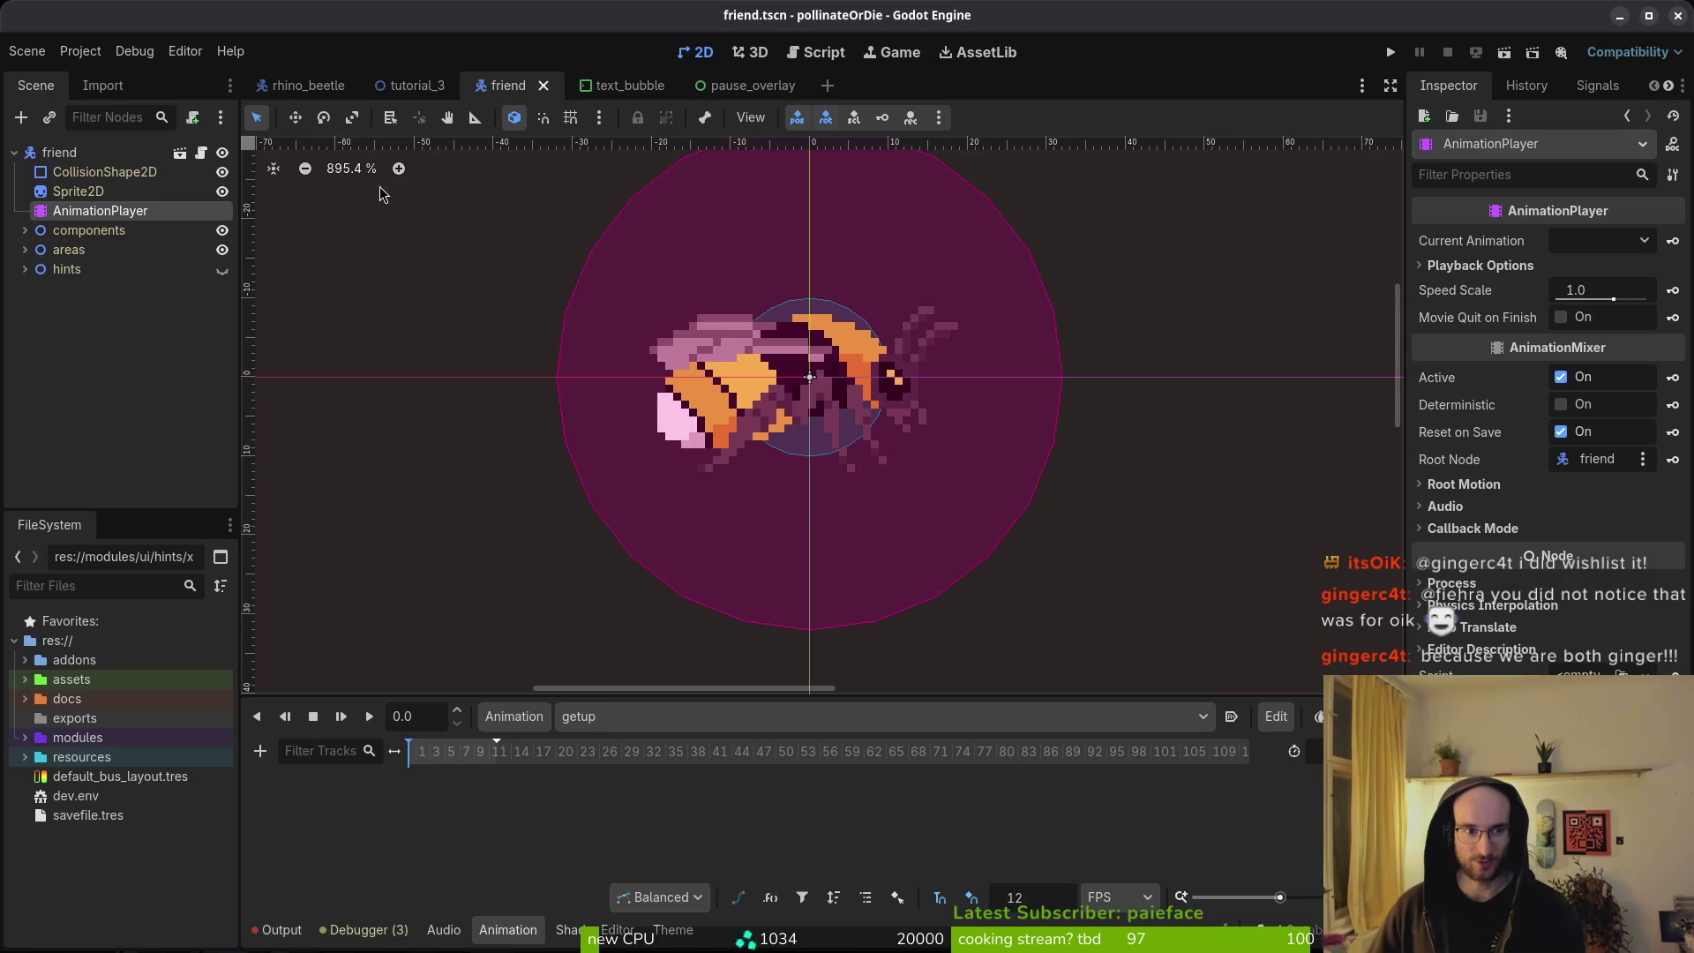
Check the Aseprite tag names and add a fall animation to the bee's AnimationPlayer.
{"action": "left_click", "coordinate": [610, 722]}
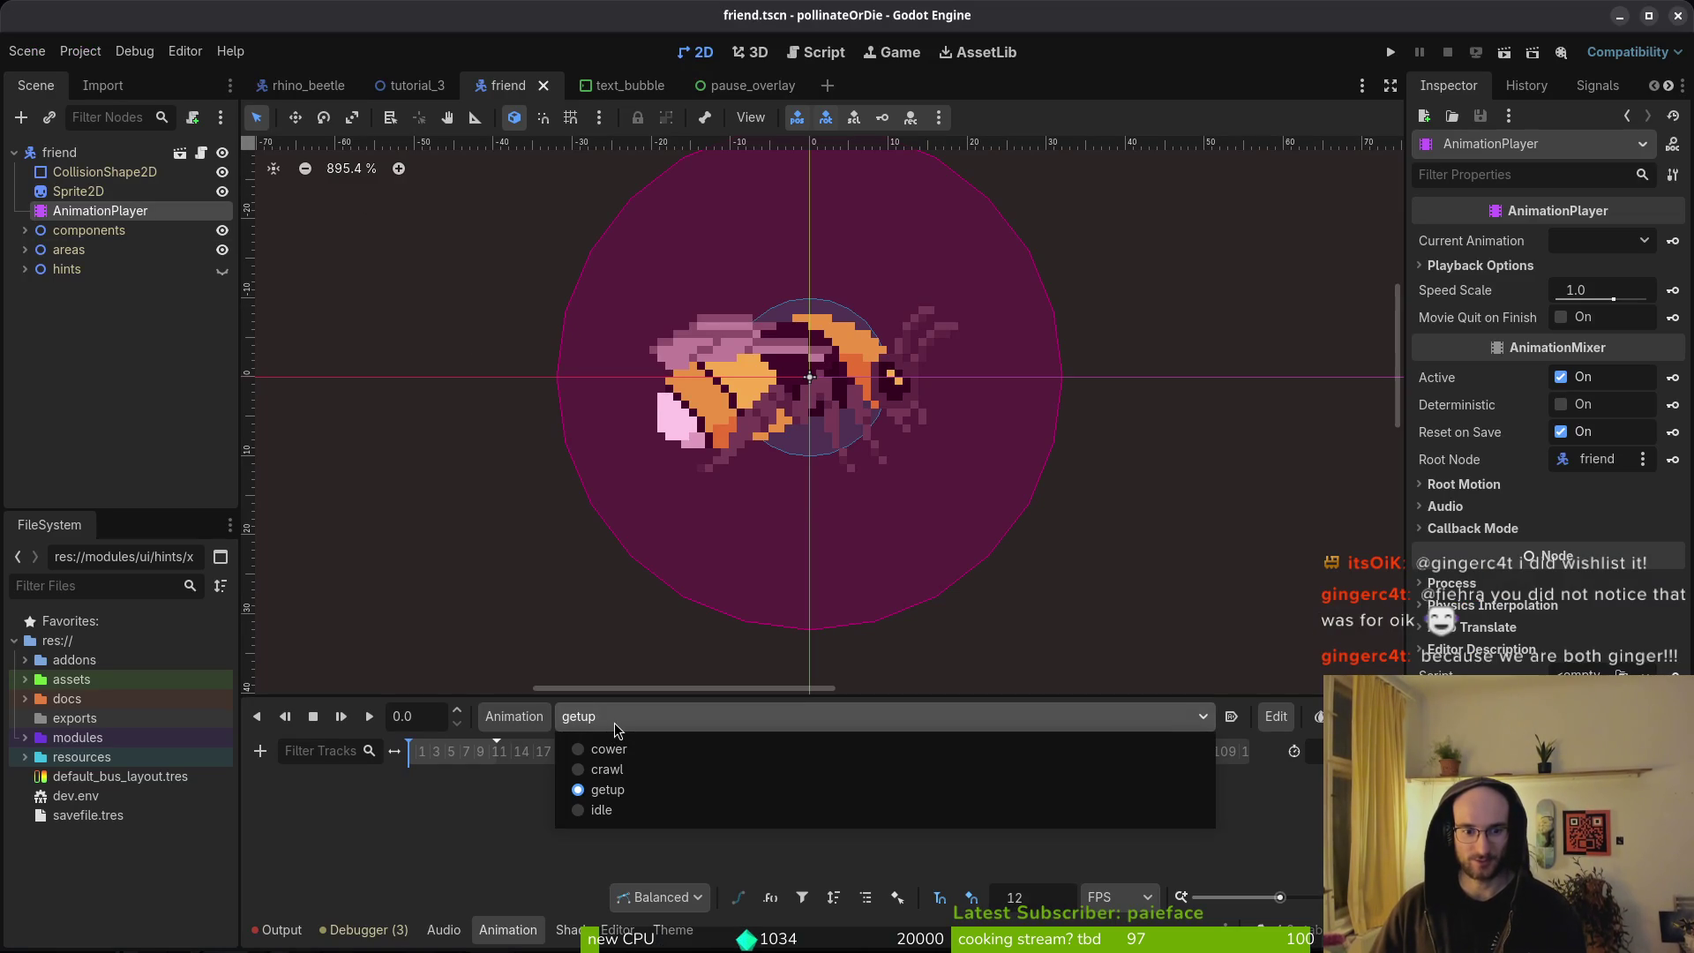
{"action": "left_click", "coordinate": [615, 722]}
{"action": "key", "text": "alt+Tab"}
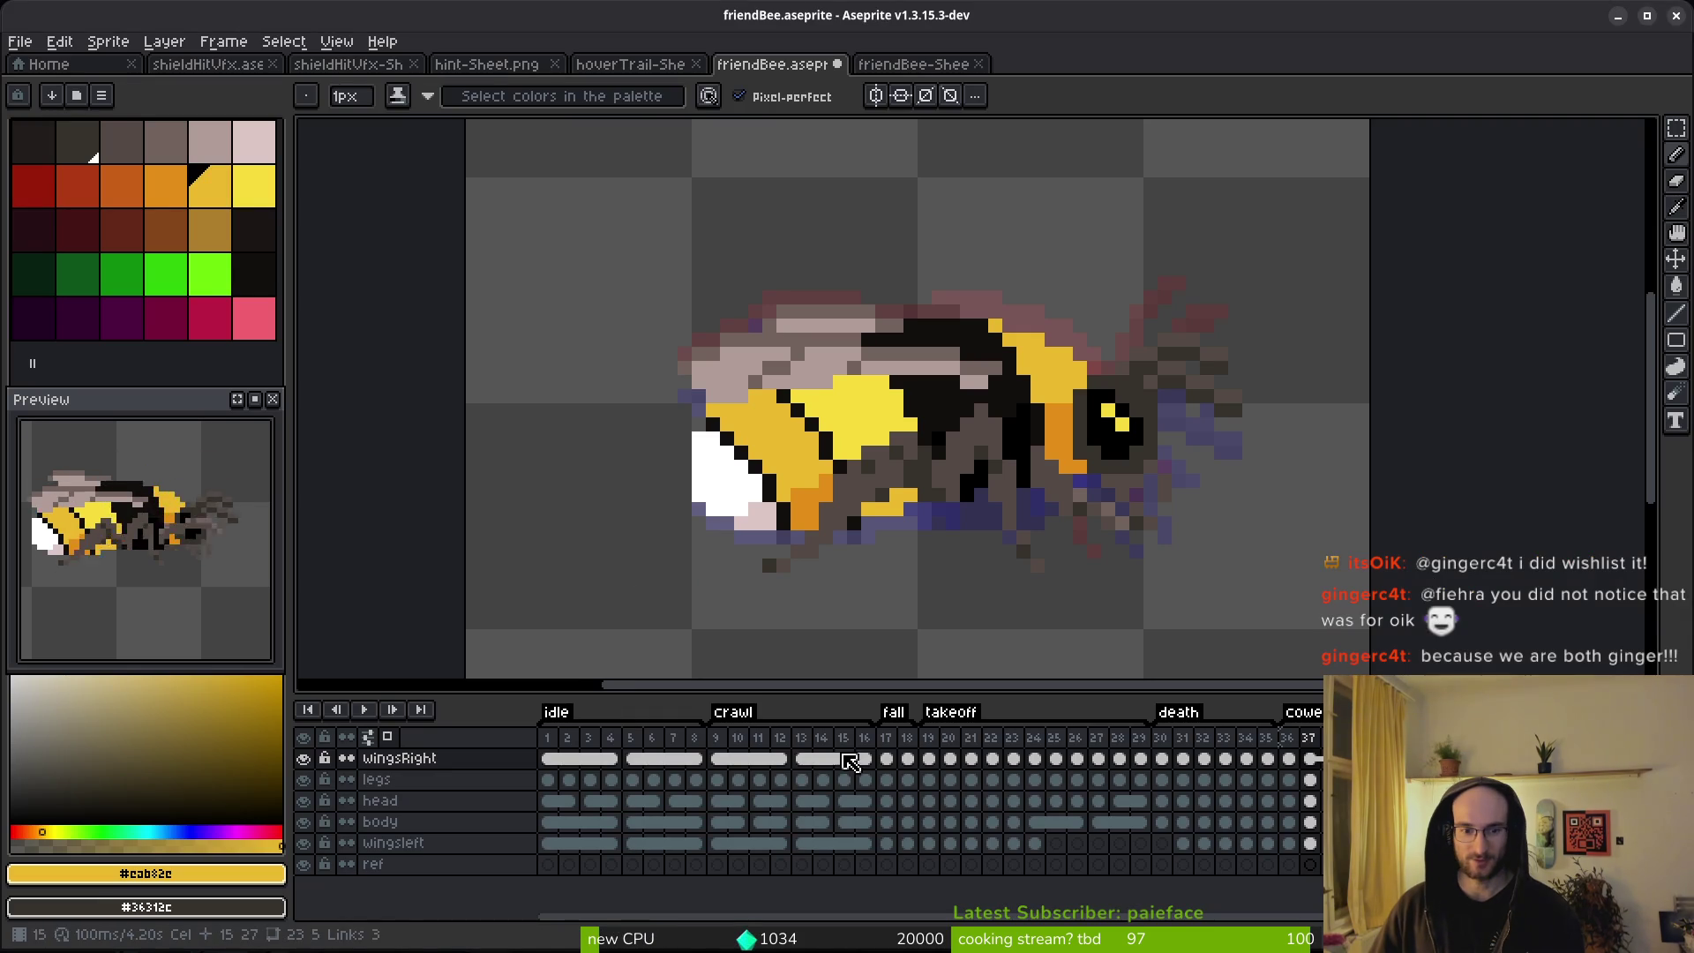
{"action": "key", "text": "alt+Tab"}
{"action": "left_click", "coordinate": [513, 716]}
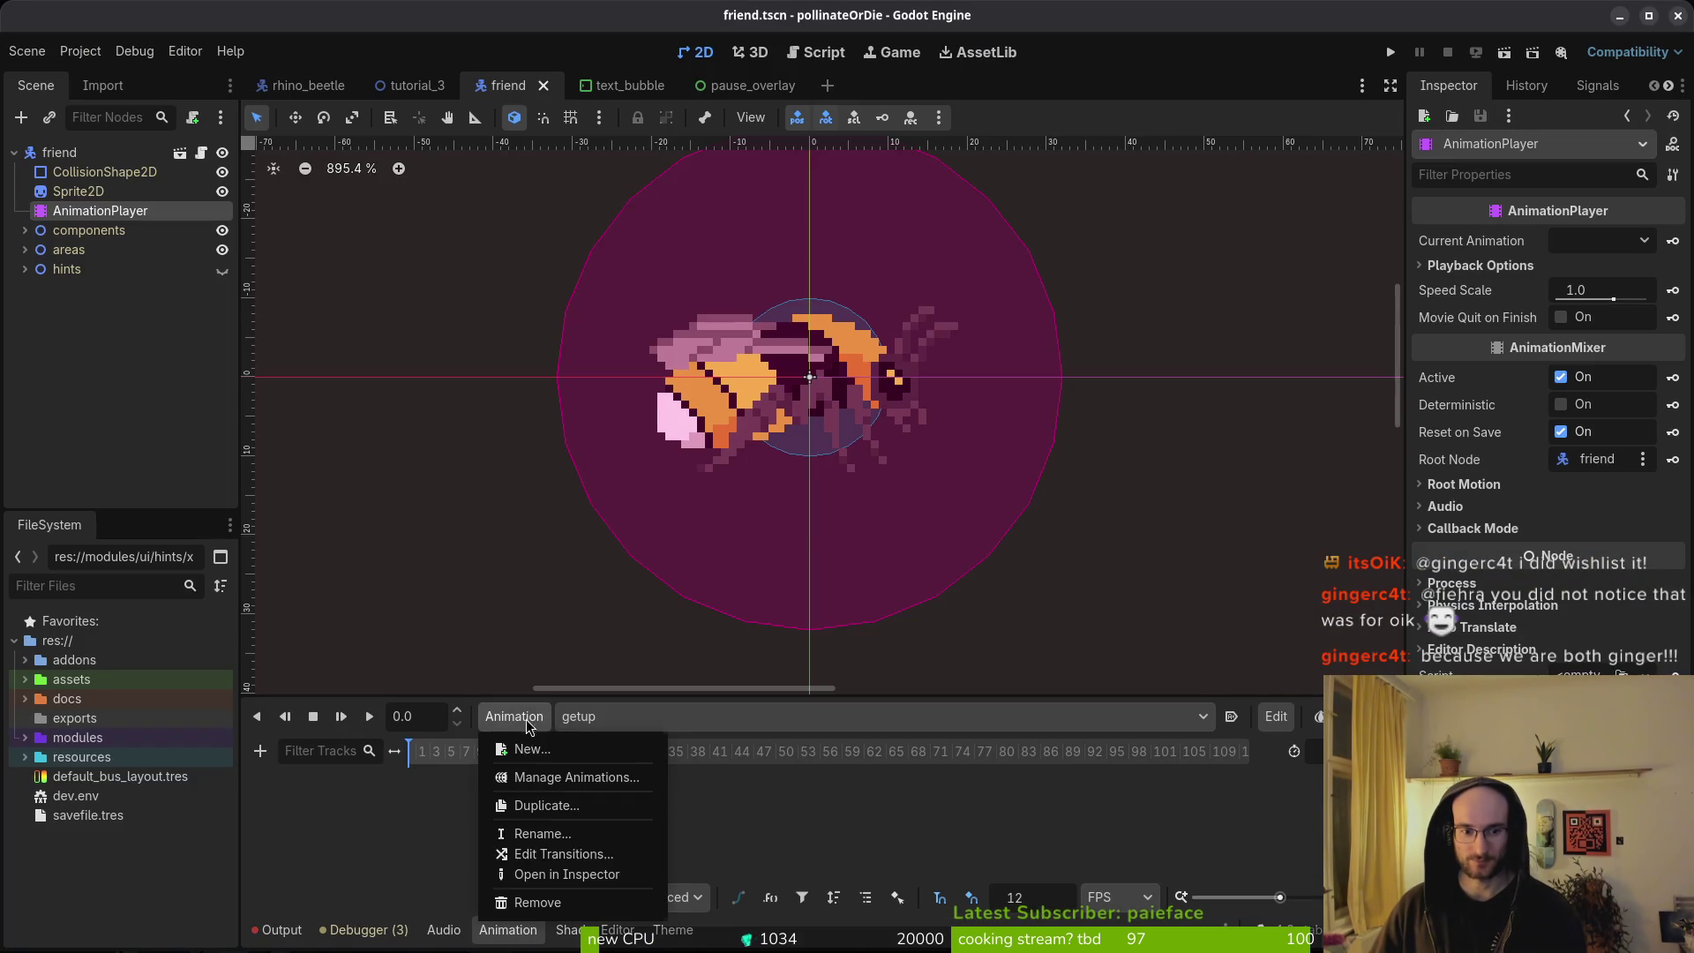
{"action": "left_click", "coordinate": [582, 744]}
{"action": "type", "text": "fall"}
{"action": "key", "text": "Return"}
Add takeoff and death animations matching the sprite tags, returning to Aseprite.
{"action": "key", "text": "alt+Tab"}
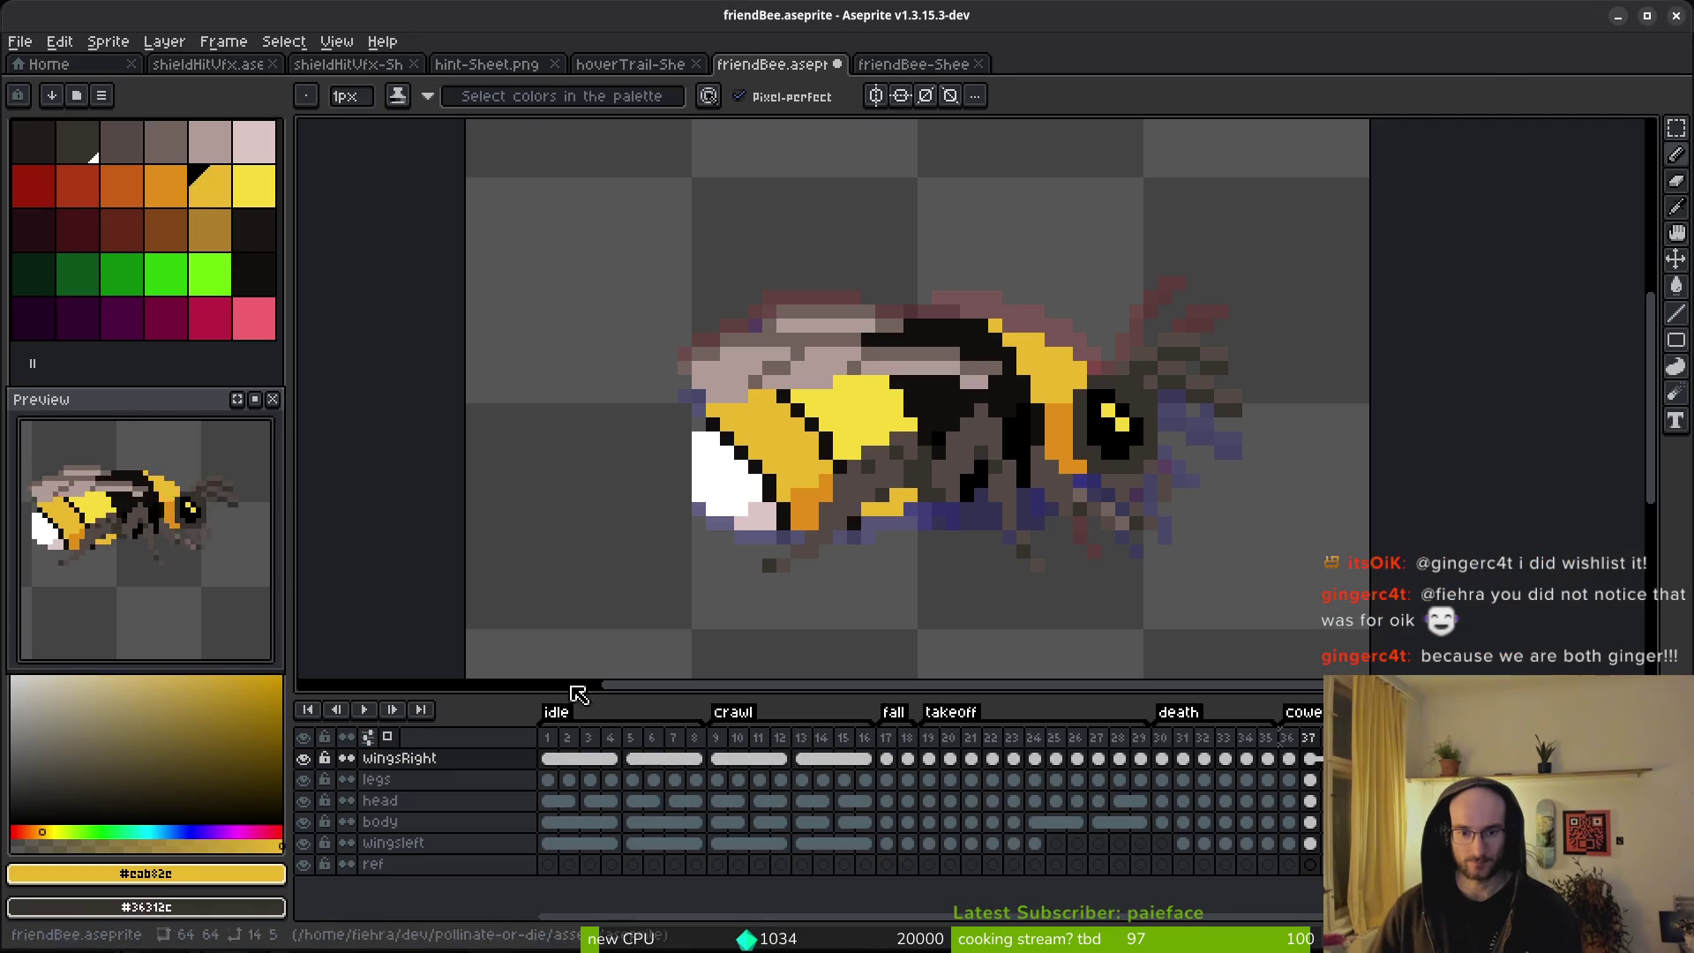
{"action": "key", "text": "alt+Tab"}
{"action": "left_click", "coordinate": [513, 716]}
{"action": "left_click", "coordinate": [529, 744]}
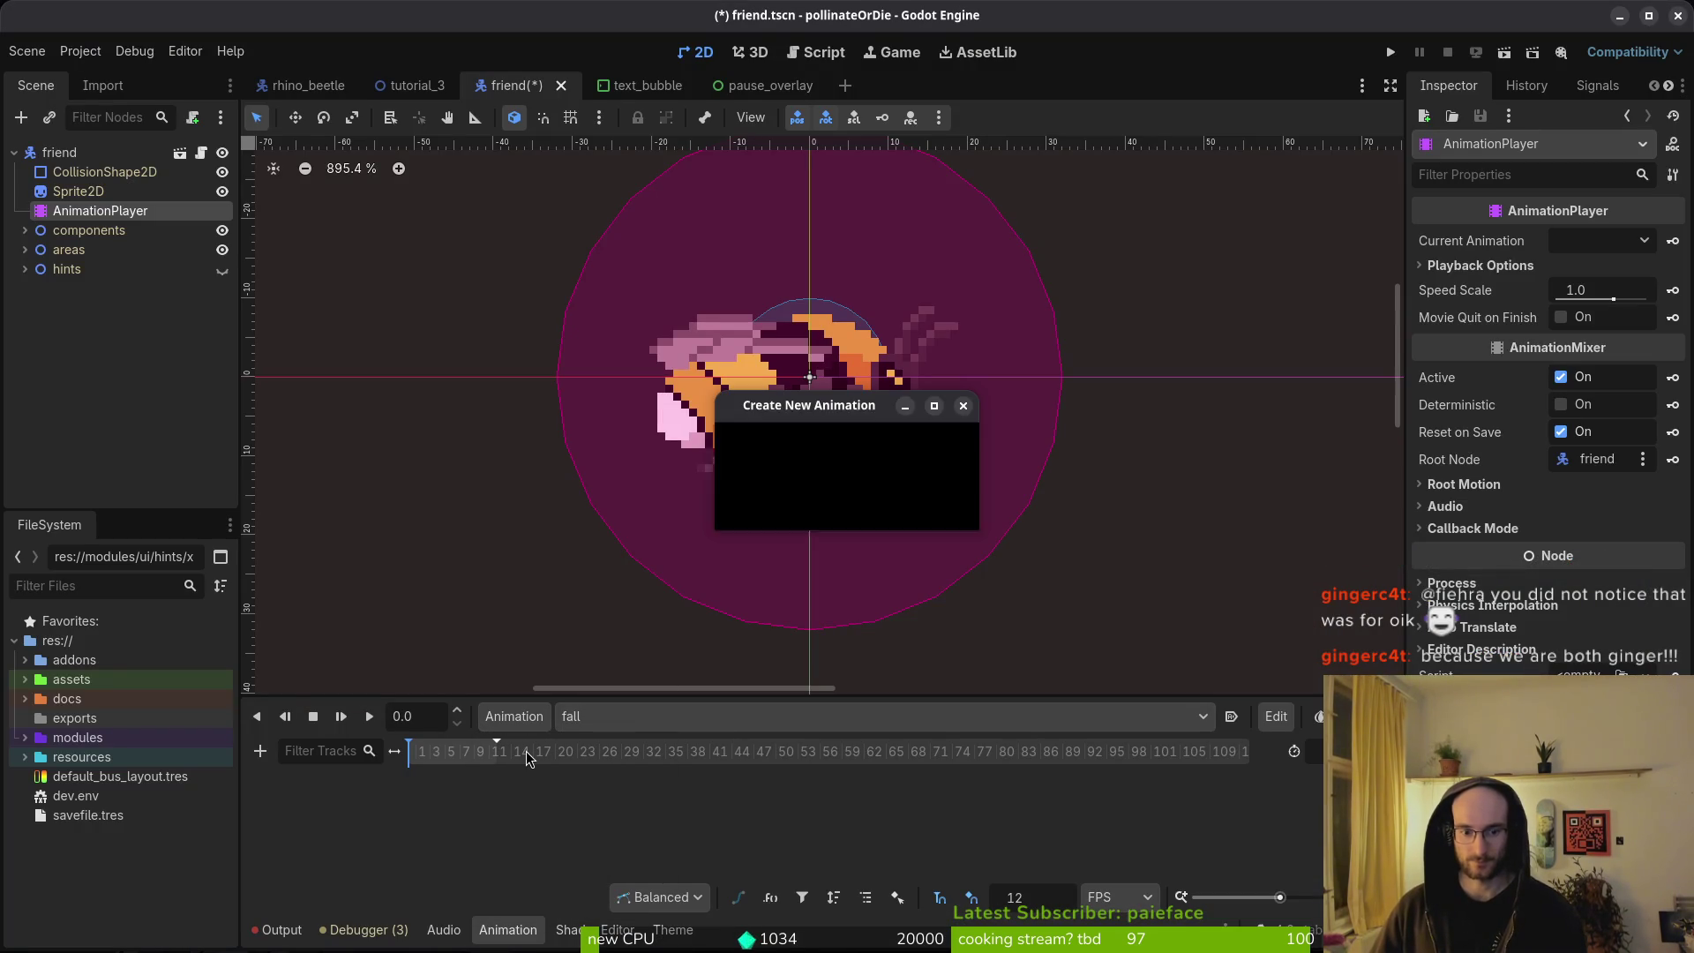
{"action": "type", "text": "takeoff"}
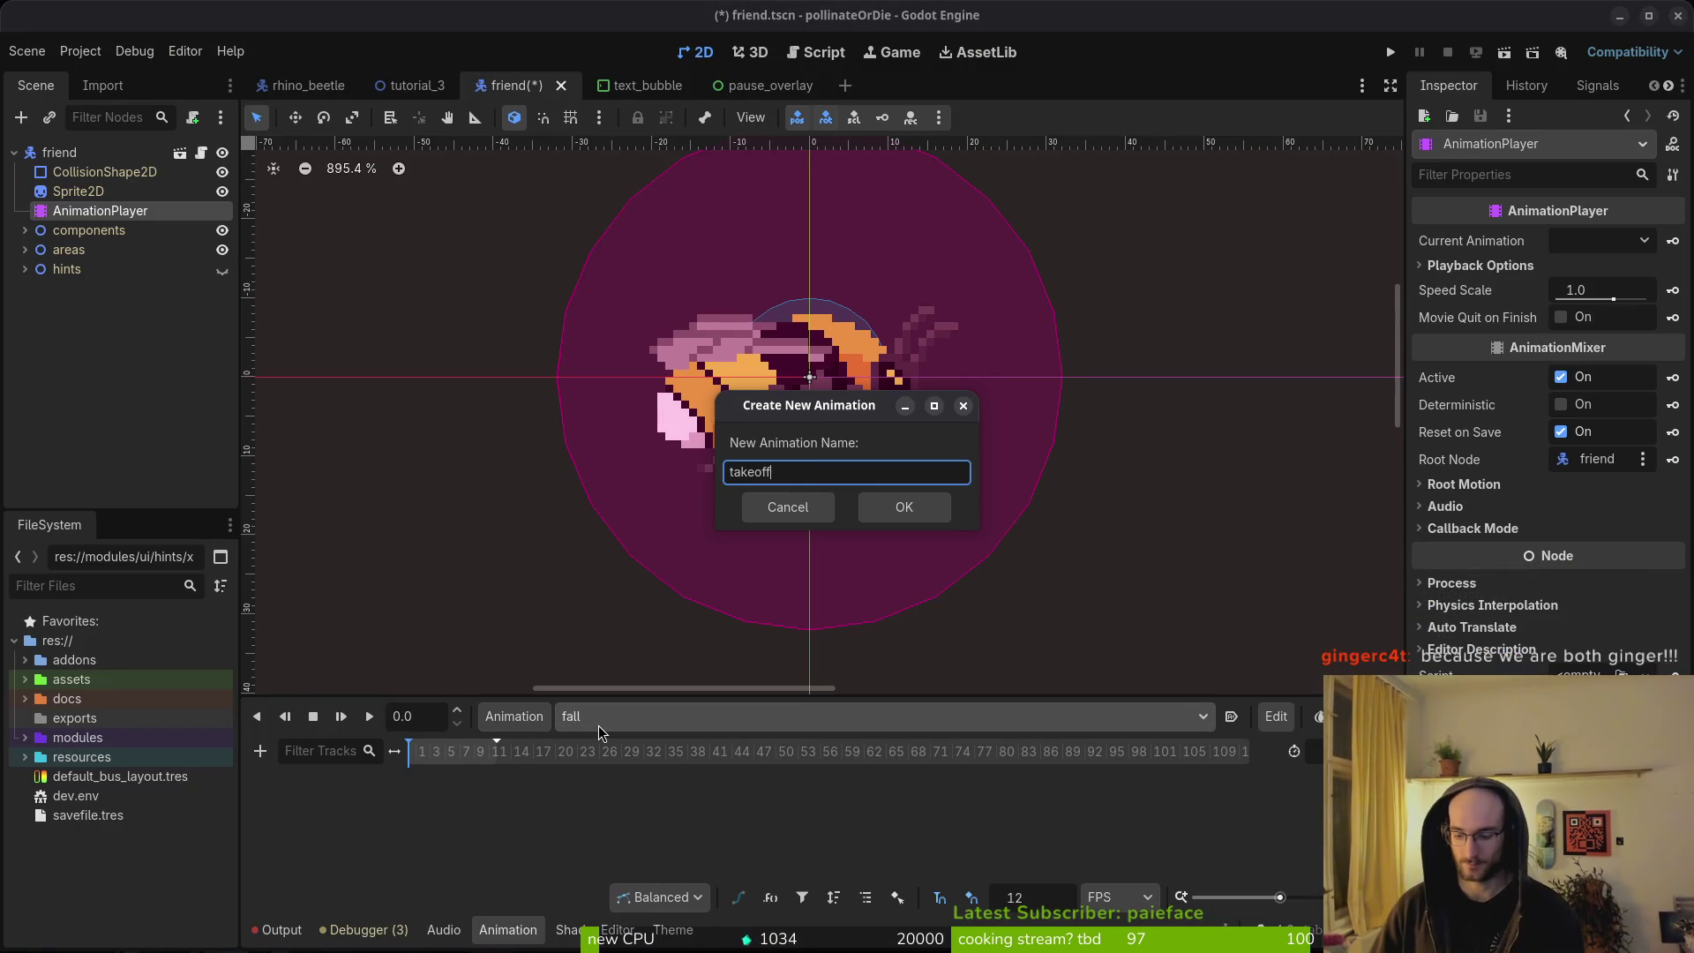
{"action": "key", "text": "Return"}
{"action": "key", "text": "alt+Tab"}
{"action": "key", "text": "alt+Tab"}
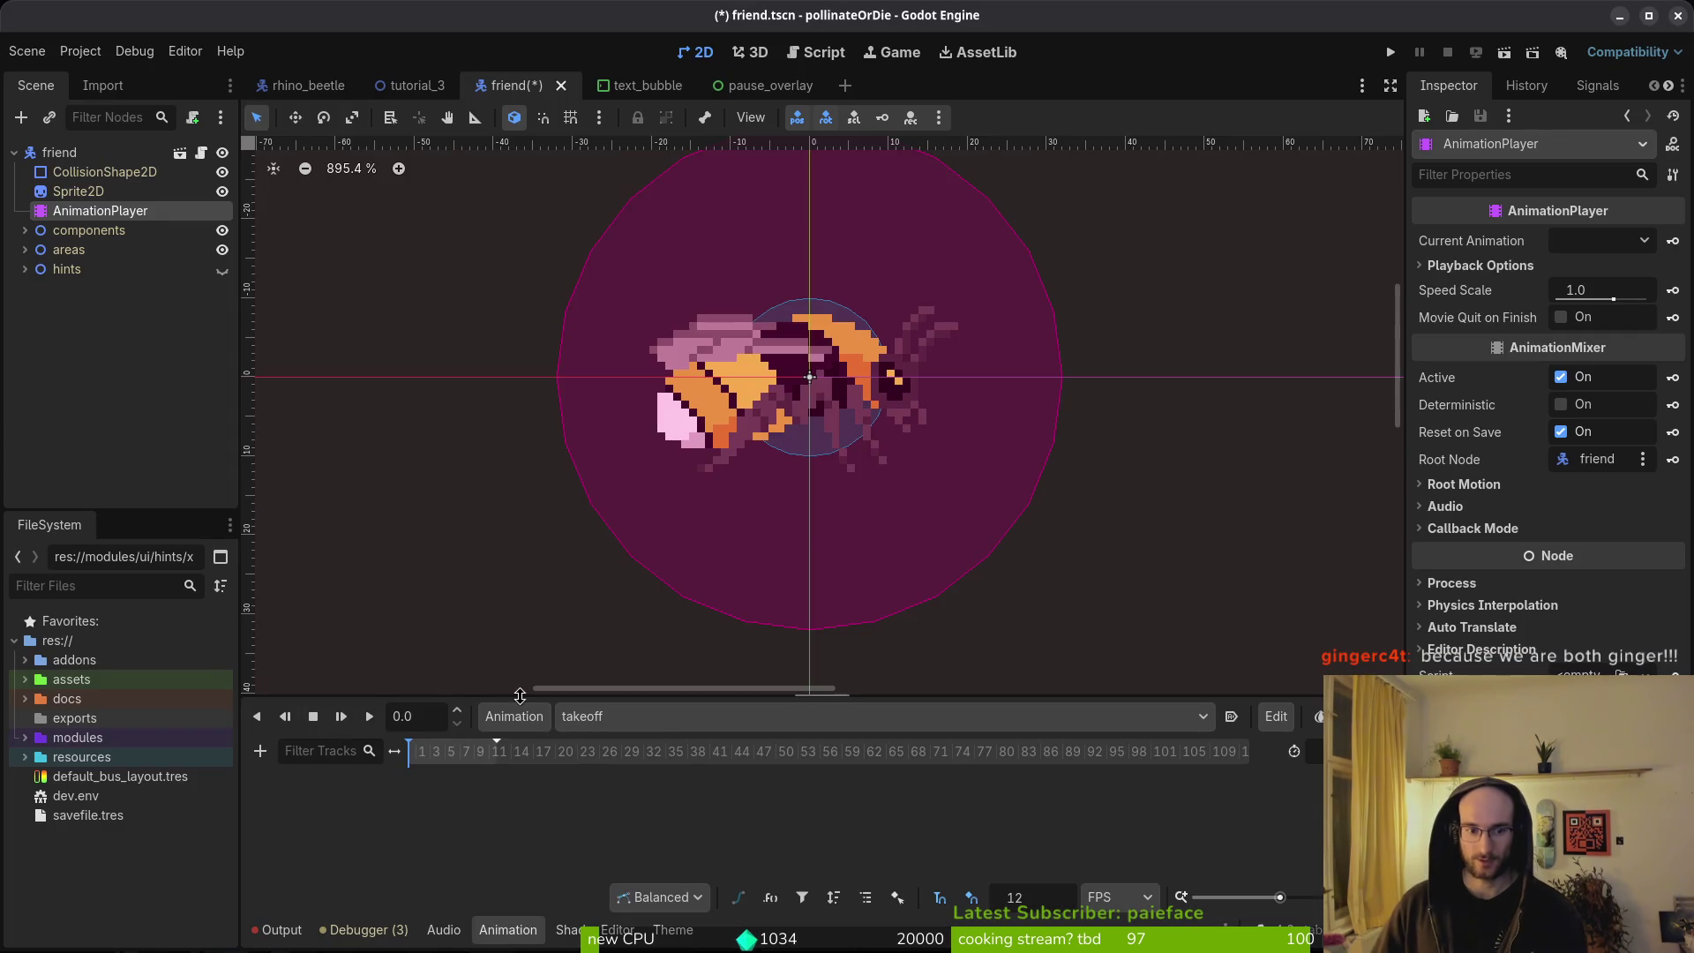
{"action": "left_click", "coordinate": [513, 716]}
{"action": "left_click", "coordinate": [529, 745]}
{"action": "type", "text": "death"}
{"action": "key", "text": "Return"}
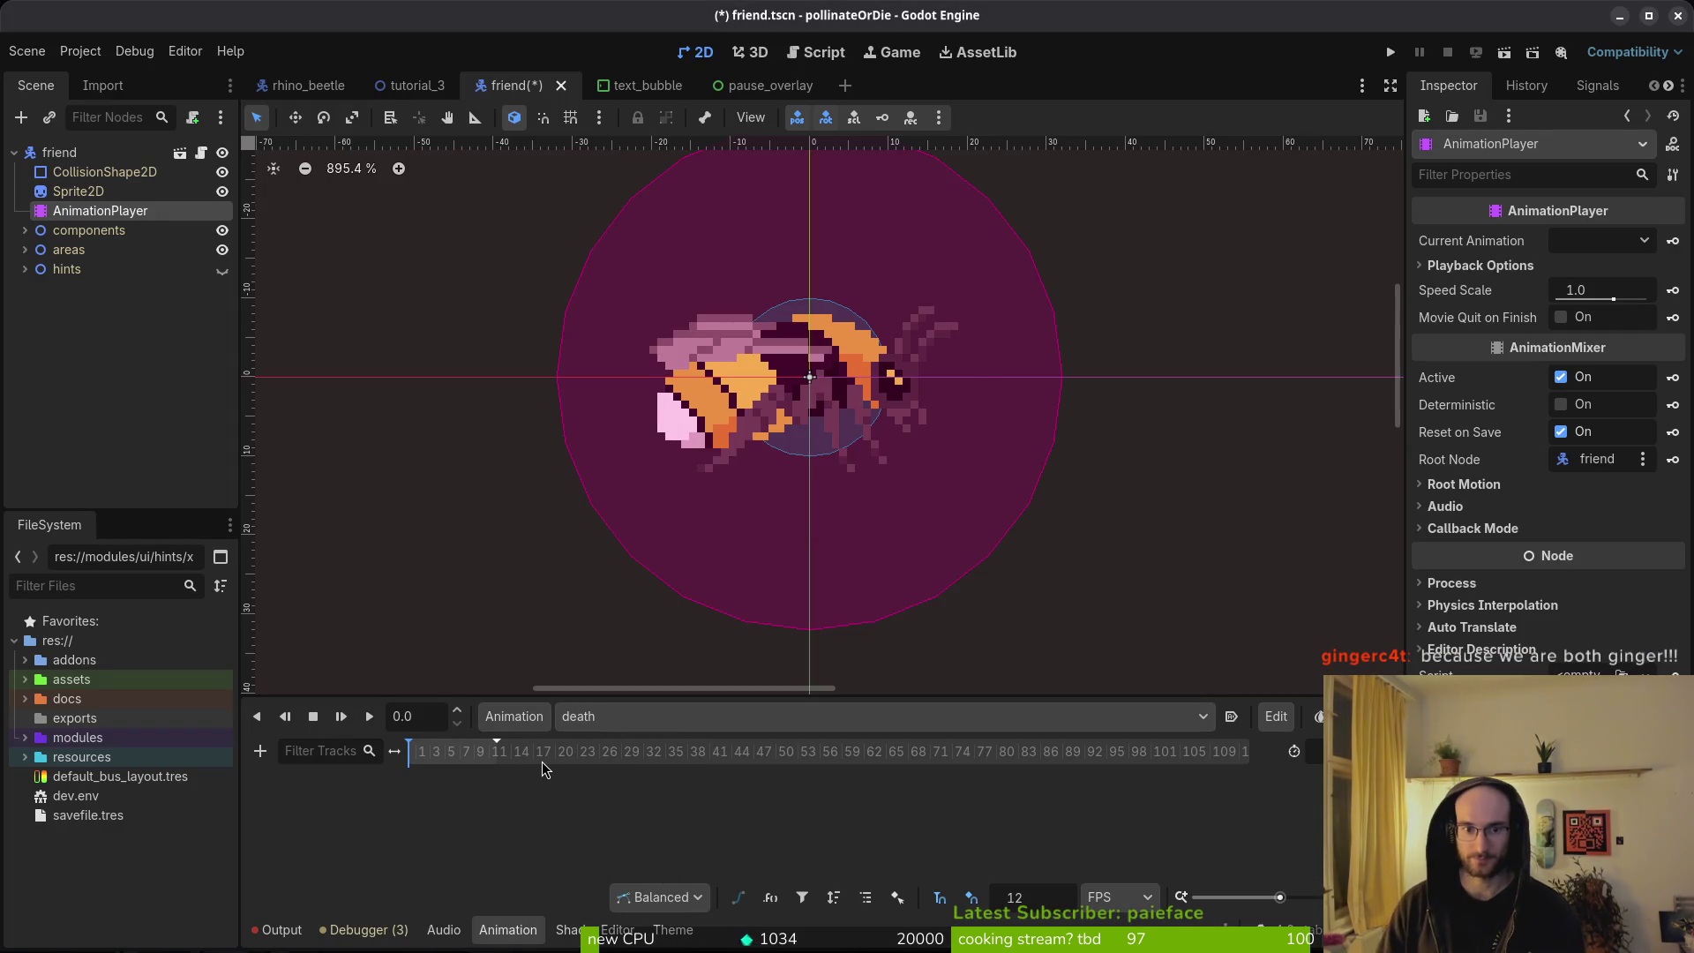
{"action": "key", "text": "alt+Tab"}
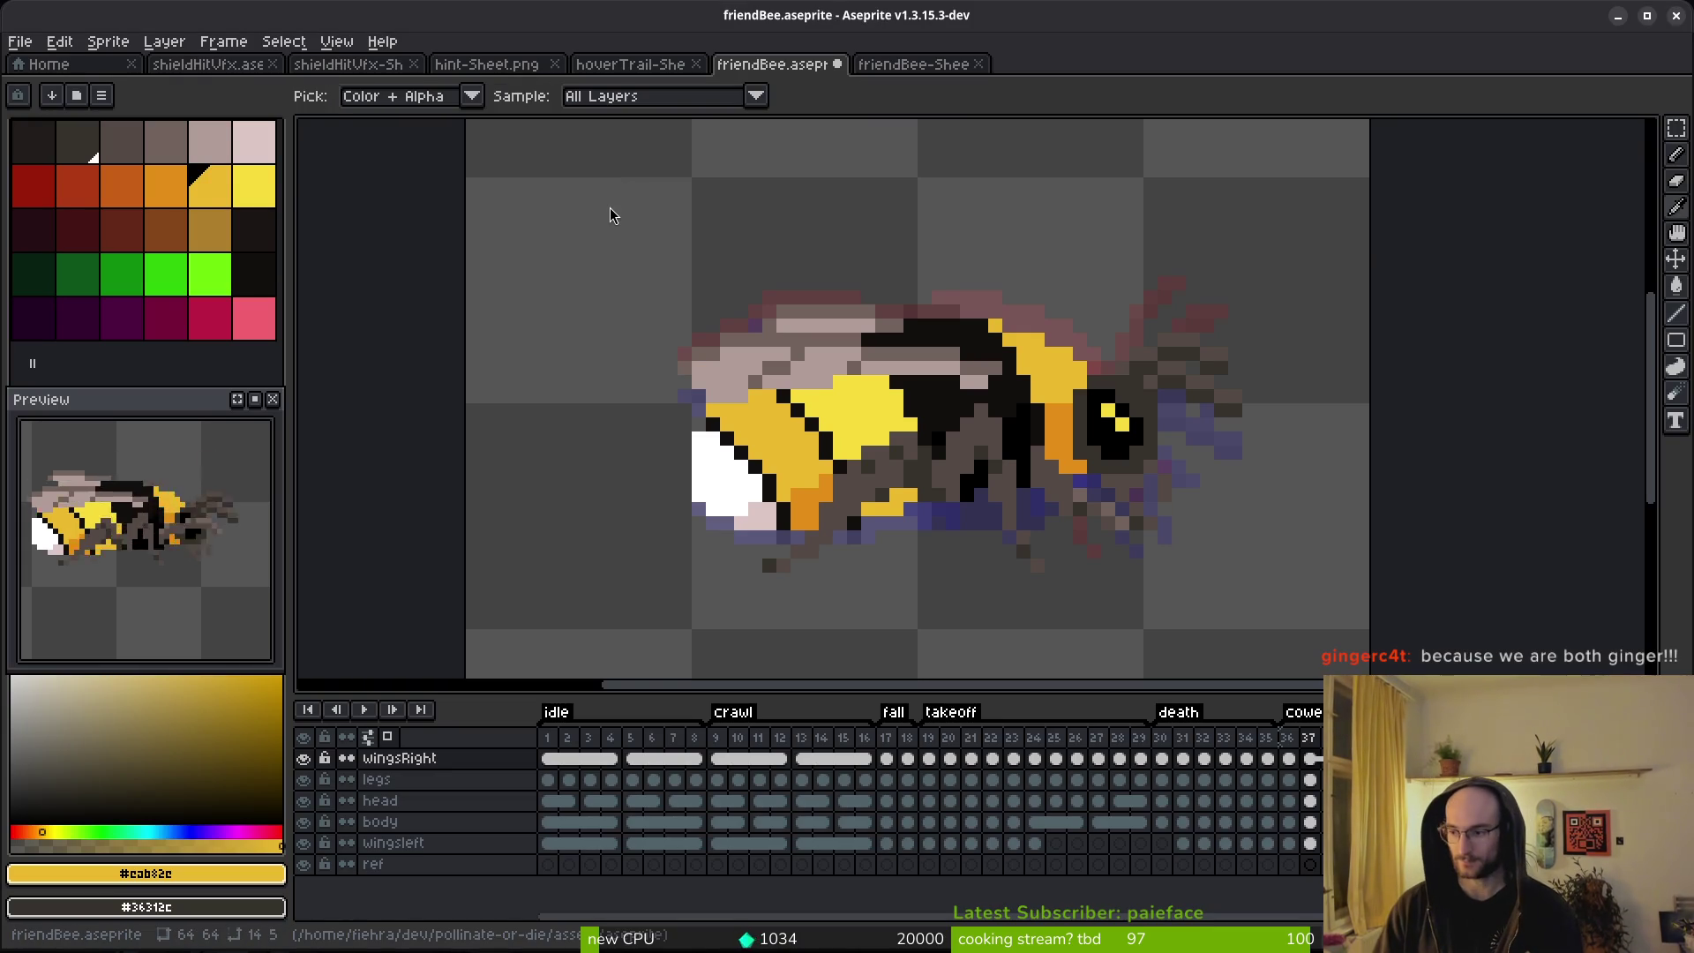
Review the friend.tscn and debug helper diffs in tig status, then quit to the shell.
{"action": "key", "text": "alt+Tab"}
{"action": "type", "text": "tig status"}
{"action": "key", "text": "Return"}
{"action": "key", "text": "Down"}
{"action": "key", "text": "Down"}
{"action": "key", "text": "Down"}
{"action": "key", "text": "Return"}
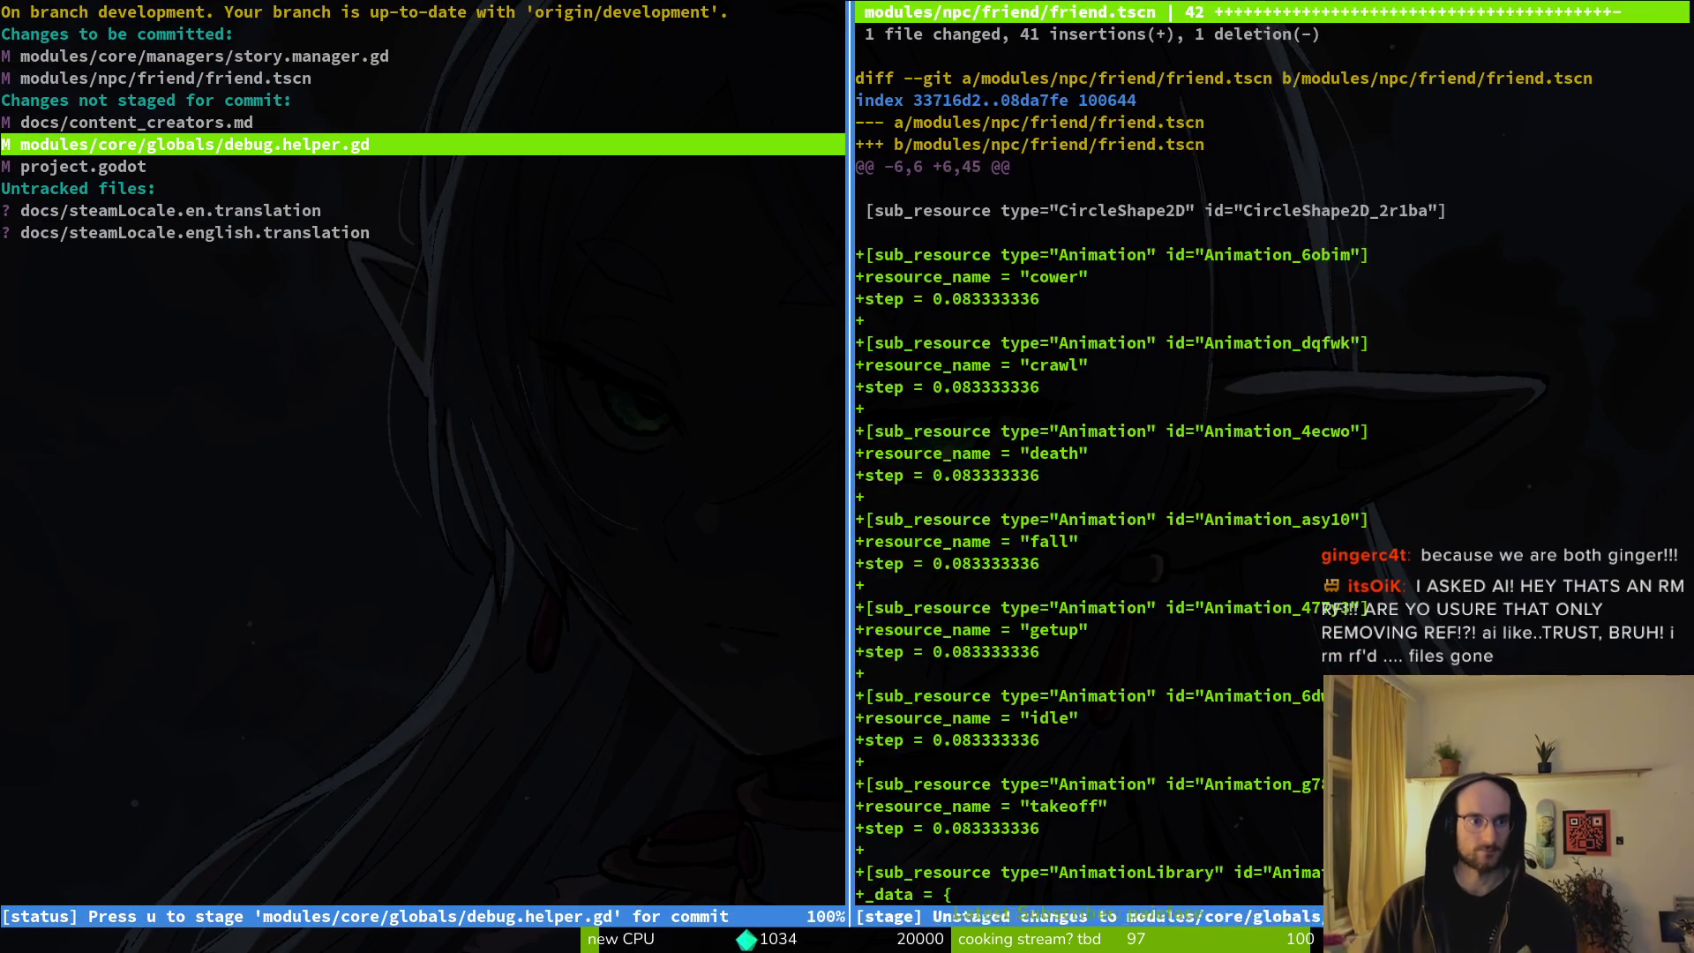
{"action": "key", "text": "Up"}
{"action": "key", "text": "q"}
{"action": "key", "text": "q"}
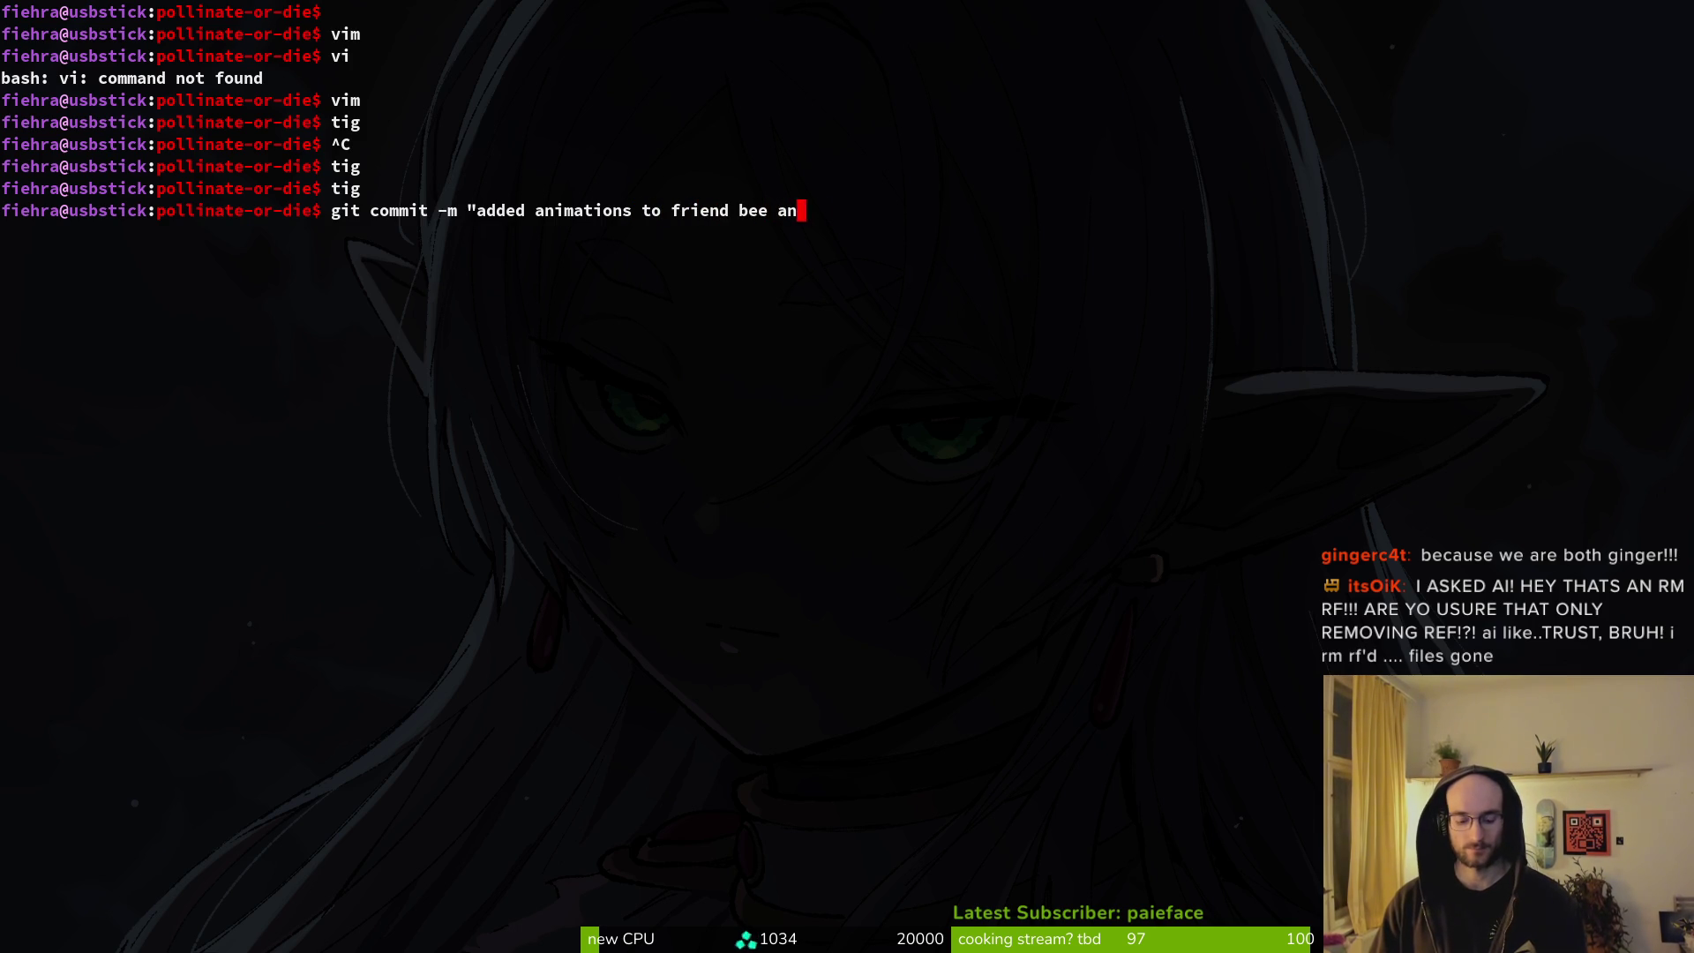
{"action": "type", "text": "\""}
Commit the friend bee animations and story changes, then confirm in tig only docs, debug helper and settings remain.
{"action": "key", "text": "Return"}
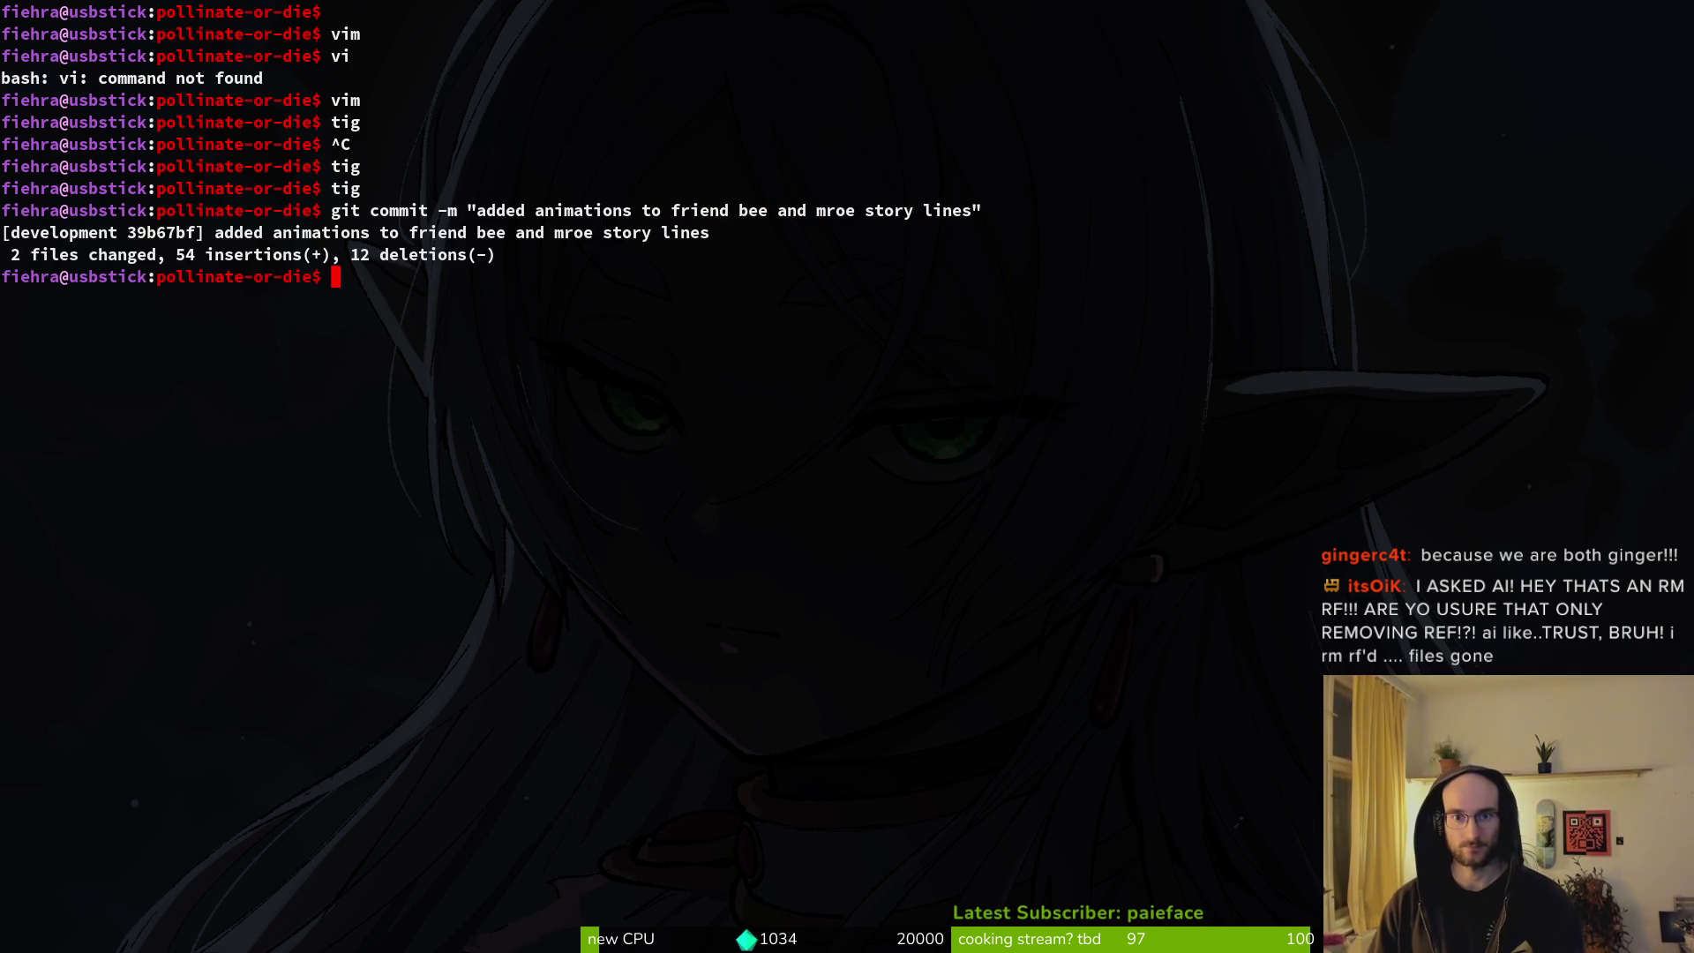
{"action": "type", "text": "tig"}
{"action": "key", "text": "Return"}
{"action": "key", "text": "Down"}
{"action": "key", "text": "Down"}
{"action": "key", "text": "Down"}
{"action": "key", "text": "Down"}
{"action": "key", "text": "Down"}
{"action": "key", "text": "Down"}
{"action": "key", "text": "Down"}
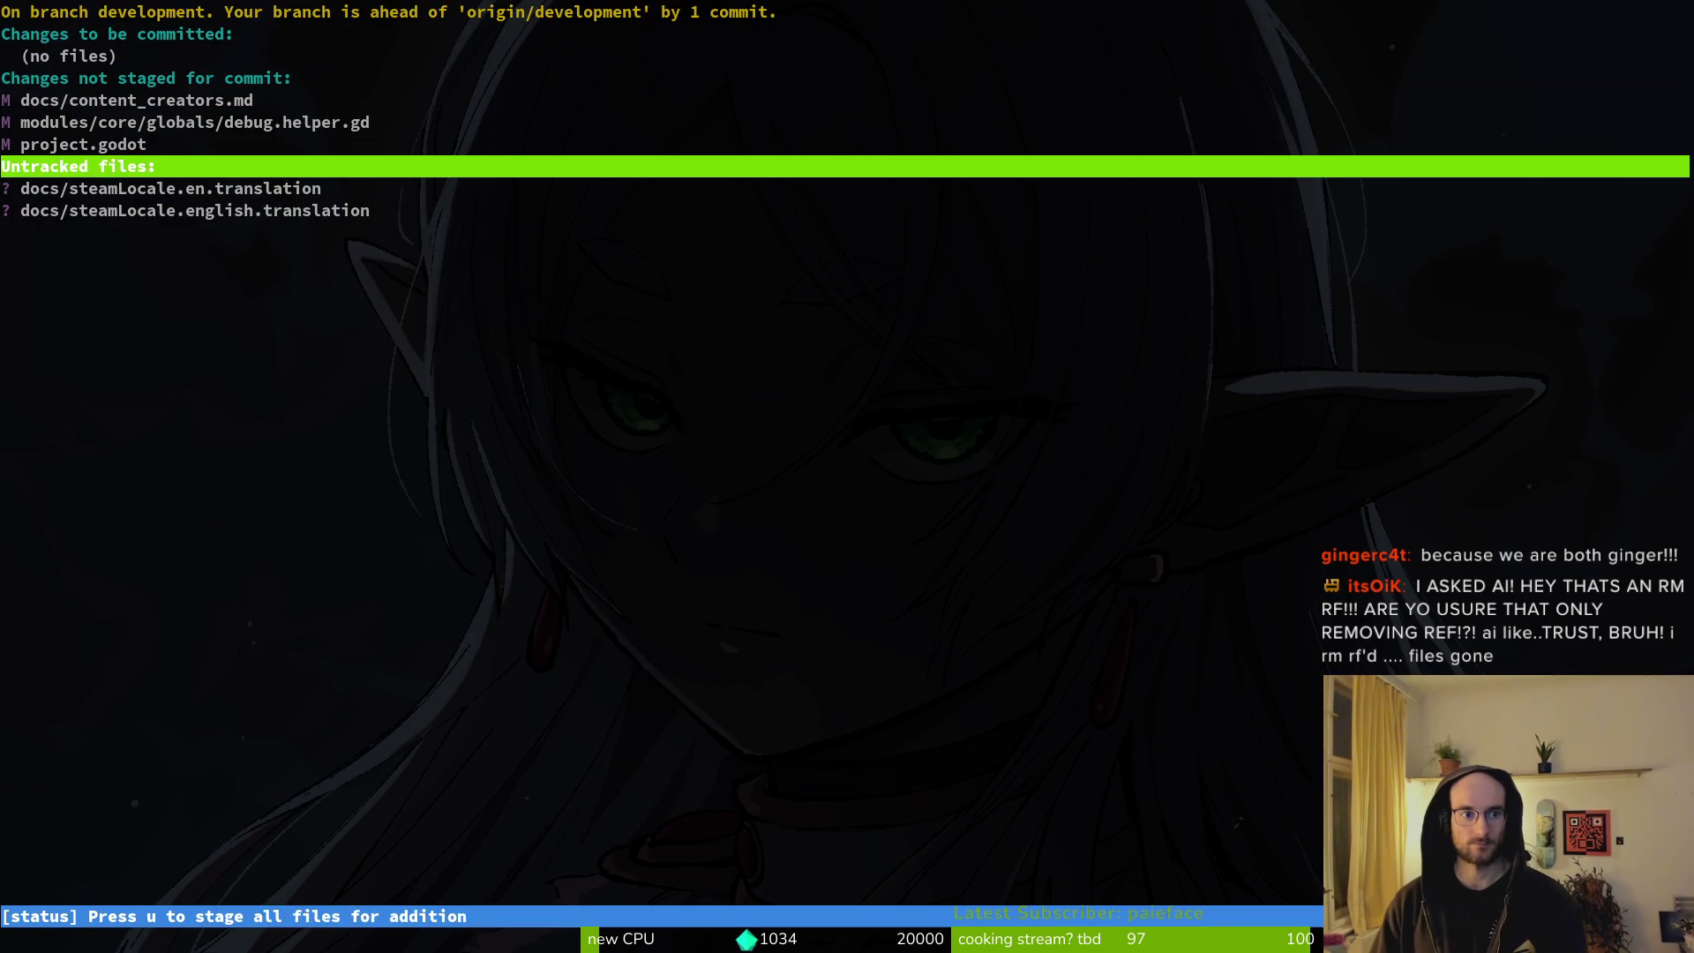
{"action": "key", "text": "Down"}
{"action": "key", "text": "q"}
{"action": "key", "text": "alt+Tab"}
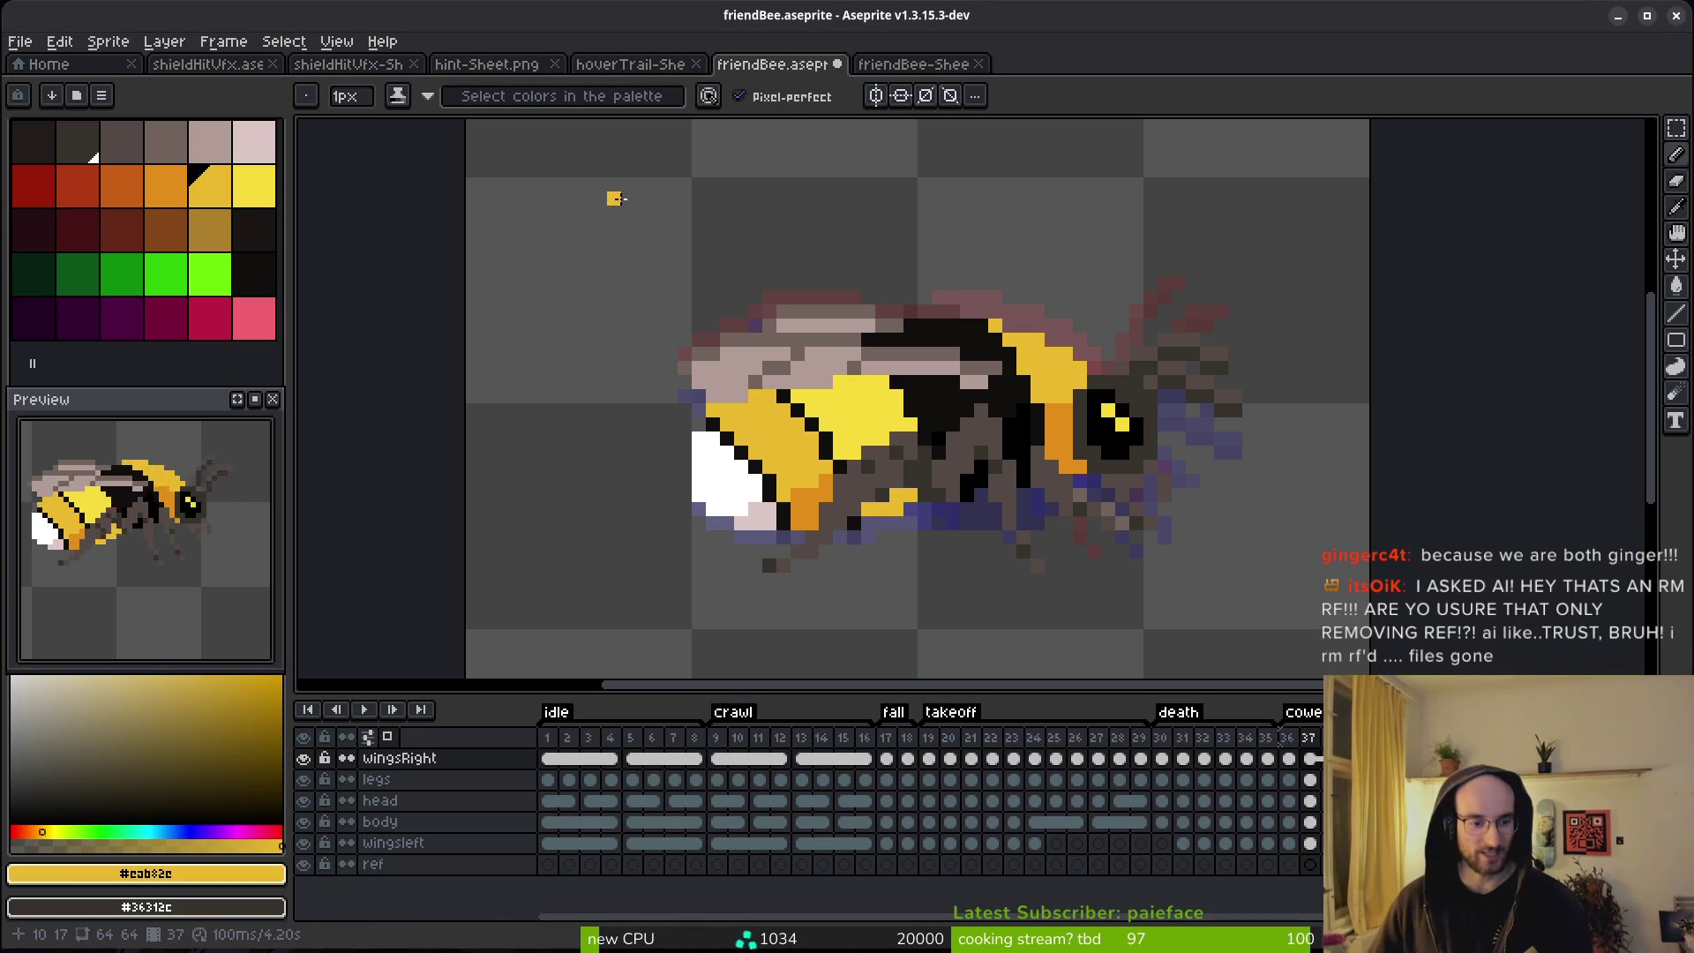
Expand the project's docs folder in the FileSystem dock and select steamLocale.csv.
{"action": "key", "text": "alt+Tab"}
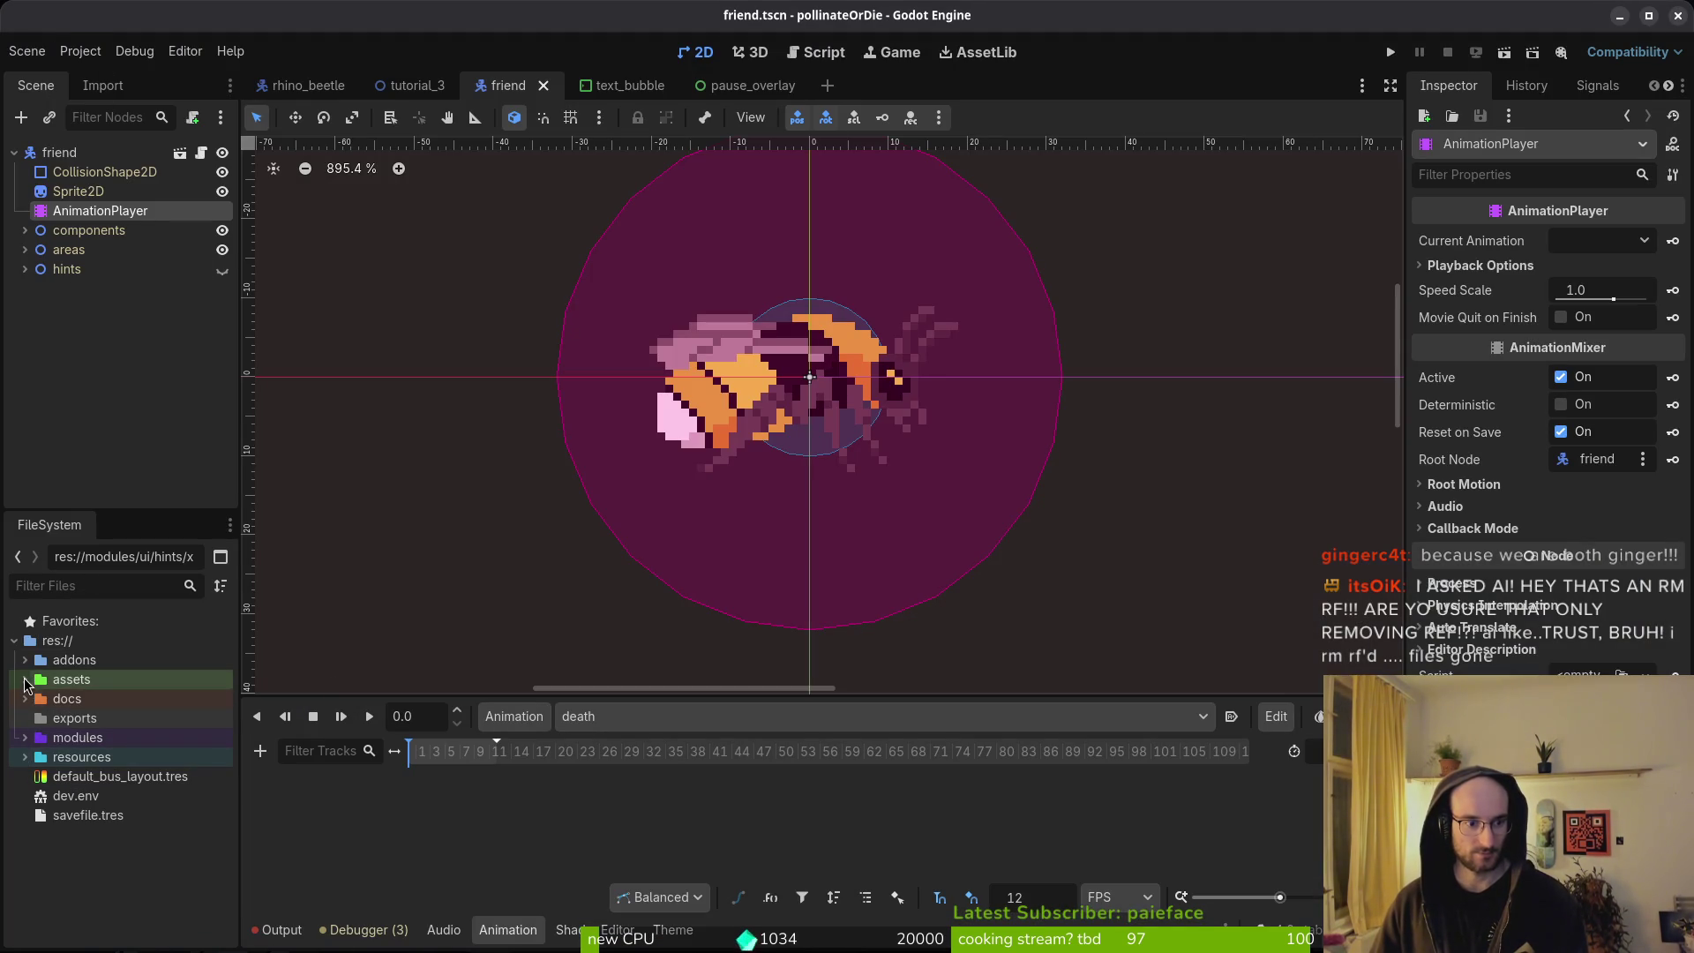
{"action": "left_click", "coordinate": [27, 704]}
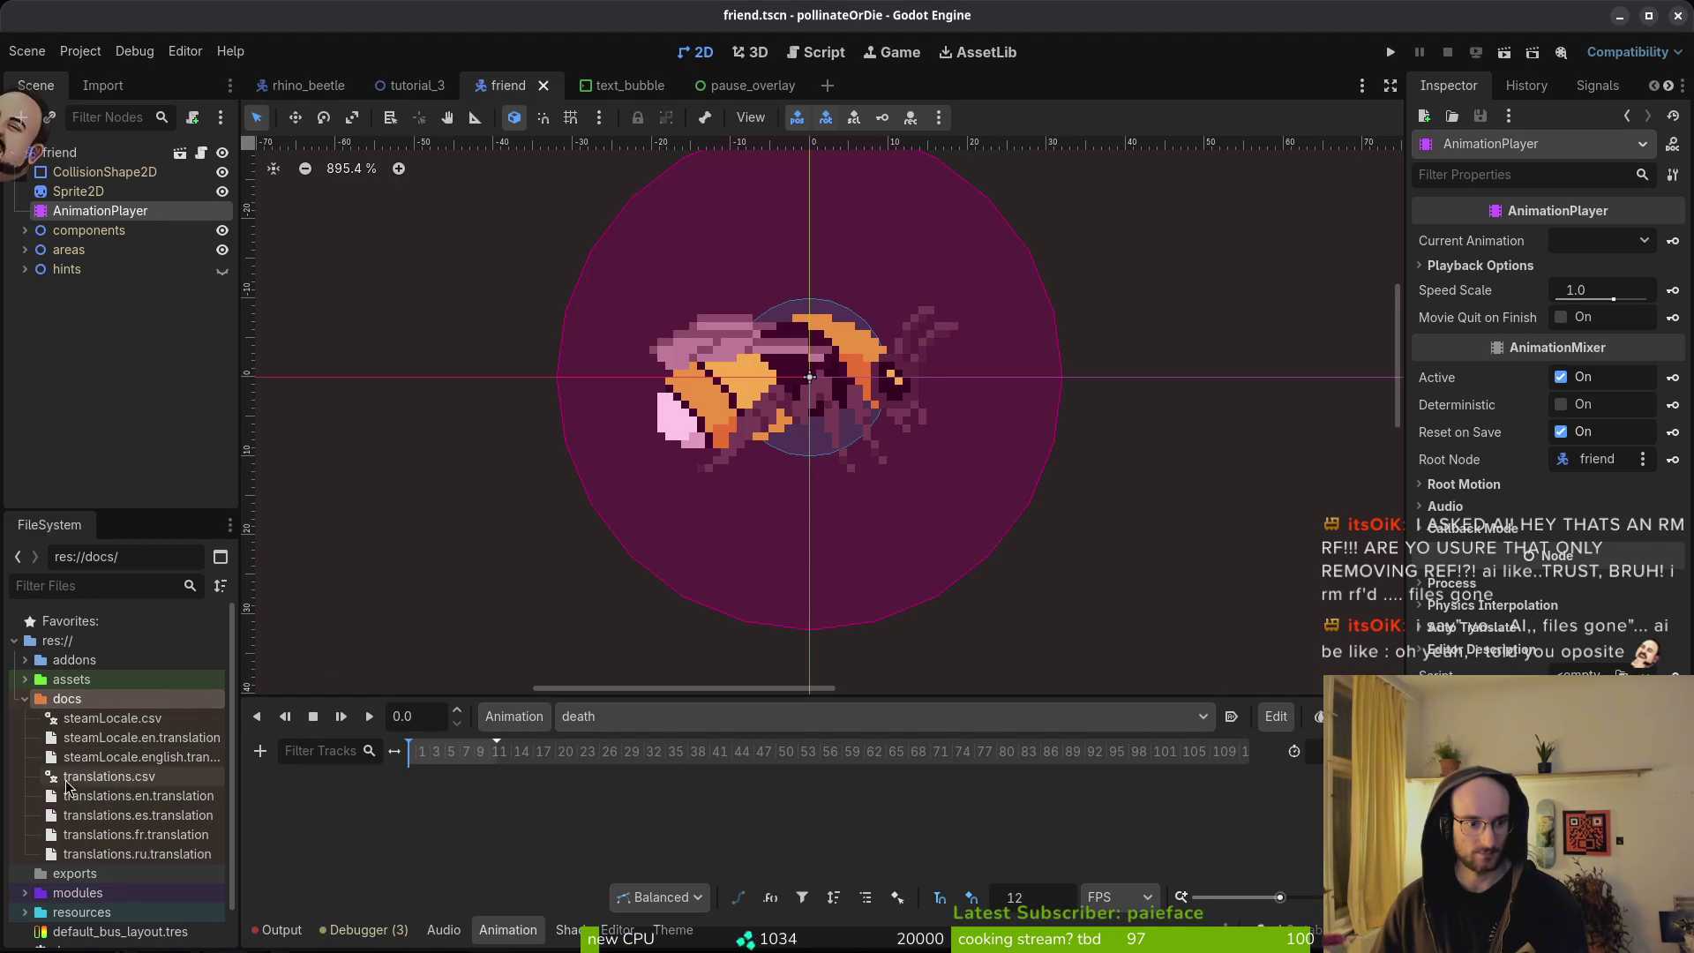
{"action": "left_click", "coordinate": [112, 718]}
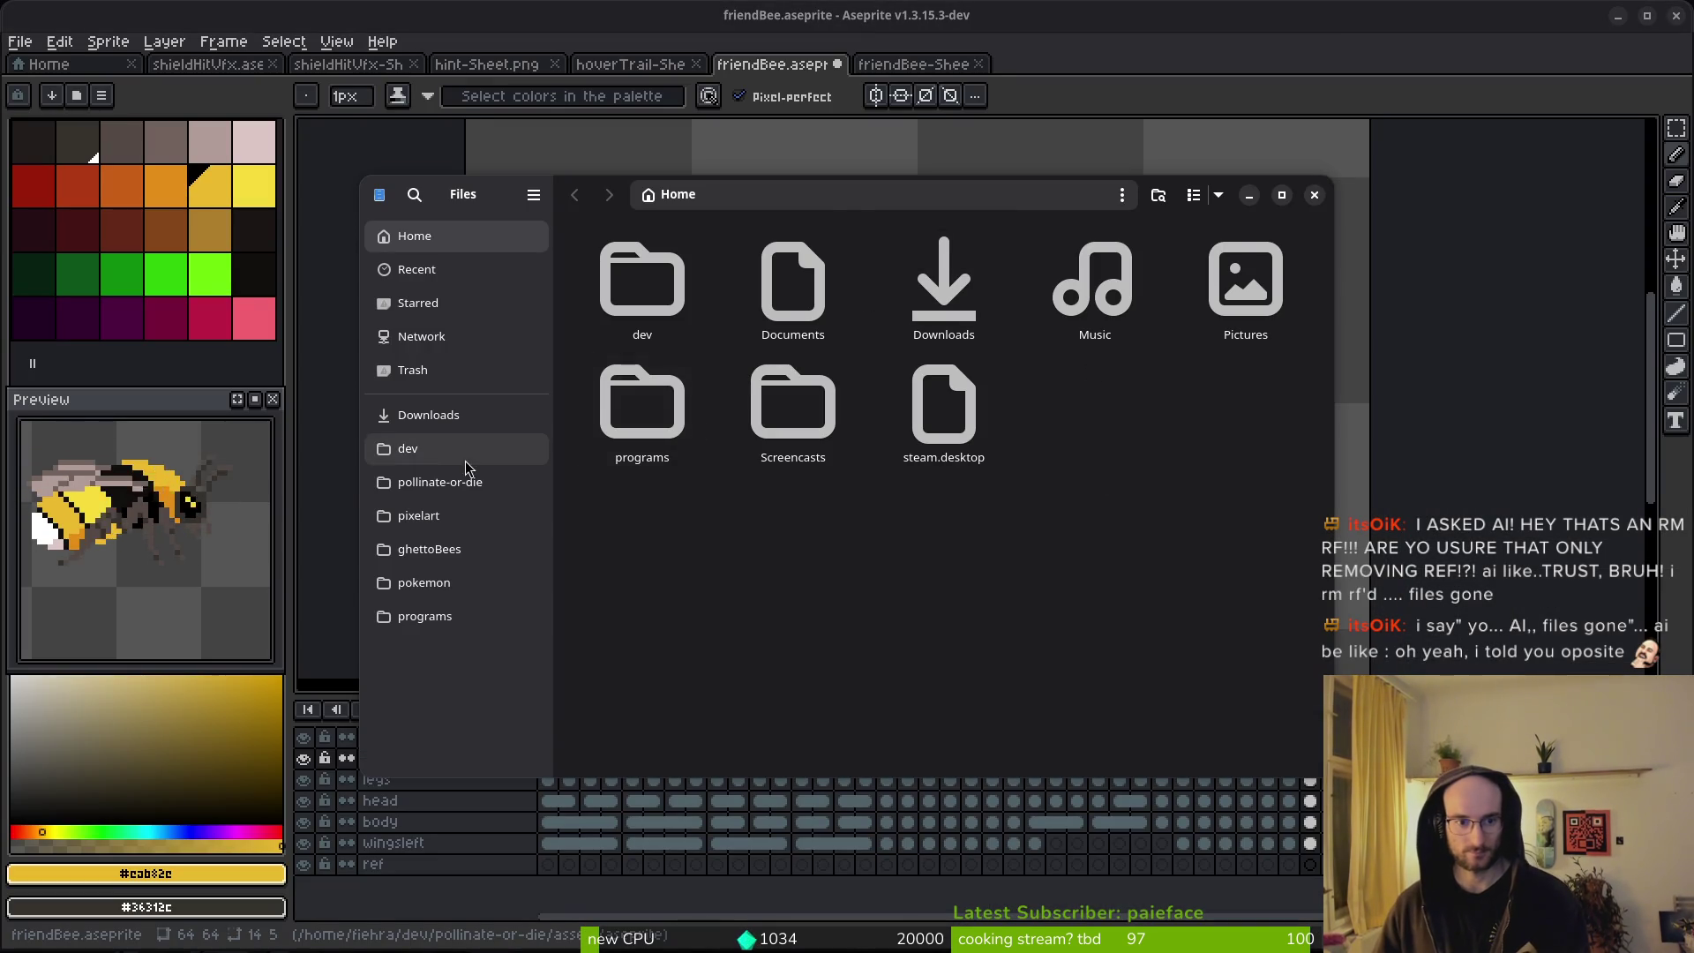
Cut the three steamLocale files from the project's docs folder.
{"action": "left_click", "coordinate": [439, 483]}
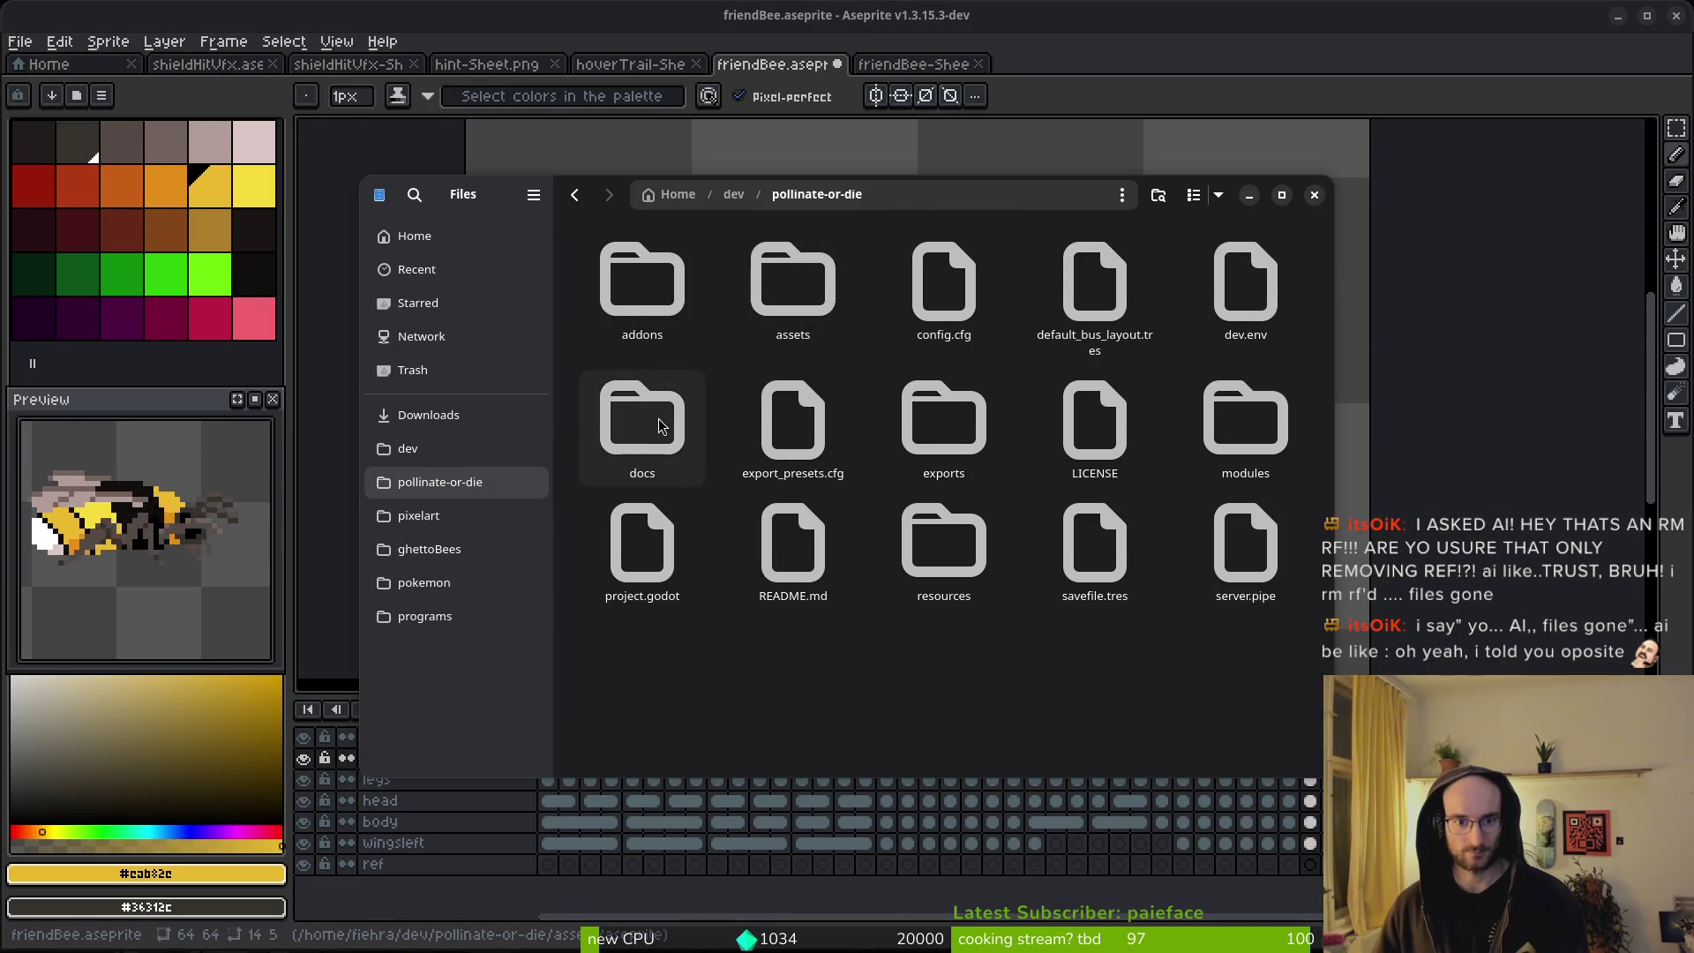
{"action": "double_click", "coordinate": [643, 420]}
{"action": "left_click", "coordinate": [1111, 297]}
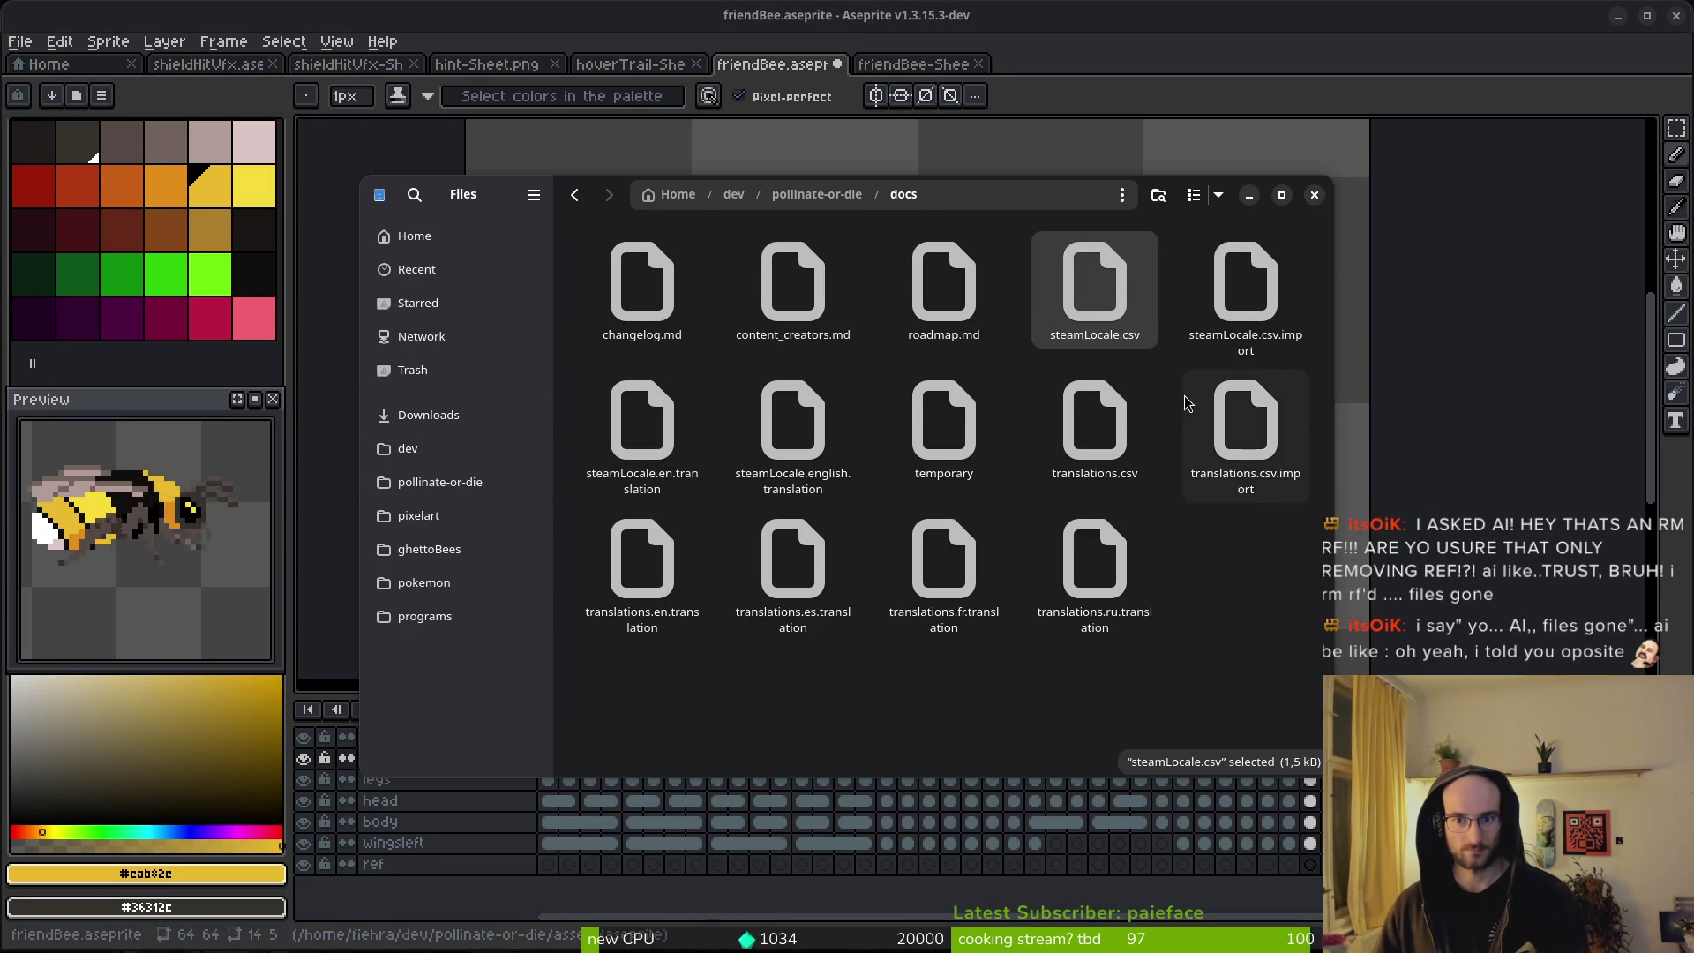
{"action": "left_click", "coordinate": [1243, 295], "text": "ctrl"}
{"action": "left_click", "coordinate": [820, 476], "text": "ctrl"}
{"action": "key", "text": "ctrl+x"}
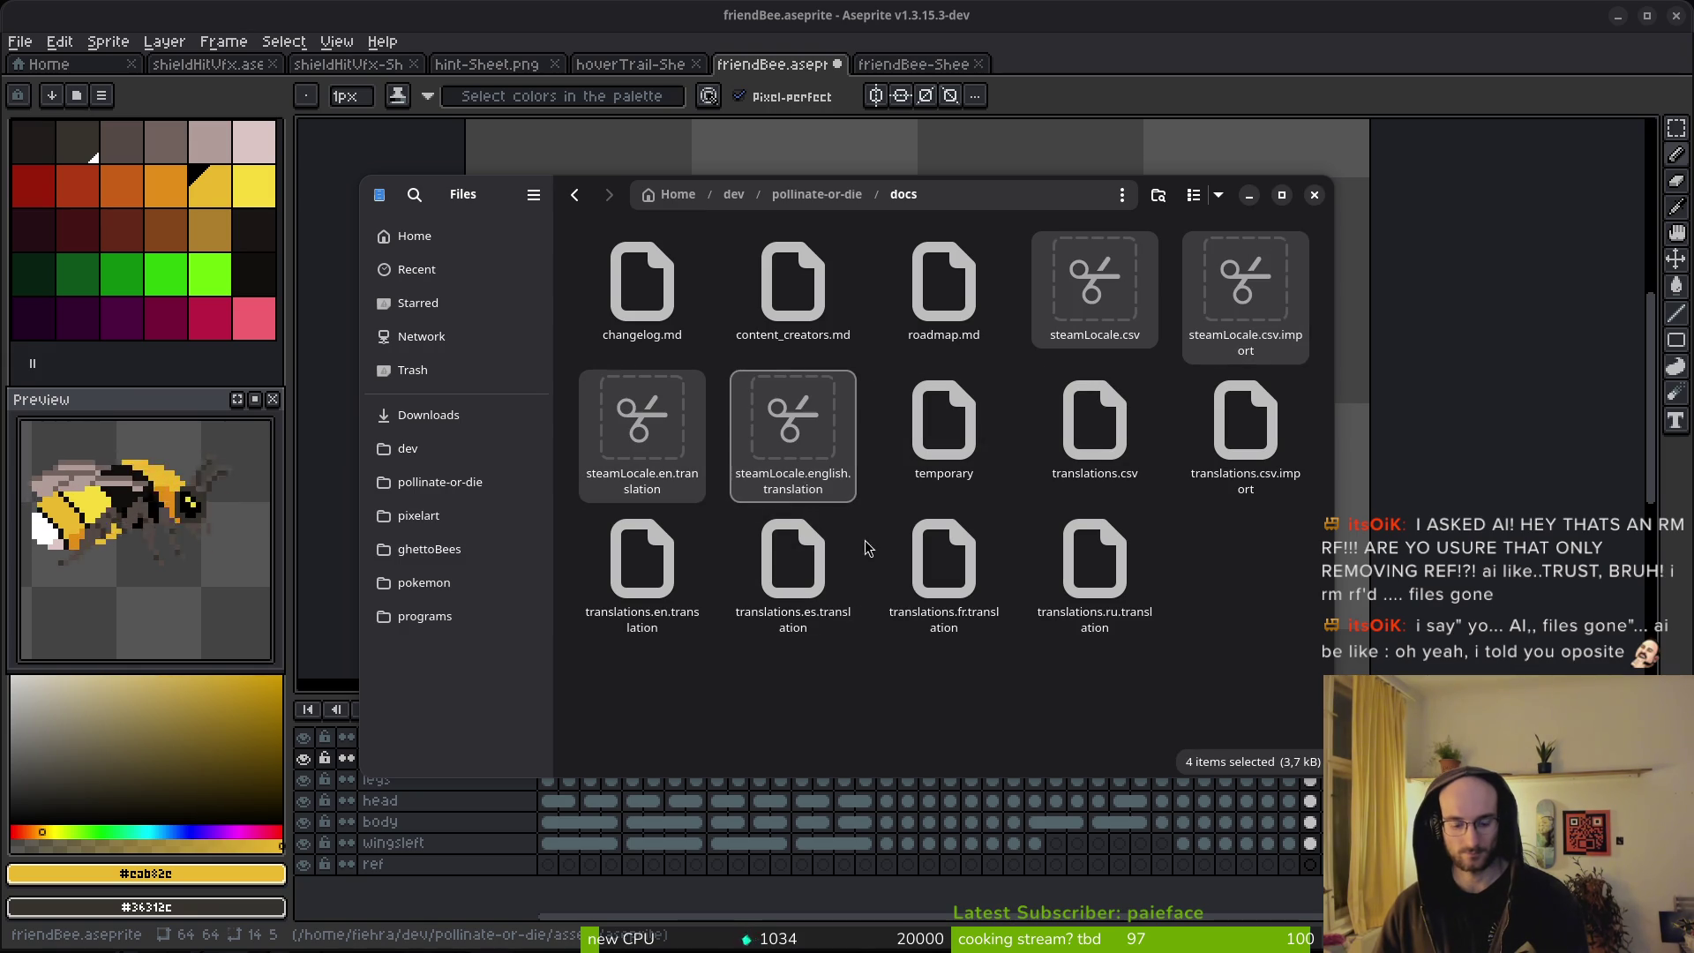
Paste them into Downloads/pollinateOrDieSteamMarketingStuff/Locale, replacing the older translation file.
{"action": "left_click", "coordinate": [428, 415]}
{"action": "double_click", "coordinate": [941, 291]}
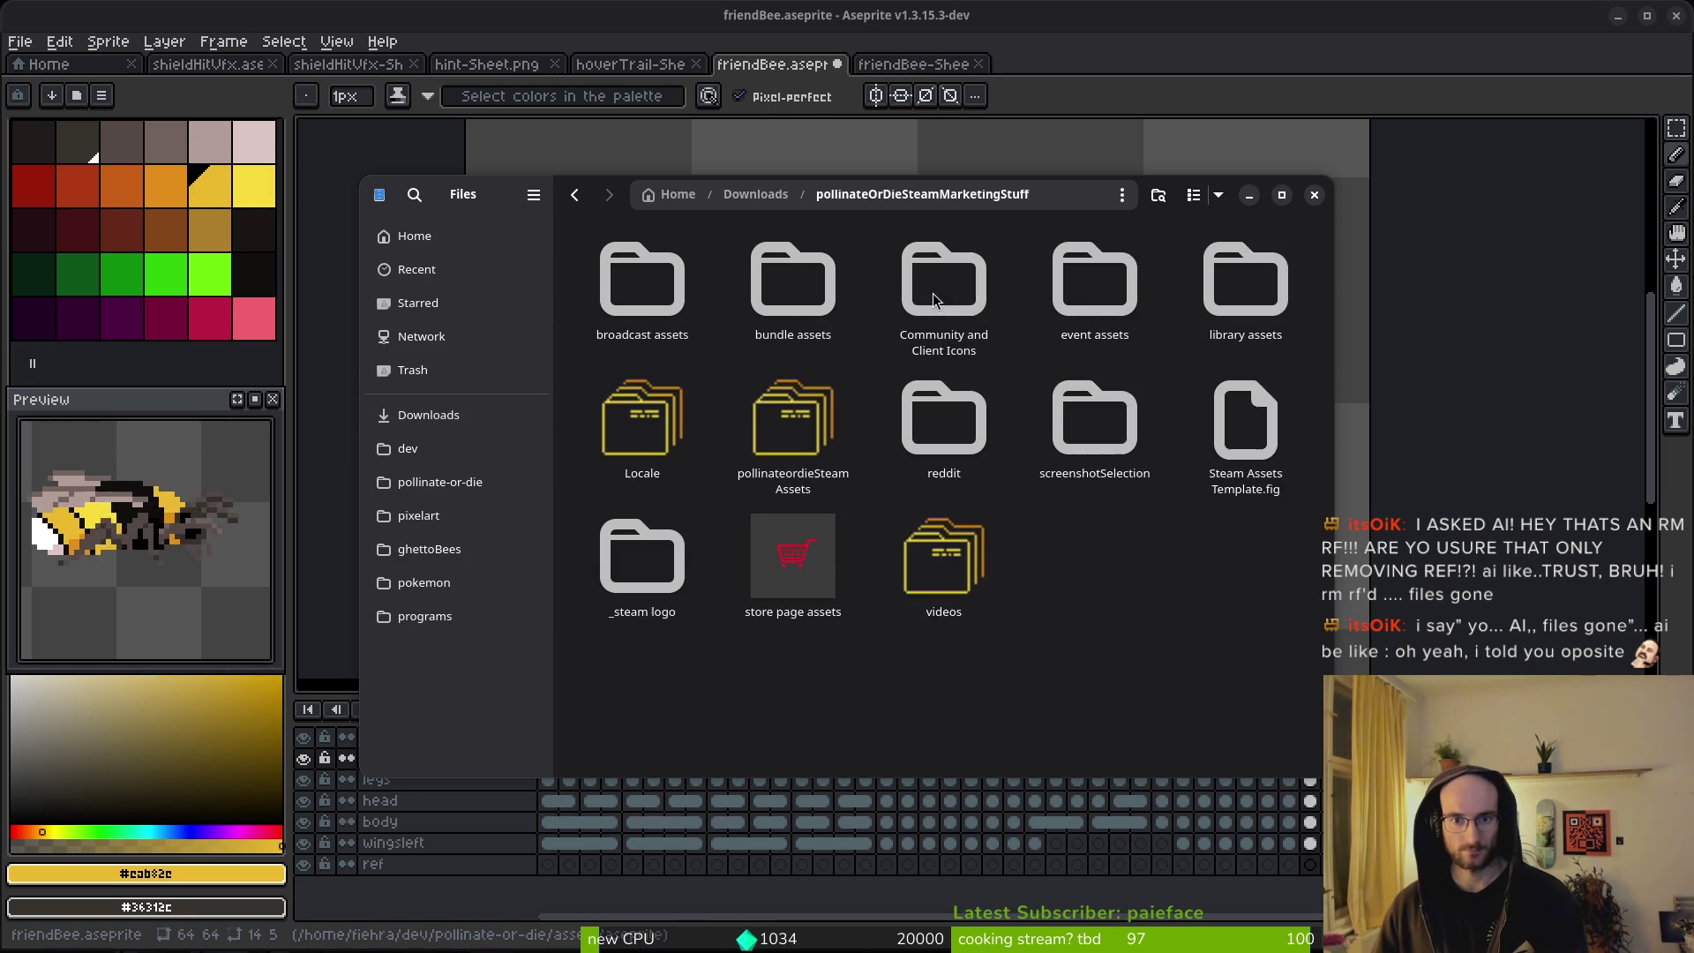
{"action": "double_click", "coordinate": [618, 426]}
{"action": "key", "text": "ctrl+v"}
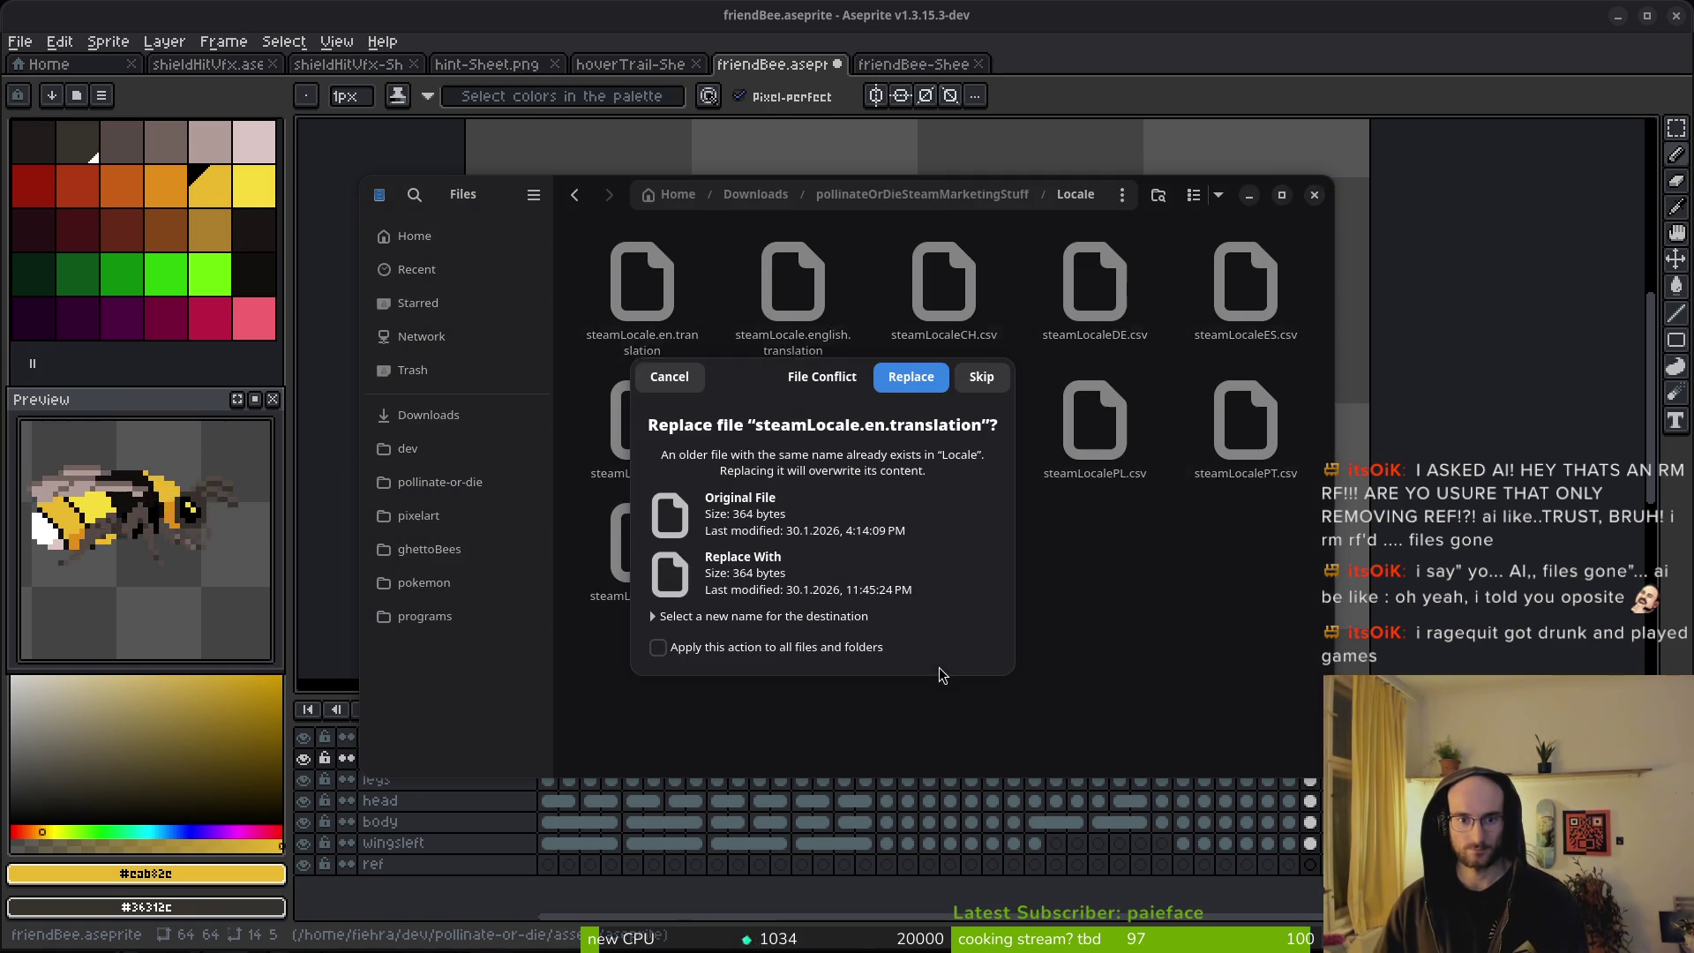
{"action": "left_click", "coordinate": [960, 341]}
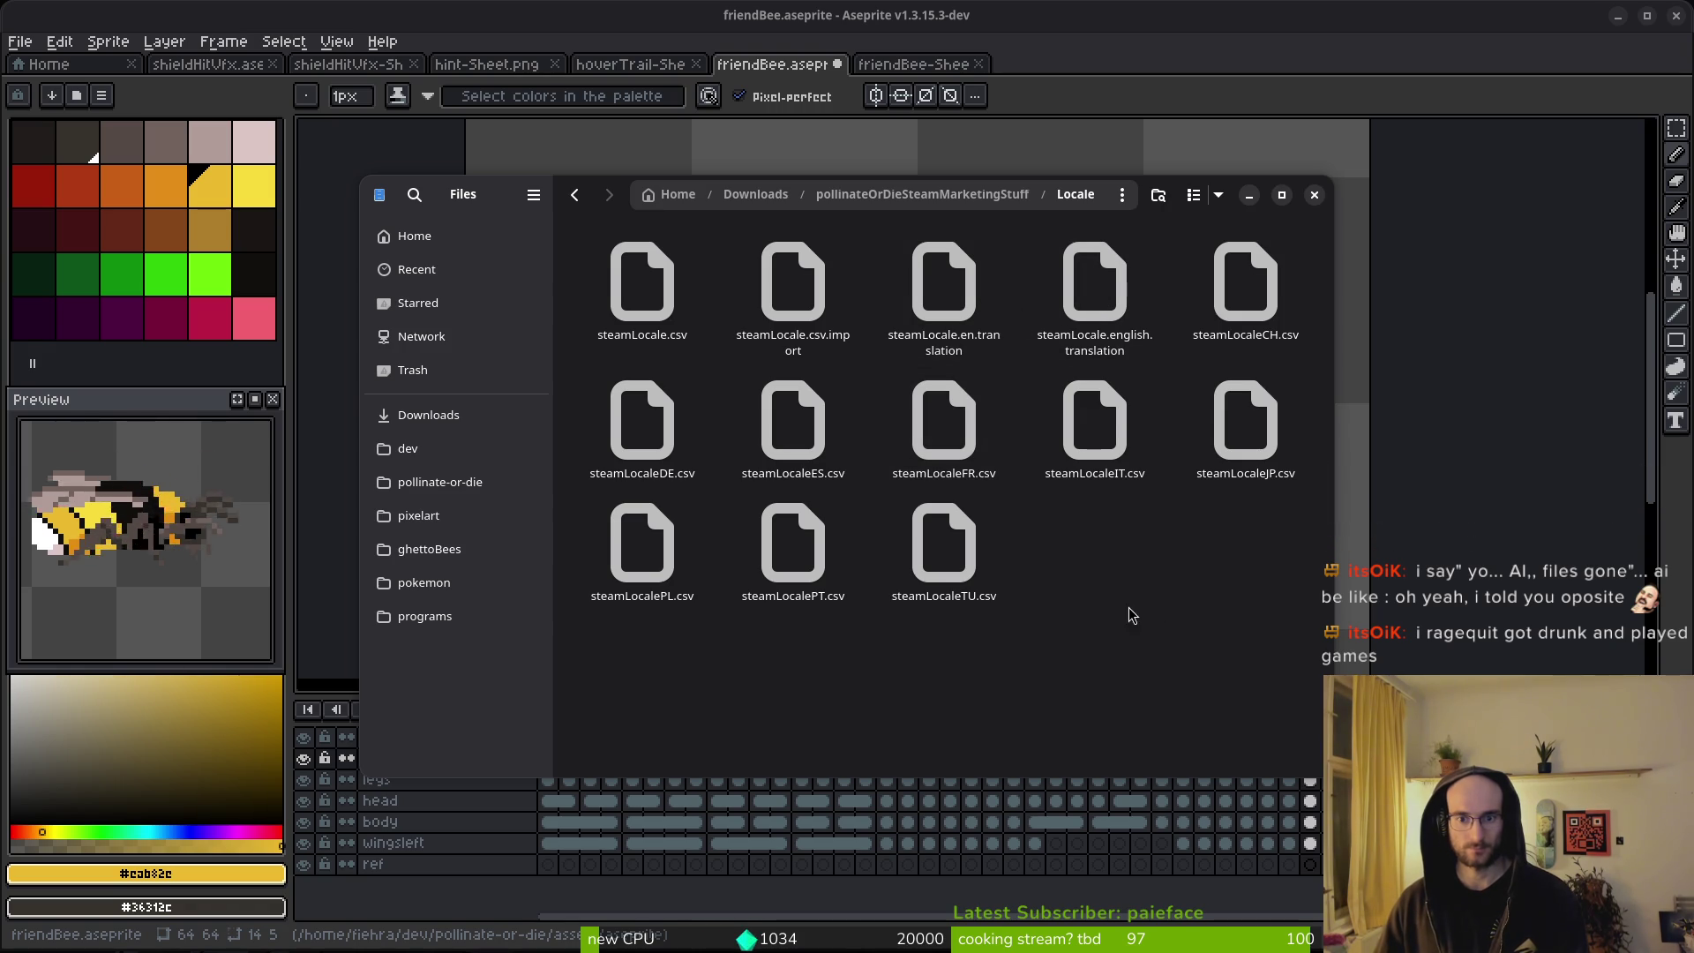
Trash steamLocale.csv.import and the en and english translation files, then close Files.
{"action": "left_click", "coordinate": [642, 284]}
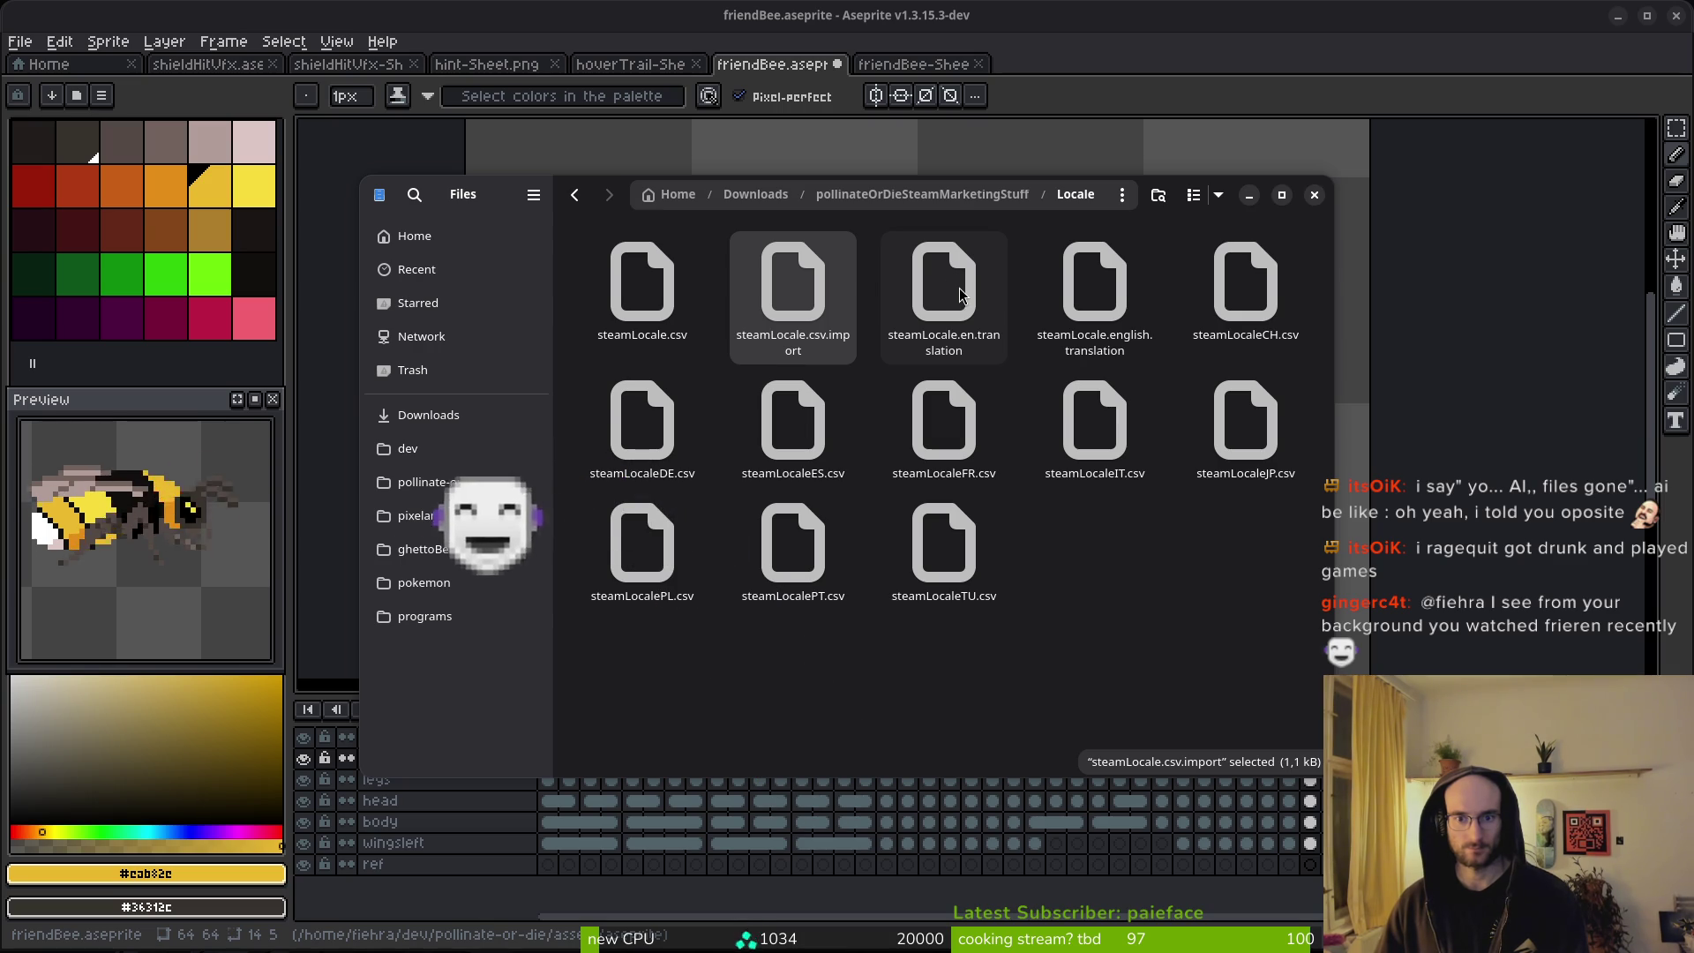
{"action": "left_click", "coordinate": [965, 292], "text": "ctrl"}
{"action": "left_click", "coordinate": [1096, 299], "text": "ctrl"}
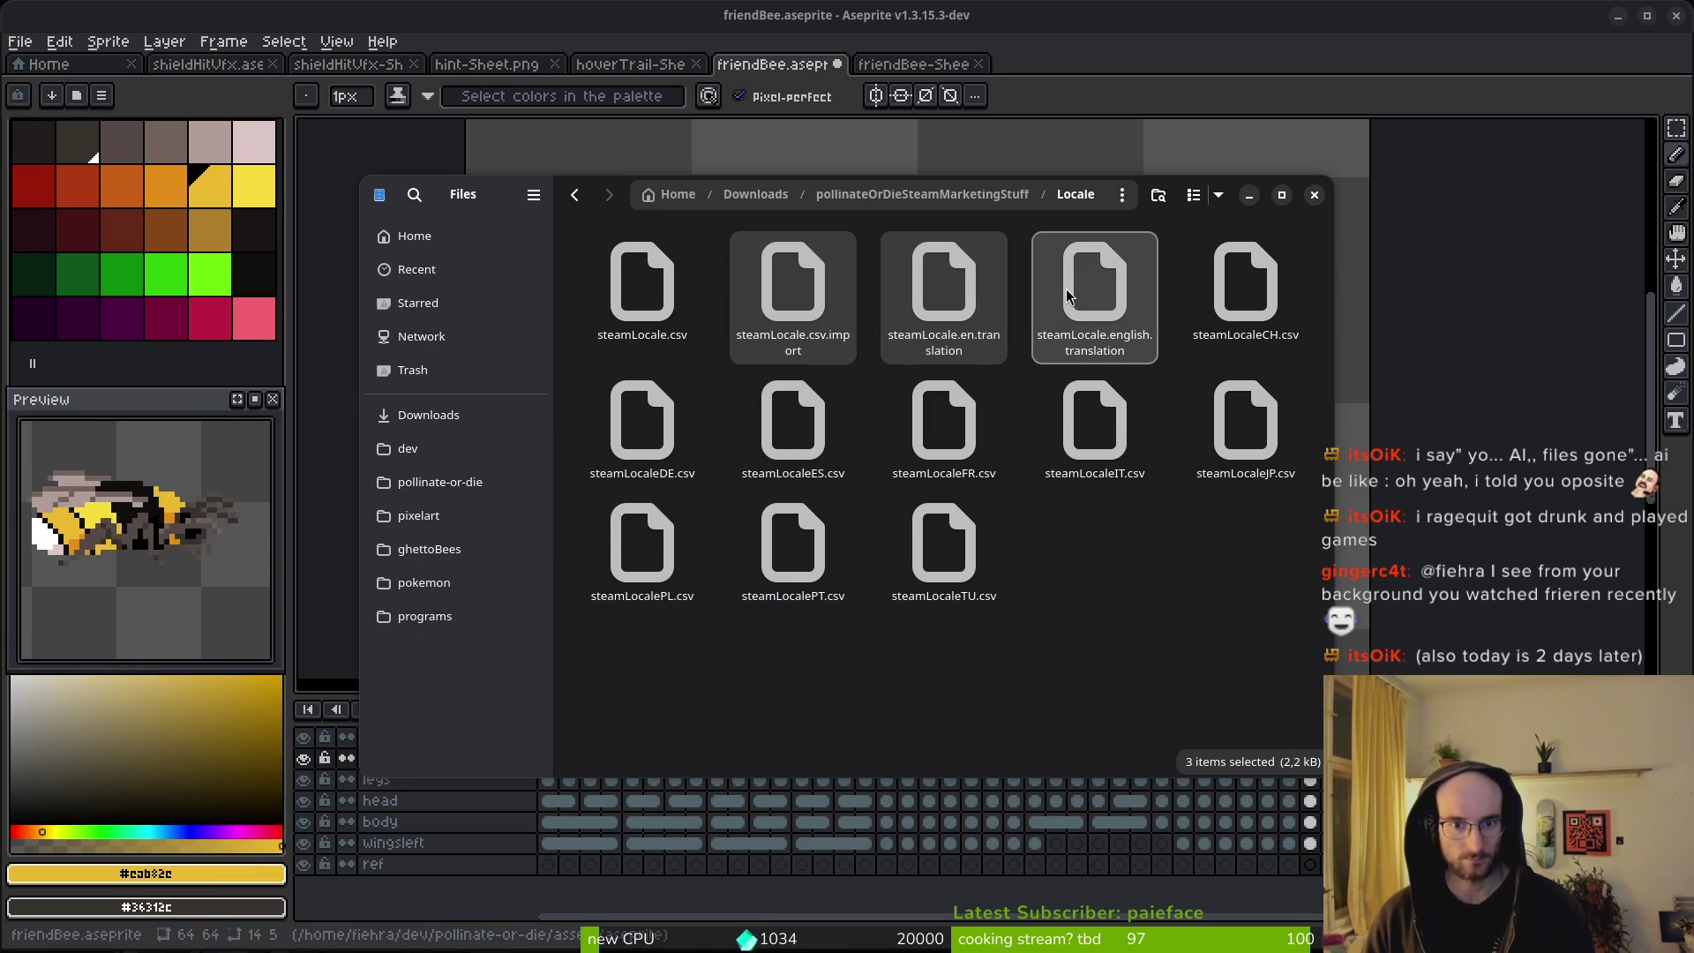
{"action": "key", "text": "Delete"}
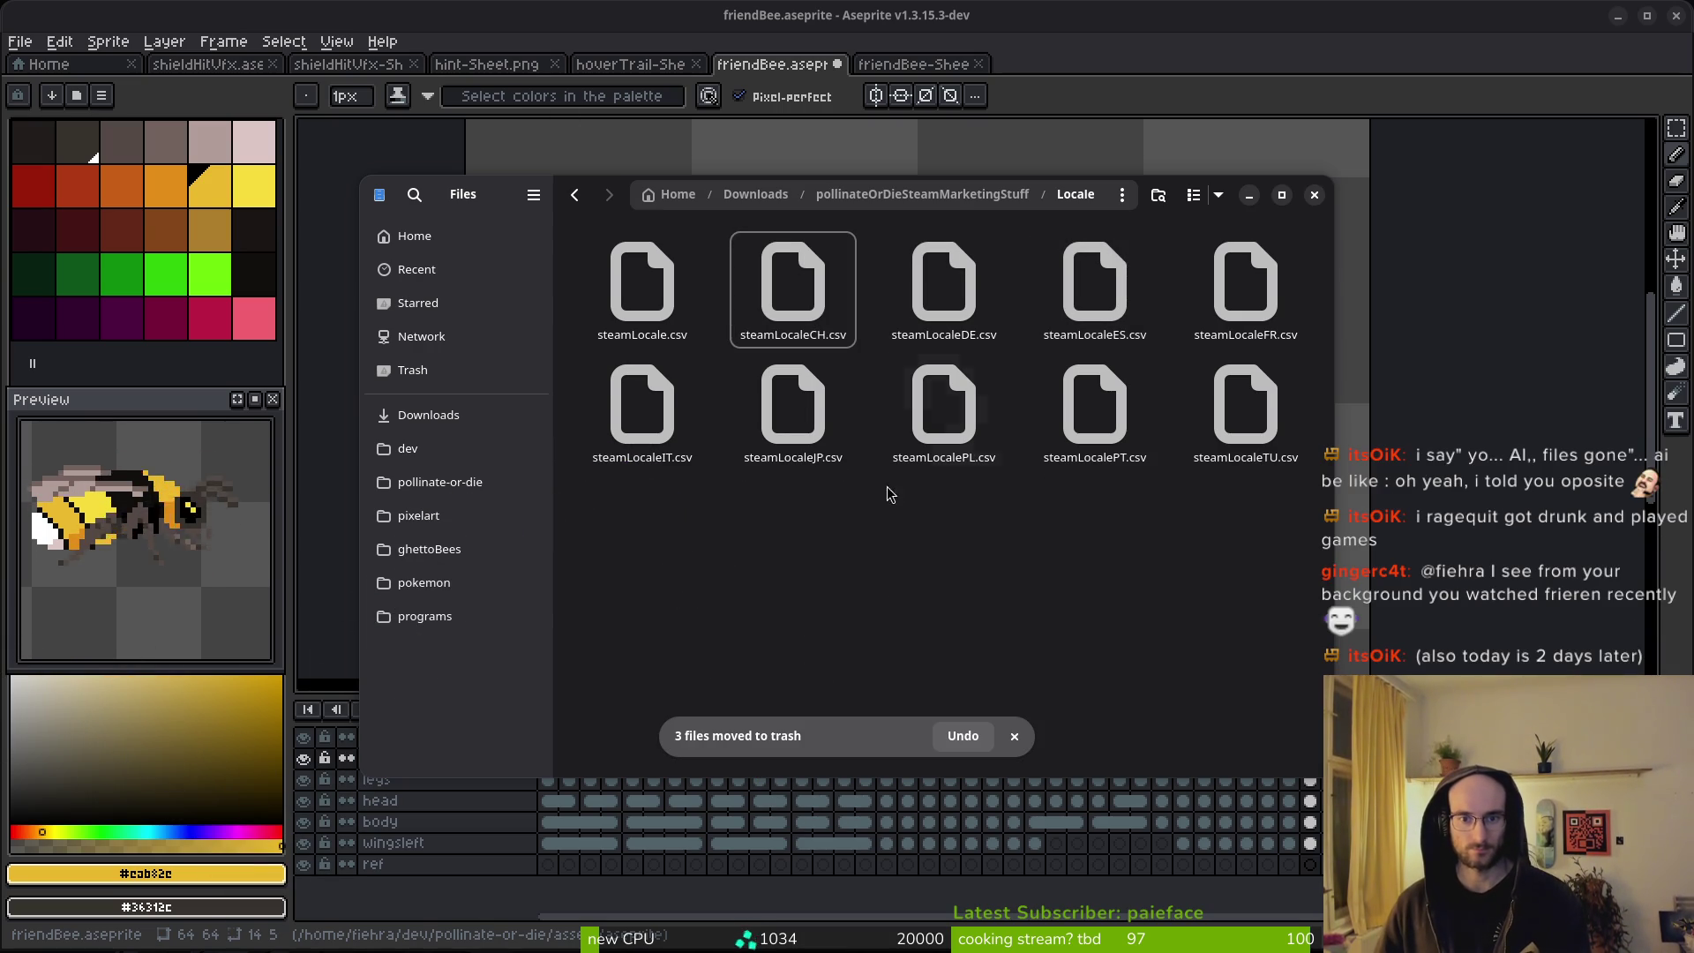
{"action": "left_click", "coordinate": [1168, 569]}
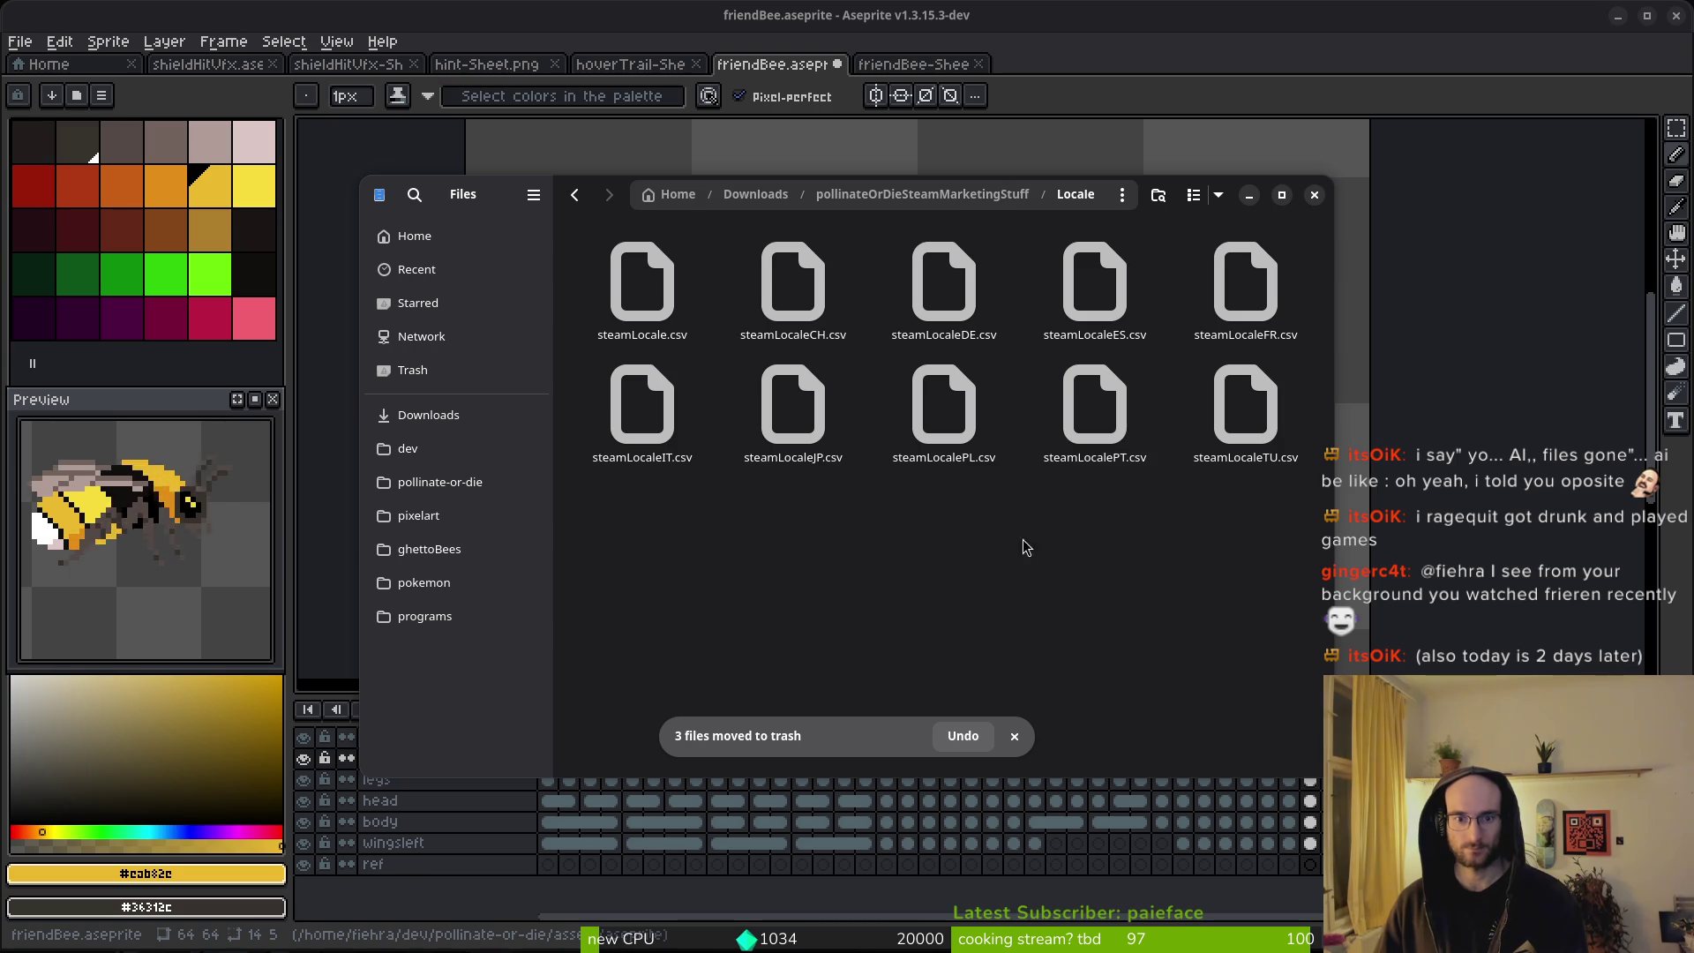
{"action": "key", "text": "ctrl+w"}
{"action": "key", "text": "alt+Tab"}
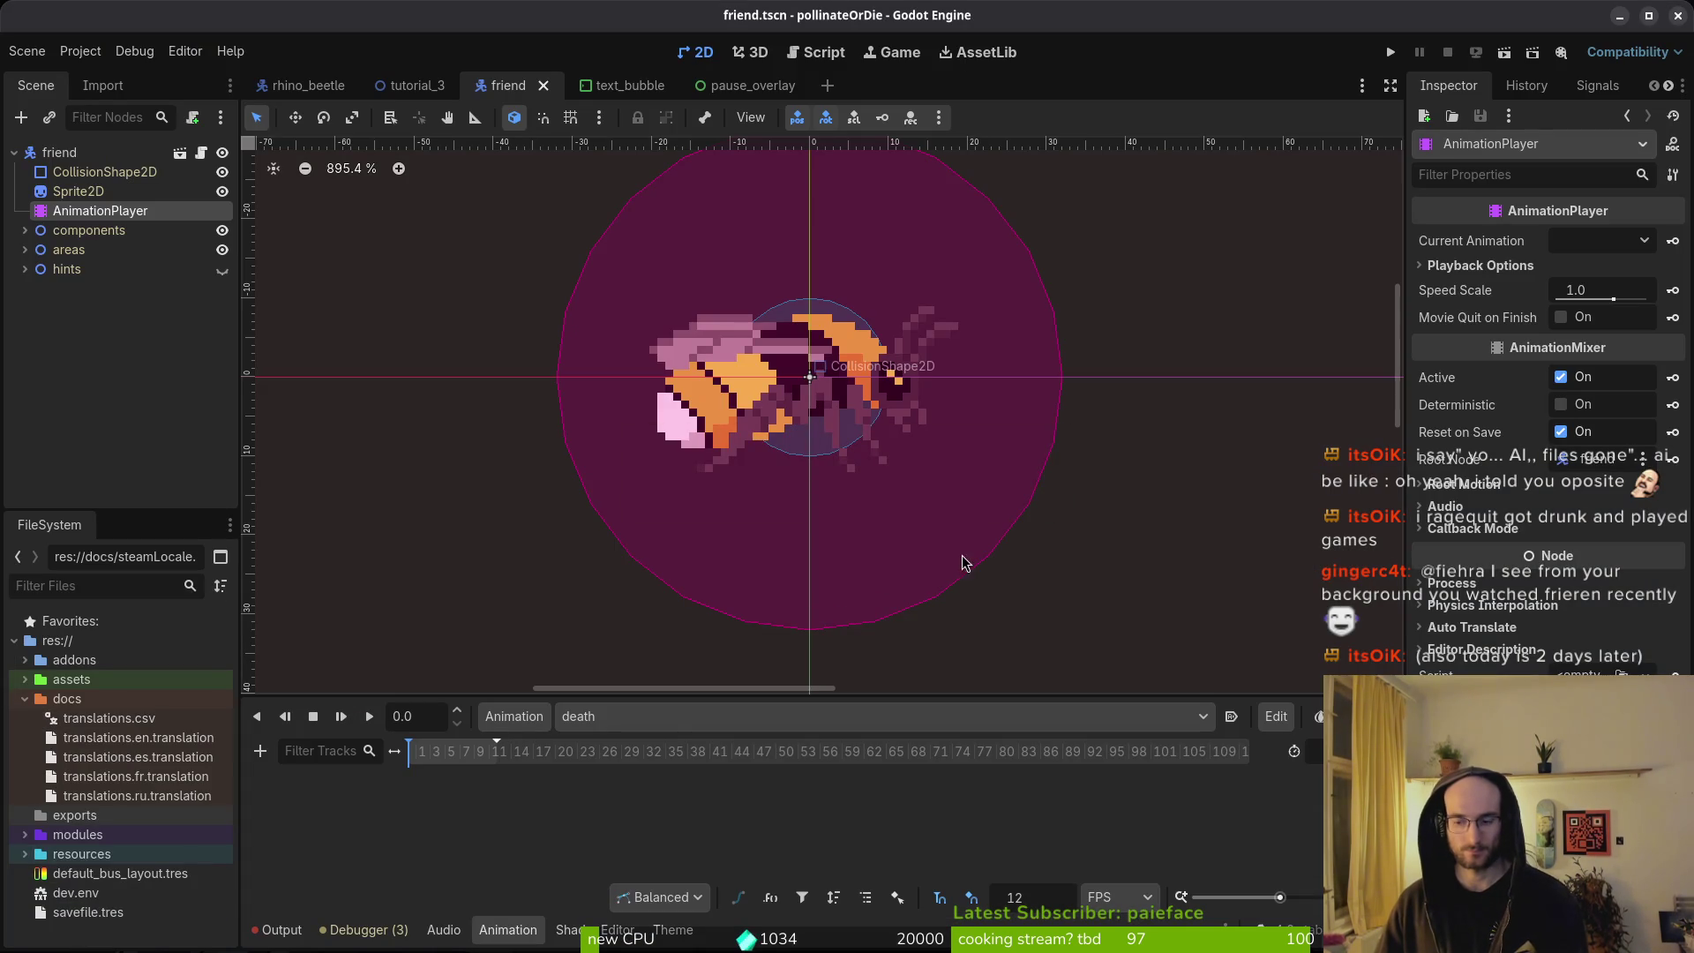
{"action": "key", "text": "alt+Tab"}
{"action": "key", "text": "super"}
Check the friendBee cower frames around frame 36, including the wingsLeft and wingsRight cels.
{"action": "key", "text": "super+e"}
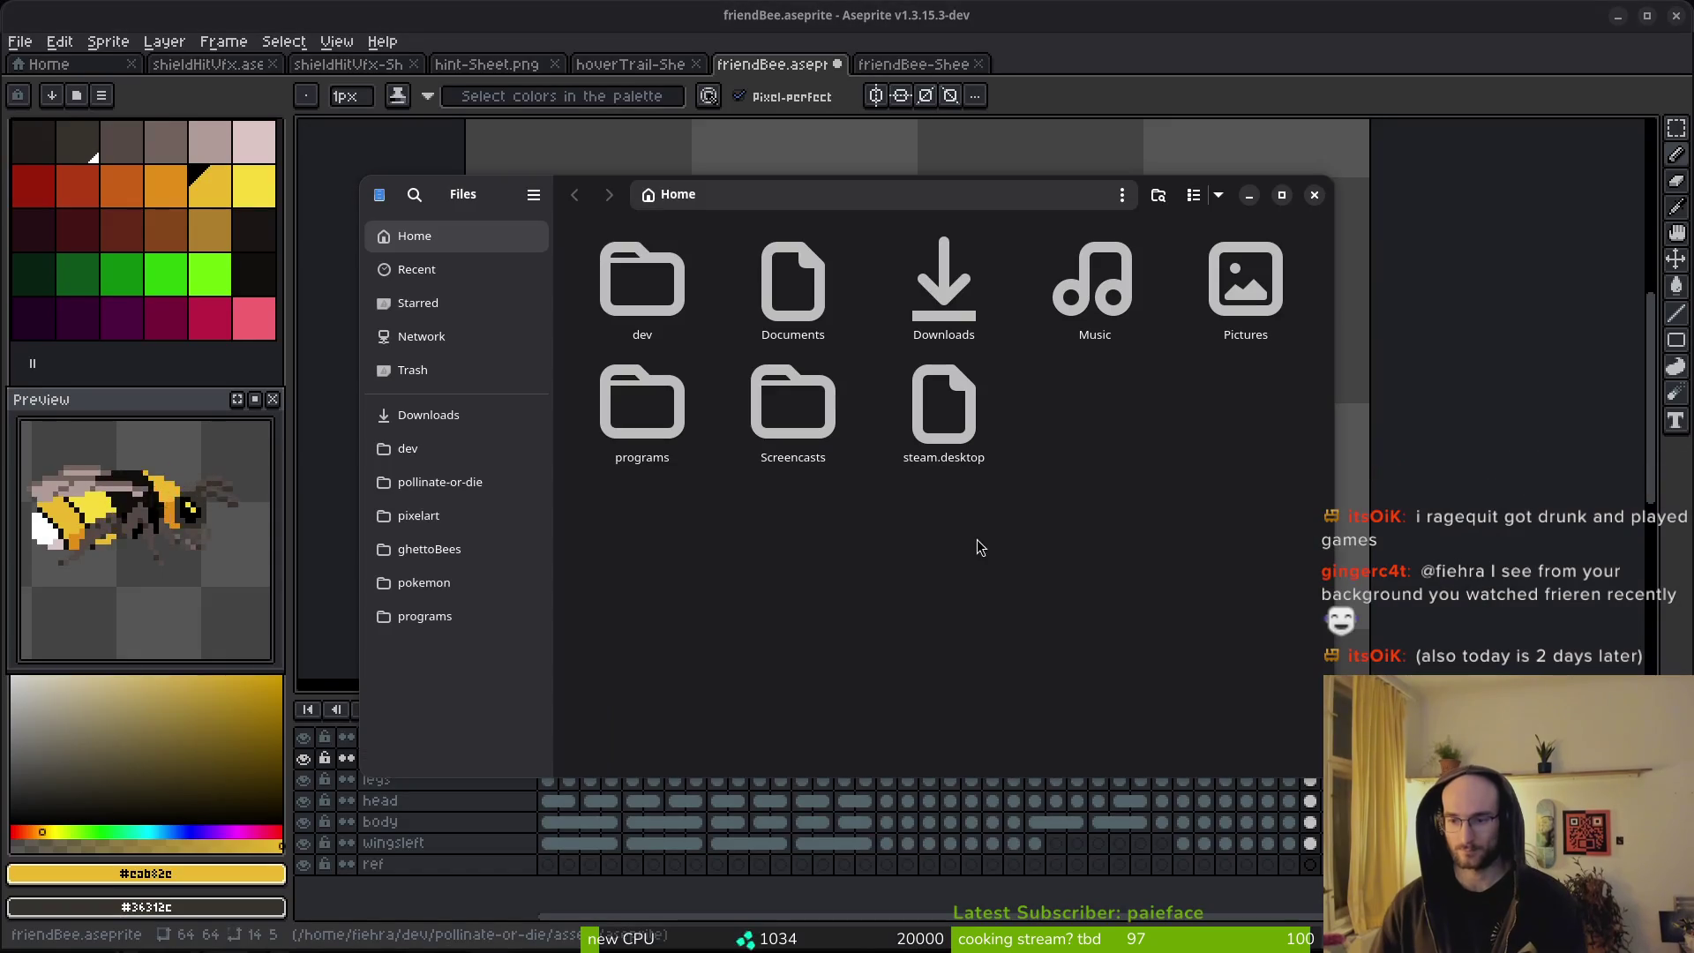
{"action": "left_click", "coordinate": [1312, 195]}
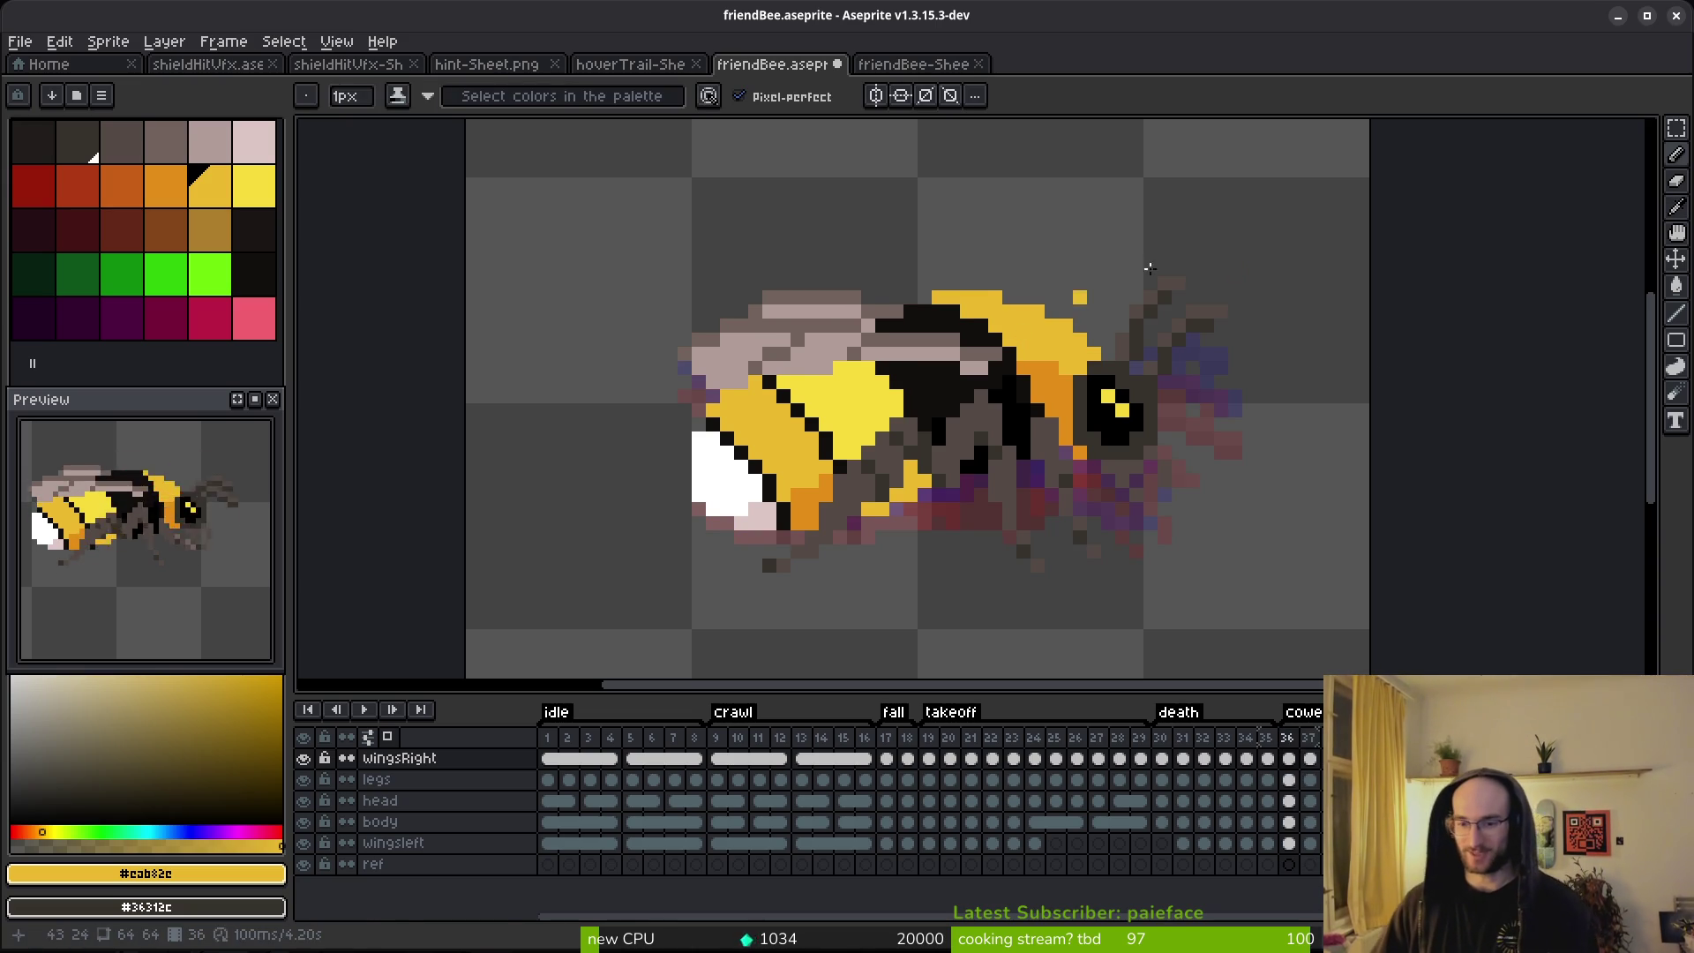
{"action": "left_click", "coordinate": [1288, 757]}
{"action": "left_click", "coordinate": [1288, 843]}
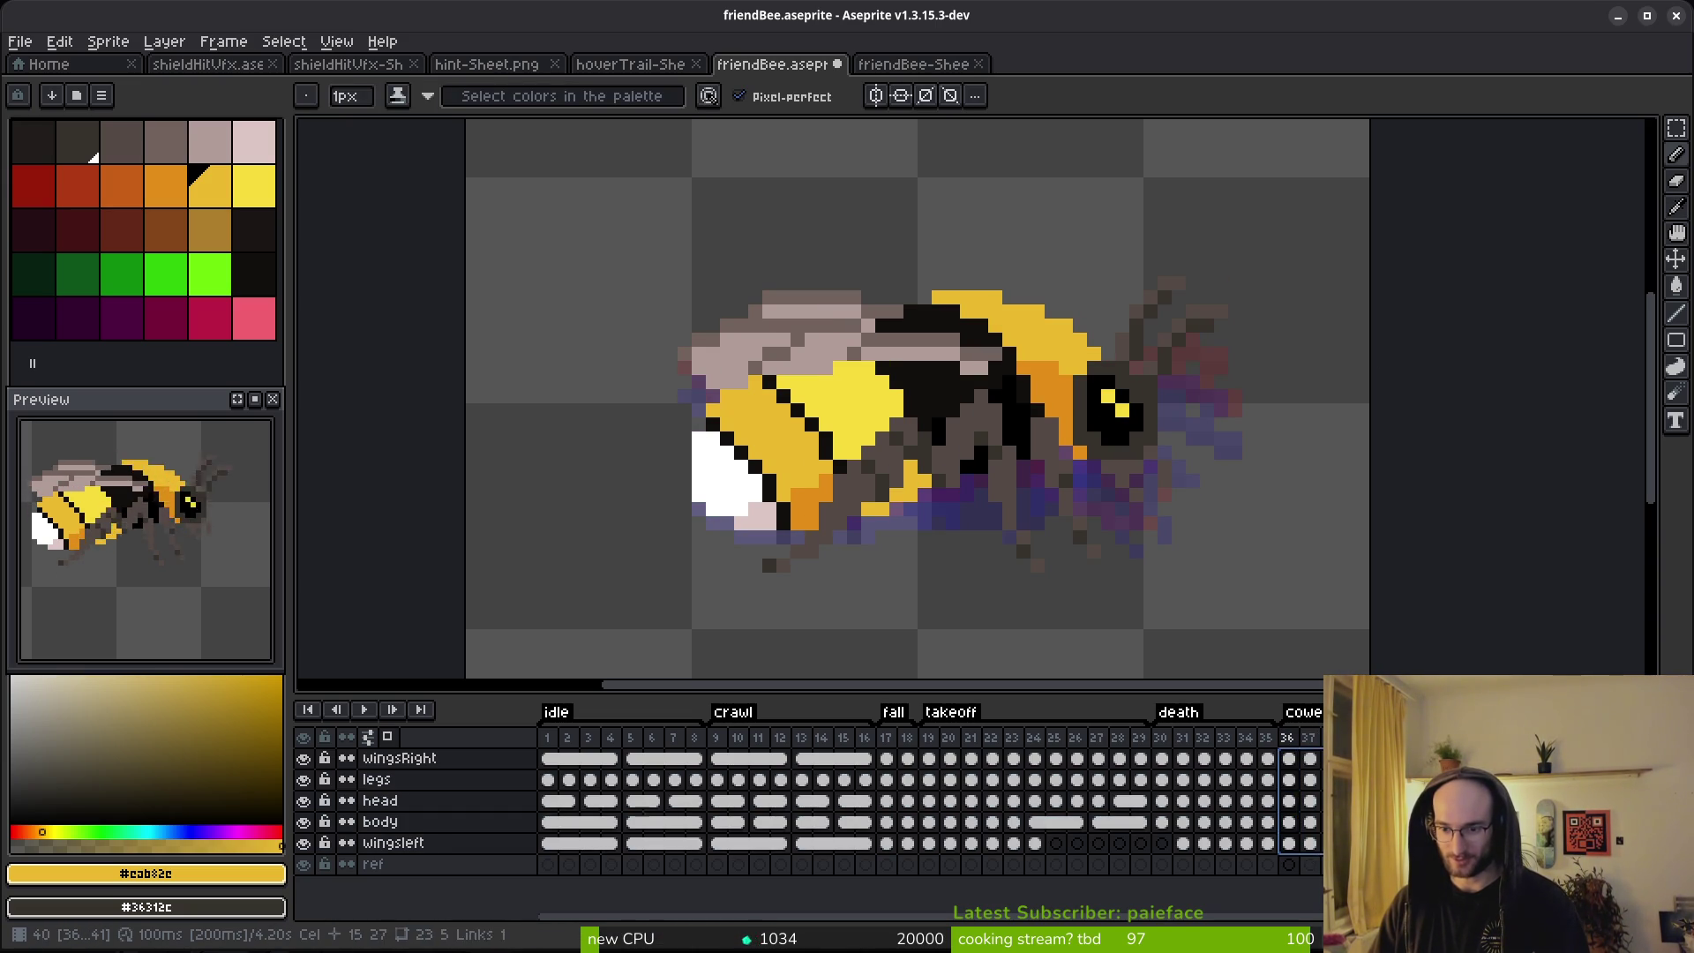
{"action": "left_click", "coordinate": [1393, 843]}
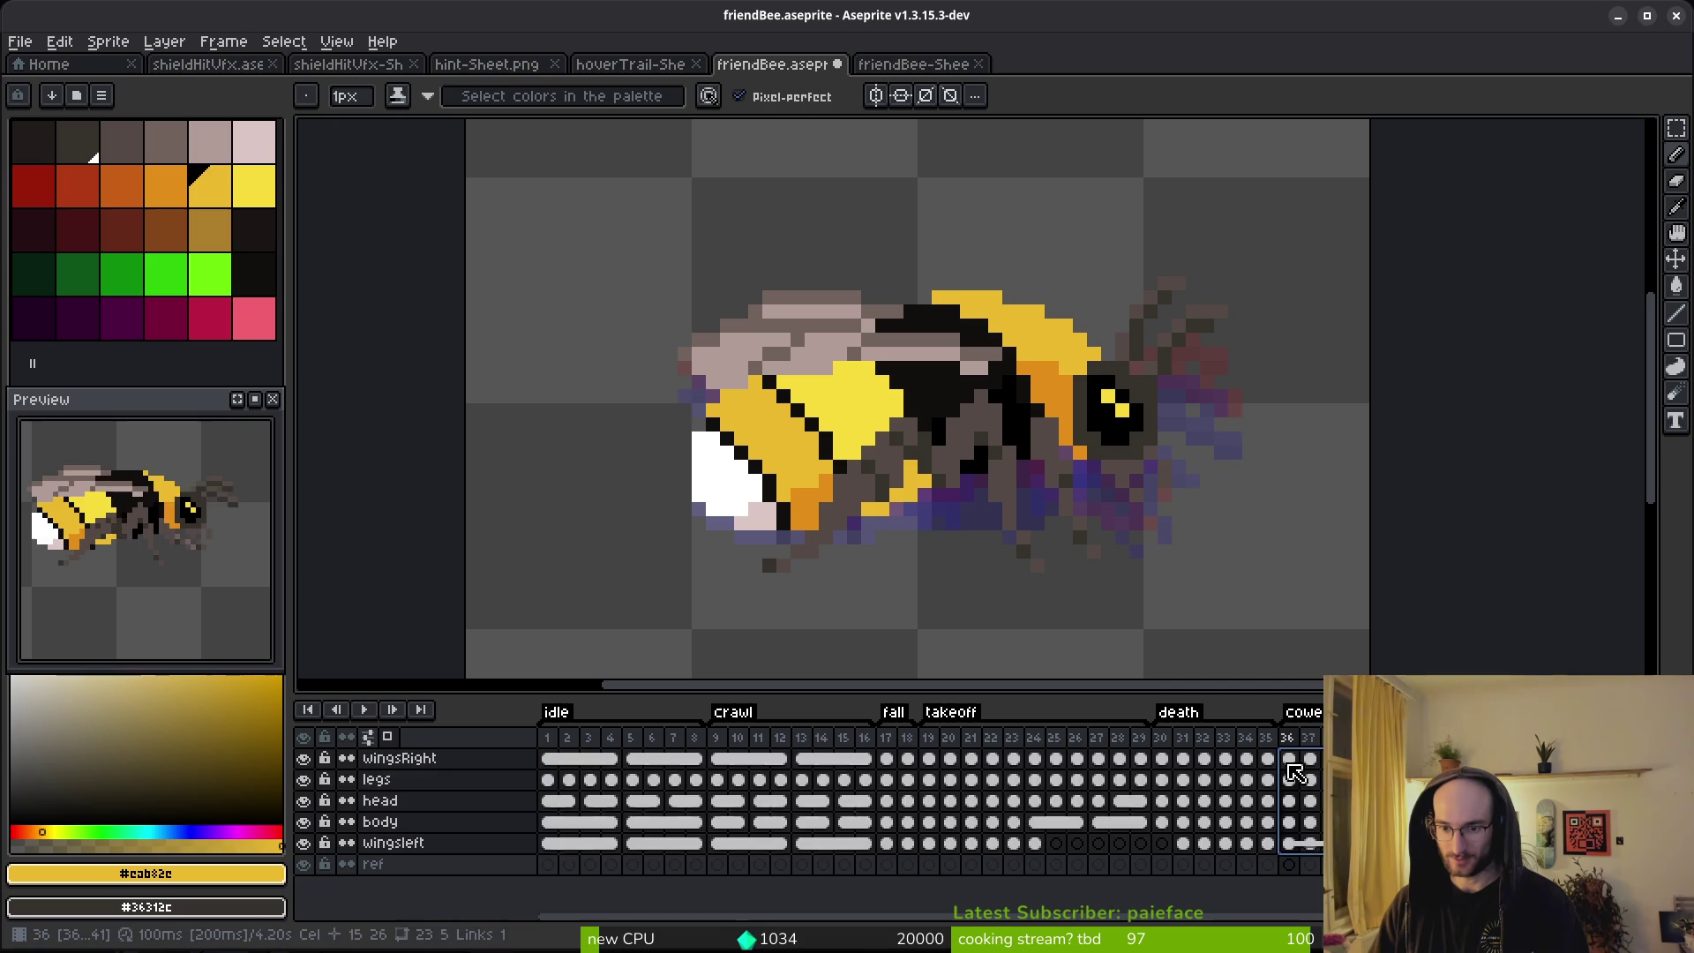
{"action": "left_click", "coordinate": [1287, 759]}
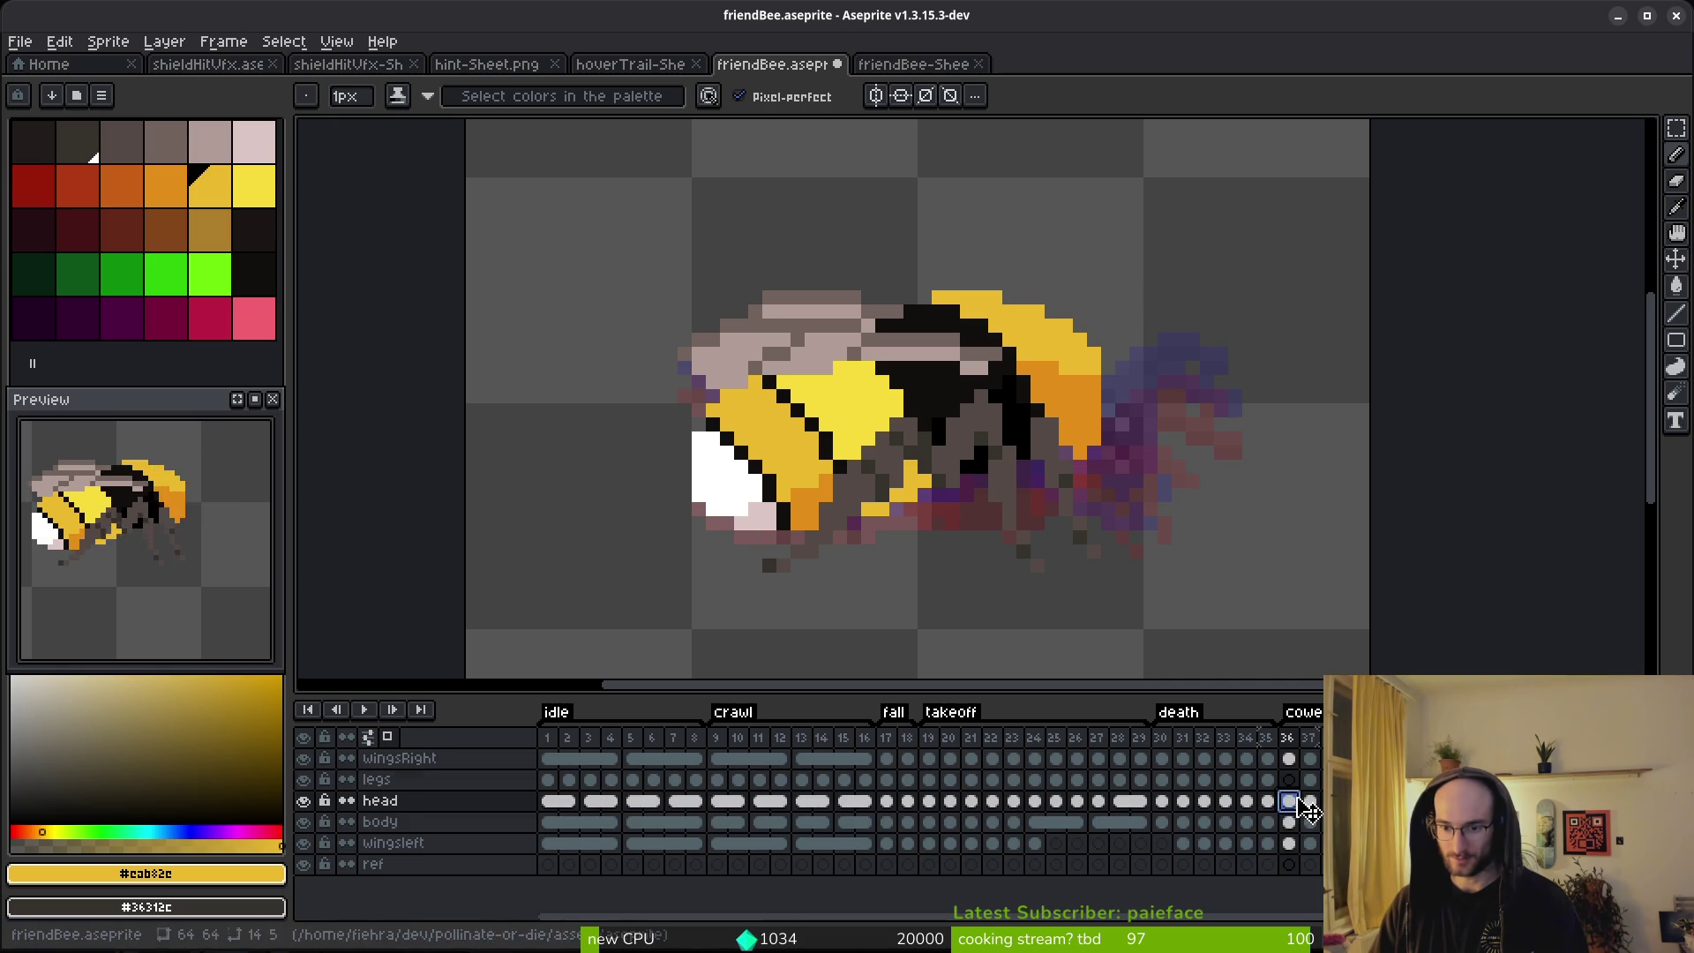
Save the friendBee sprite and return to the Godot friend scene.
{"action": "key", "text": "Down"}
{"action": "key", "text": "Down"}
{"action": "key", "text": "ctrl+s"}
{"action": "key", "text": "Down"}
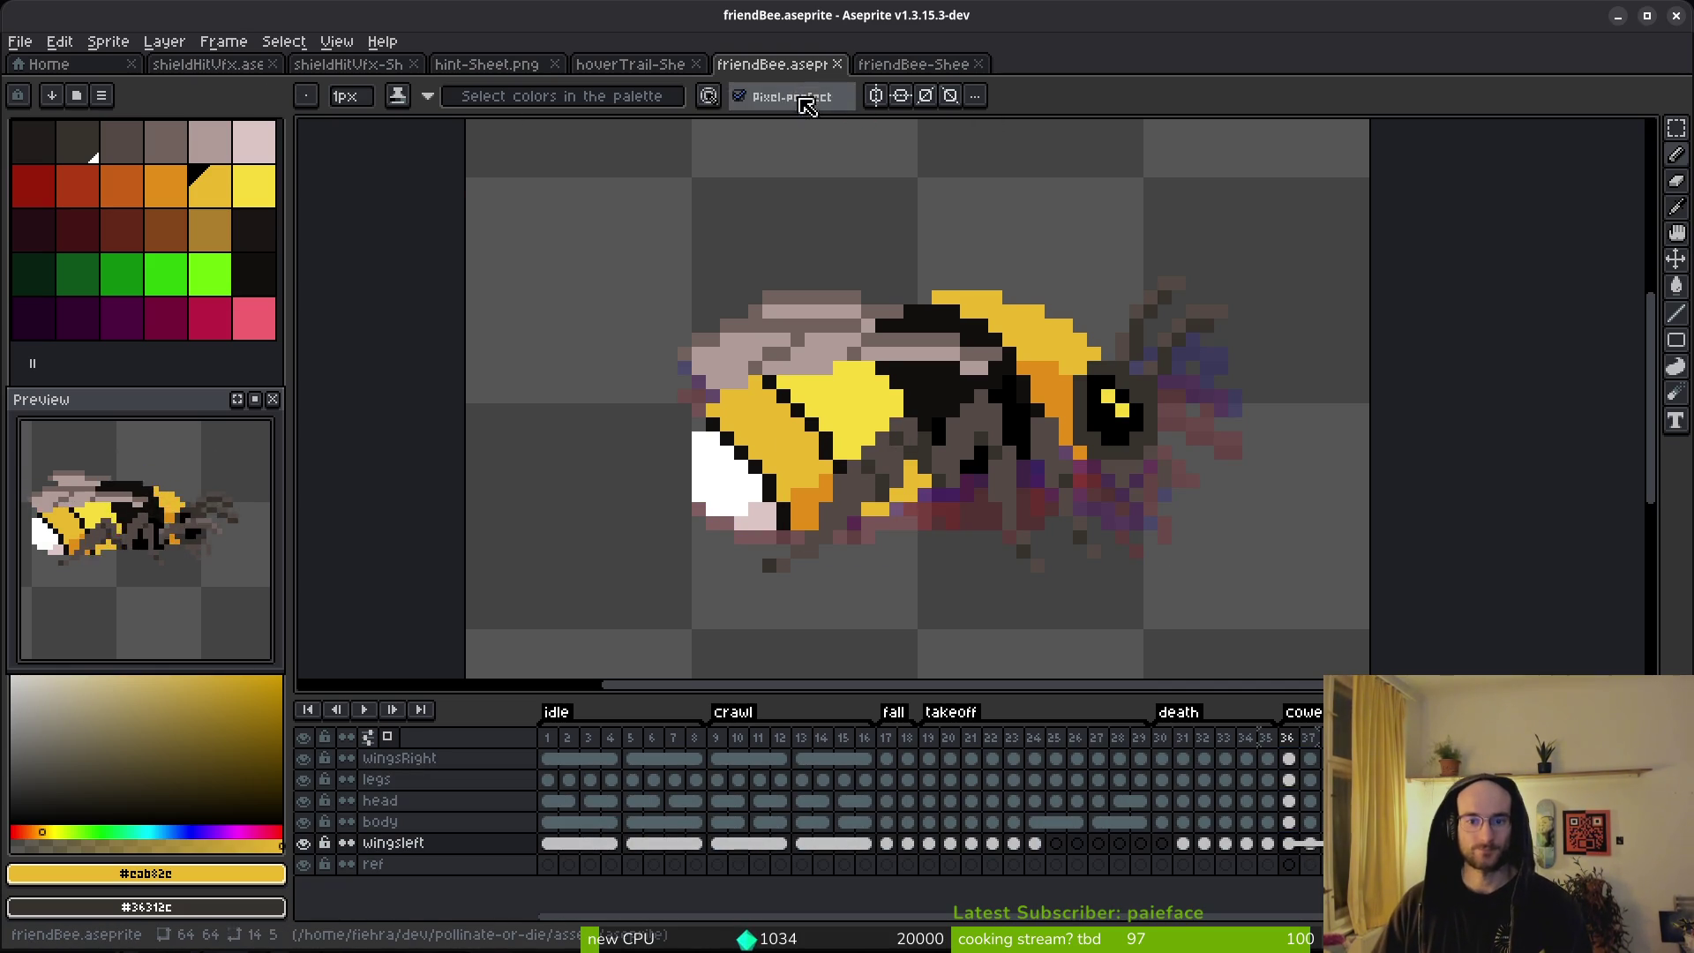
{"action": "key", "text": "alt+Tab"}
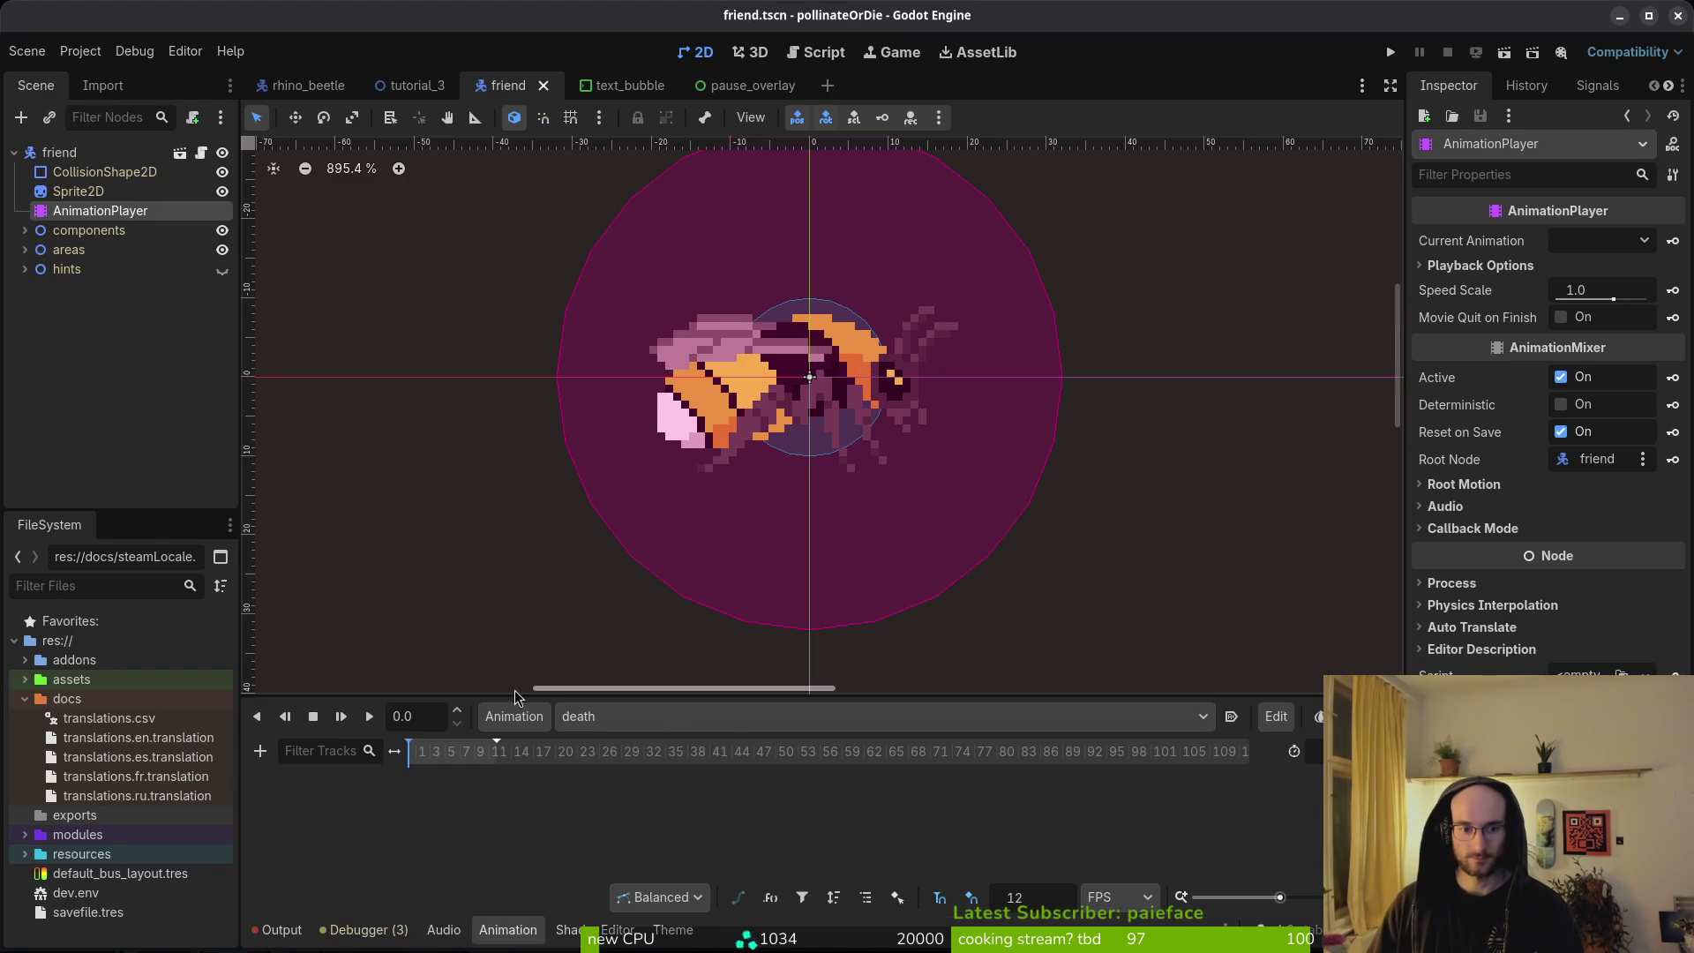
Choose the idle animation in the friend AnimationPlayer for editing.
{"action": "left_click", "coordinate": [515, 716]}
{"action": "left_click", "coordinate": [524, 721]}
{"action": "left_click", "coordinate": [622, 716]}
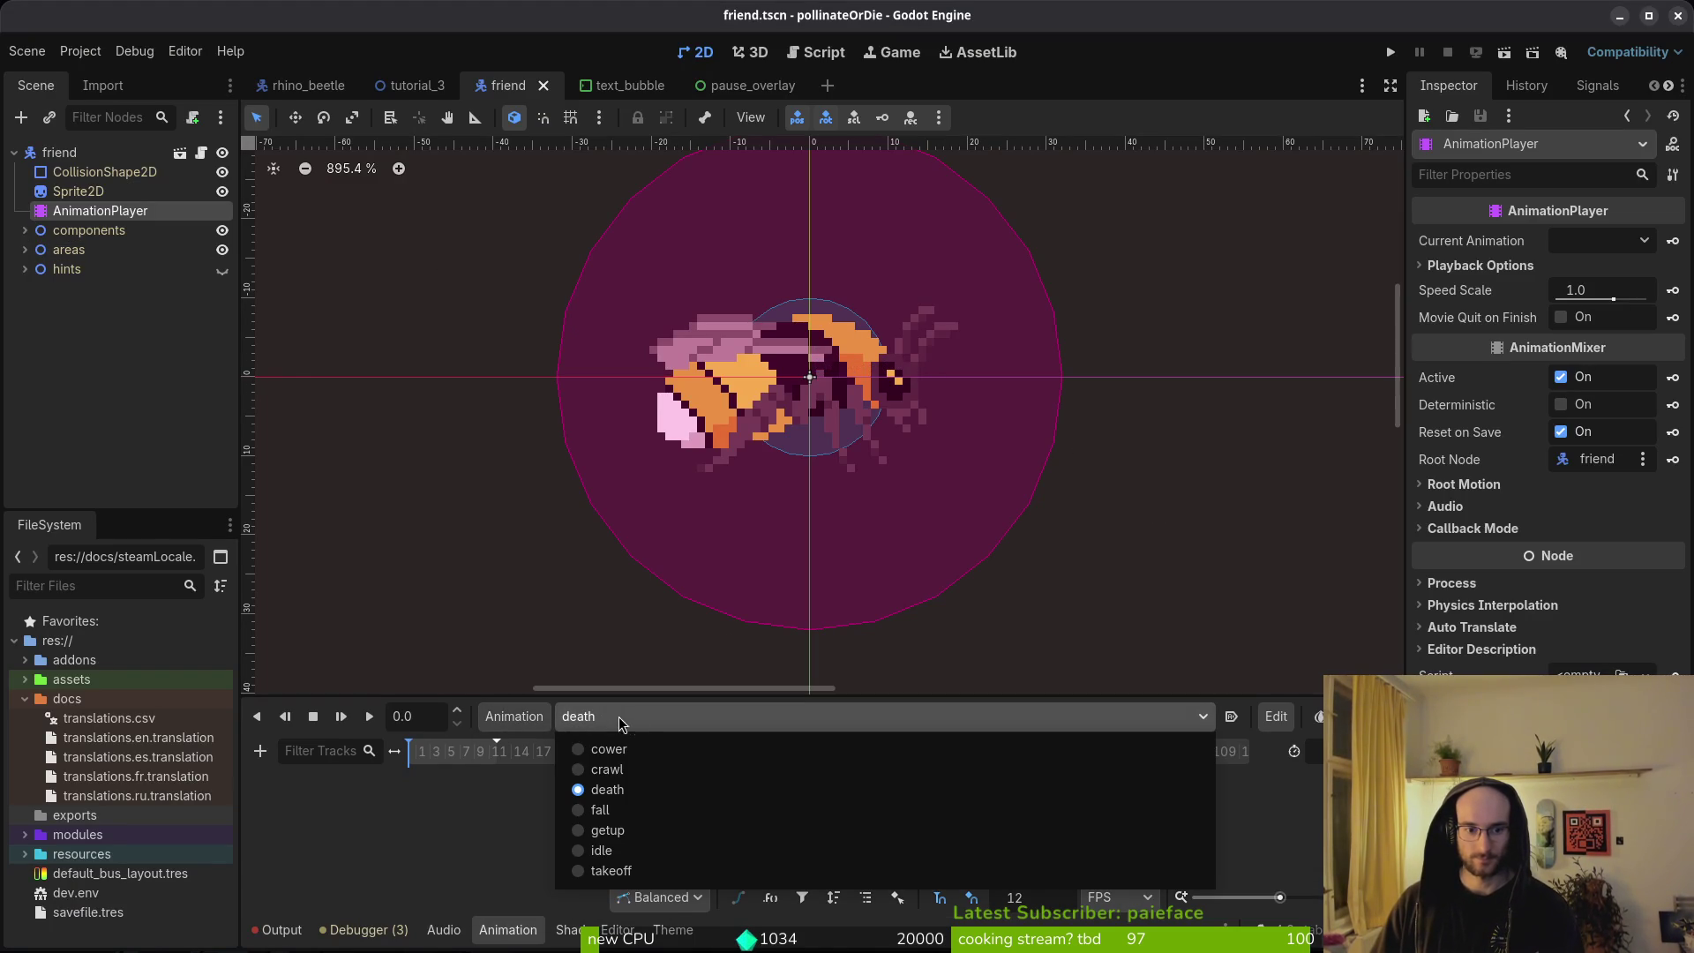
{"action": "left_click", "coordinate": [630, 851]}
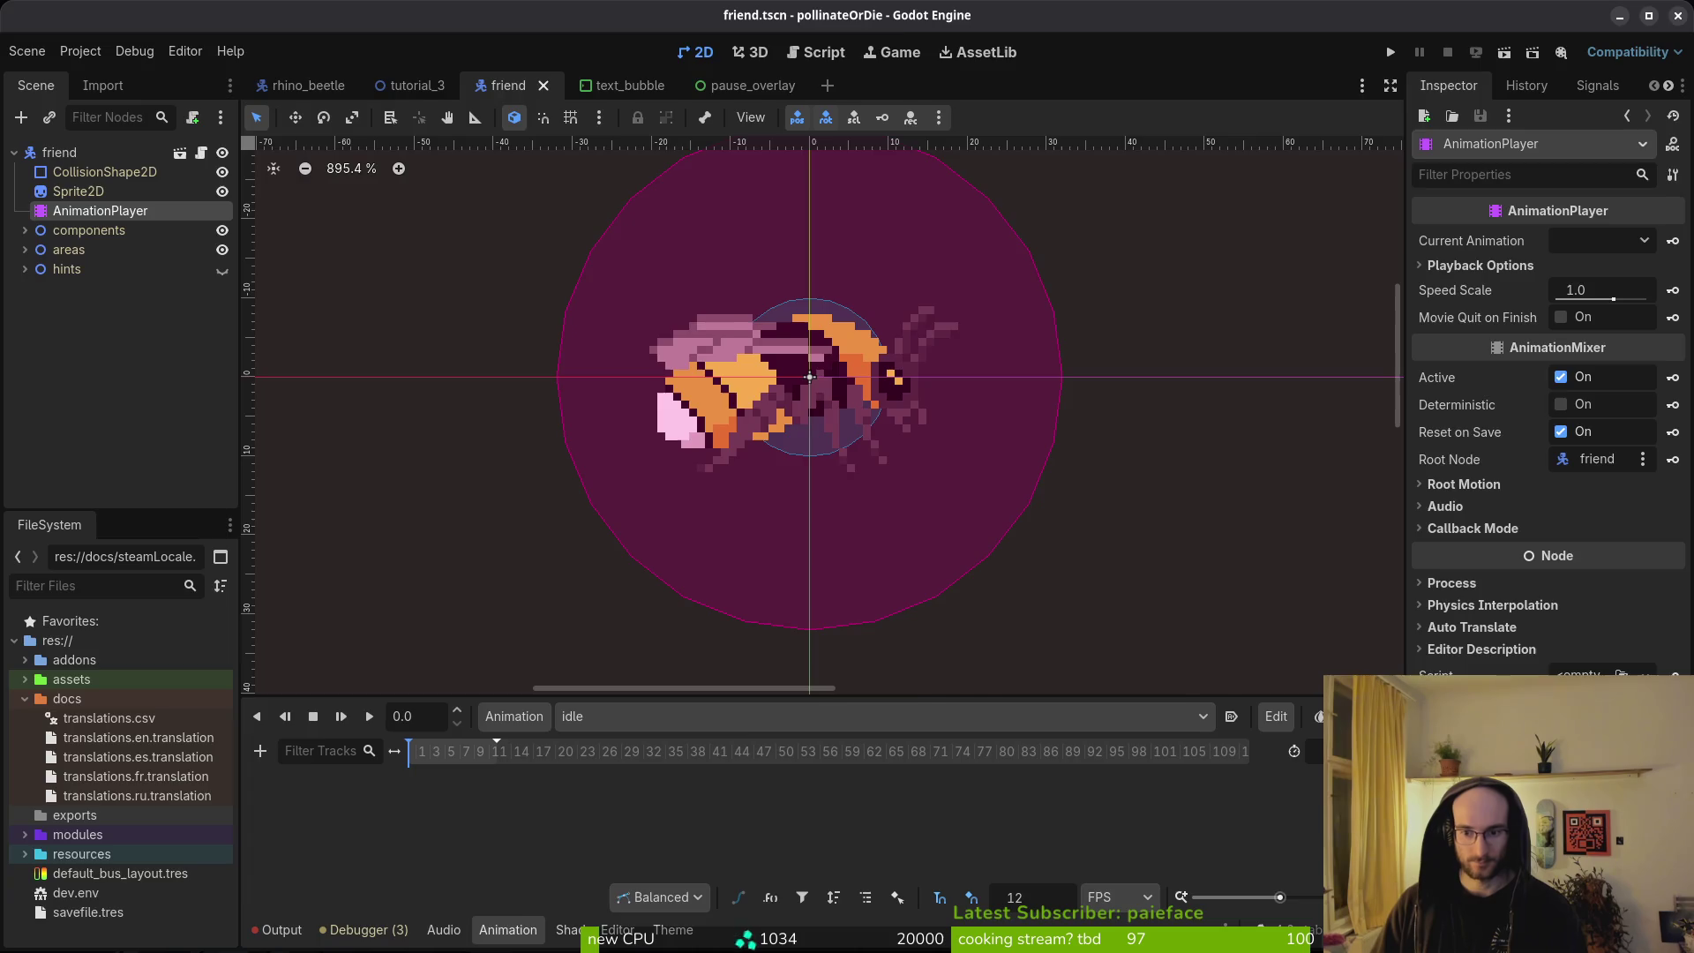
{"action": "key", "text": "alt+Tab"}
{"action": "key", "text": "alt+Tab"}
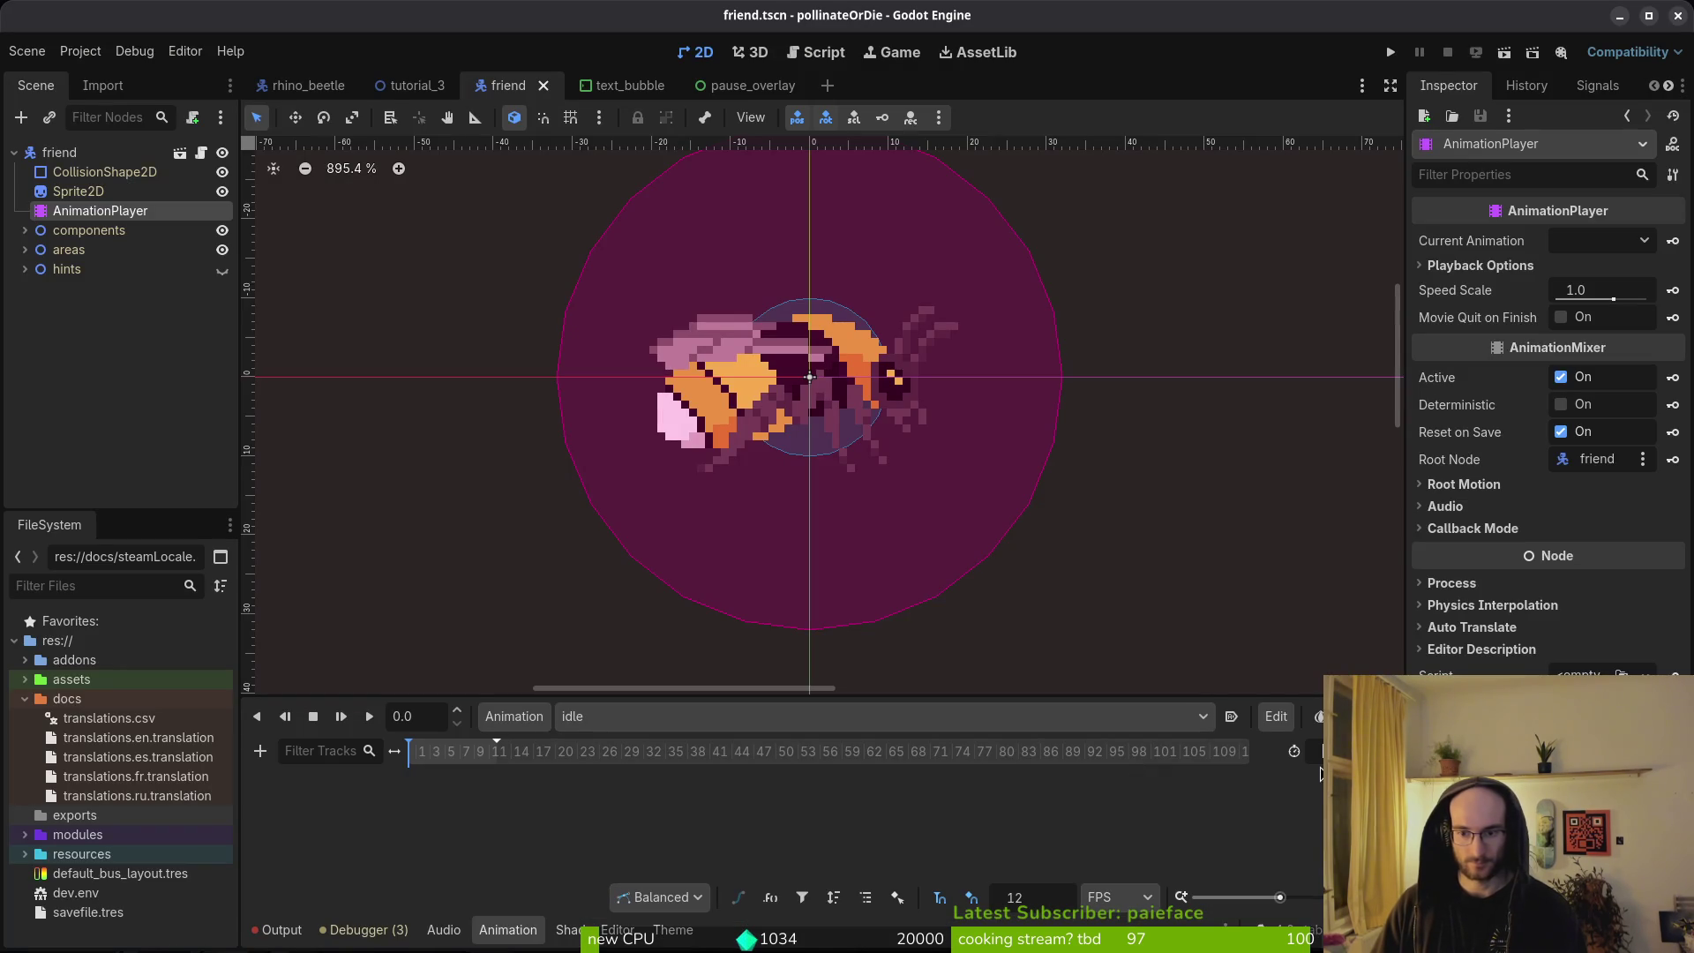
Select the bee's Sprite2D, step its Frame to 1 and confirm creating the frame track.
{"action": "left_click", "coordinate": [86, 192]}
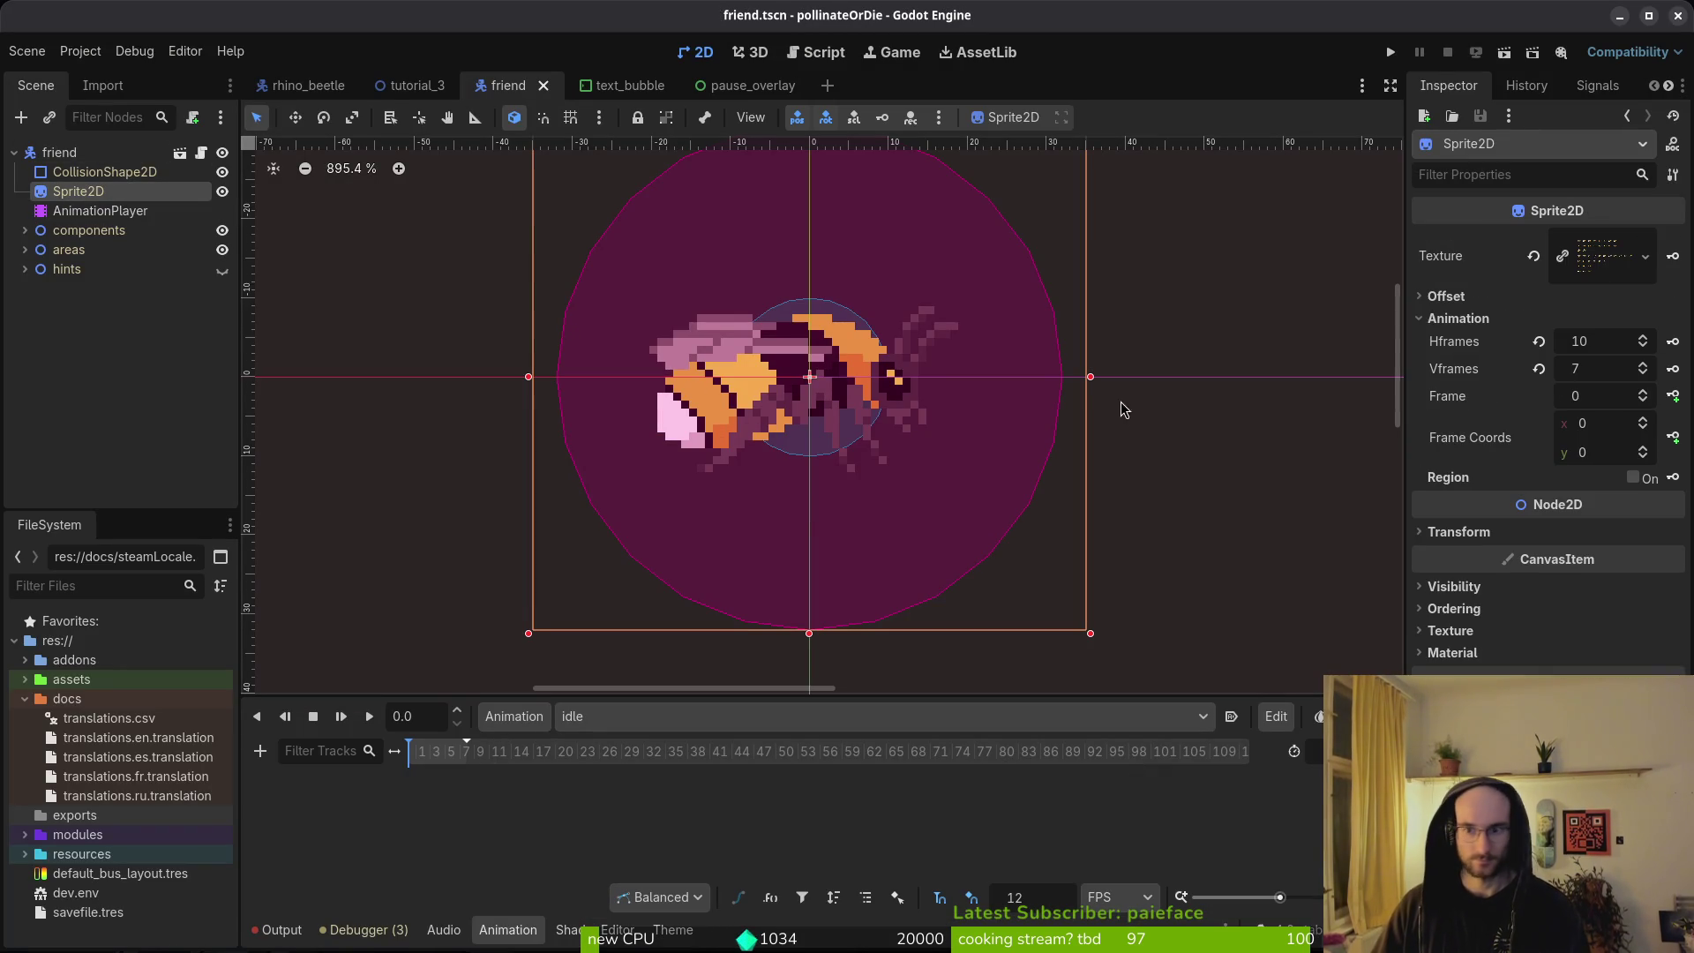
{"action": "left_click", "coordinate": [1642, 391]}
{"action": "left_click", "coordinate": [1671, 396]}
{"action": "left_click", "coordinate": [923, 529]}
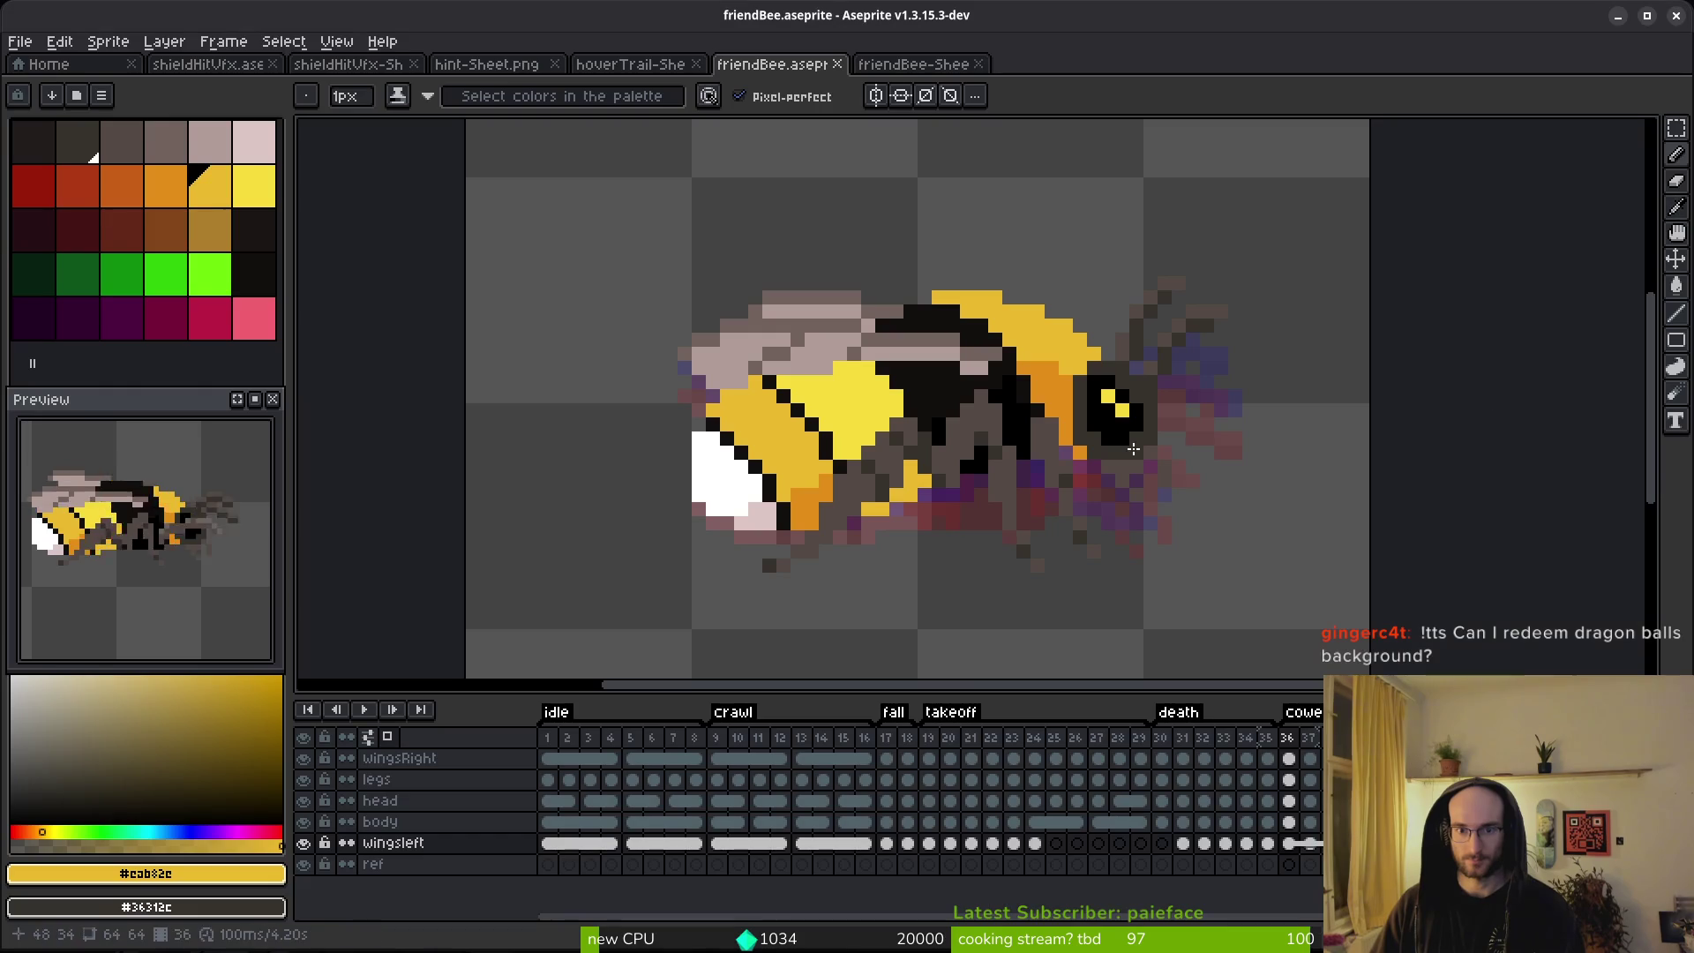
Scrub the Aseprite takeoff tag to frame 23, then return to Godot's sprite sheet column field.
{"action": "key", "text": "alt+Tab"}
{"action": "left_click_drag", "start_coordinate": [942, 768], "coordinate": [1077, 739]}
{"action": "left_click", "coordinate": [1019, 739]}
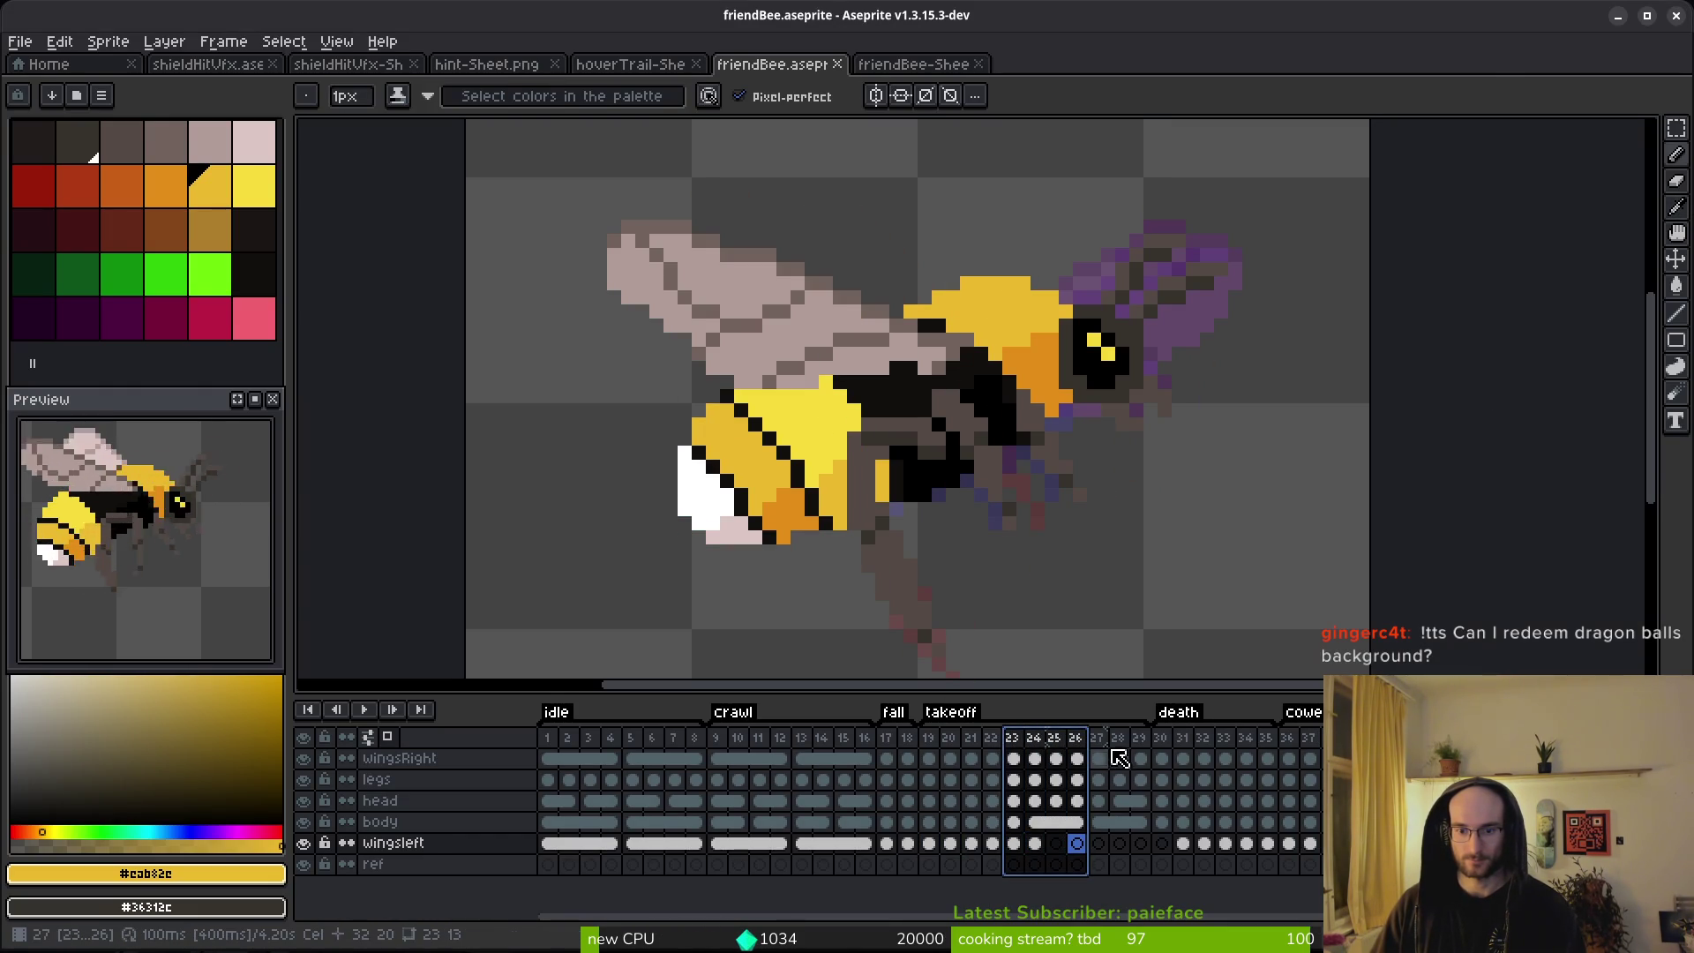
{"action": "key", "text": "alt+Tab"}
{"action": "double_click", "coordinate": [1602, 335]}
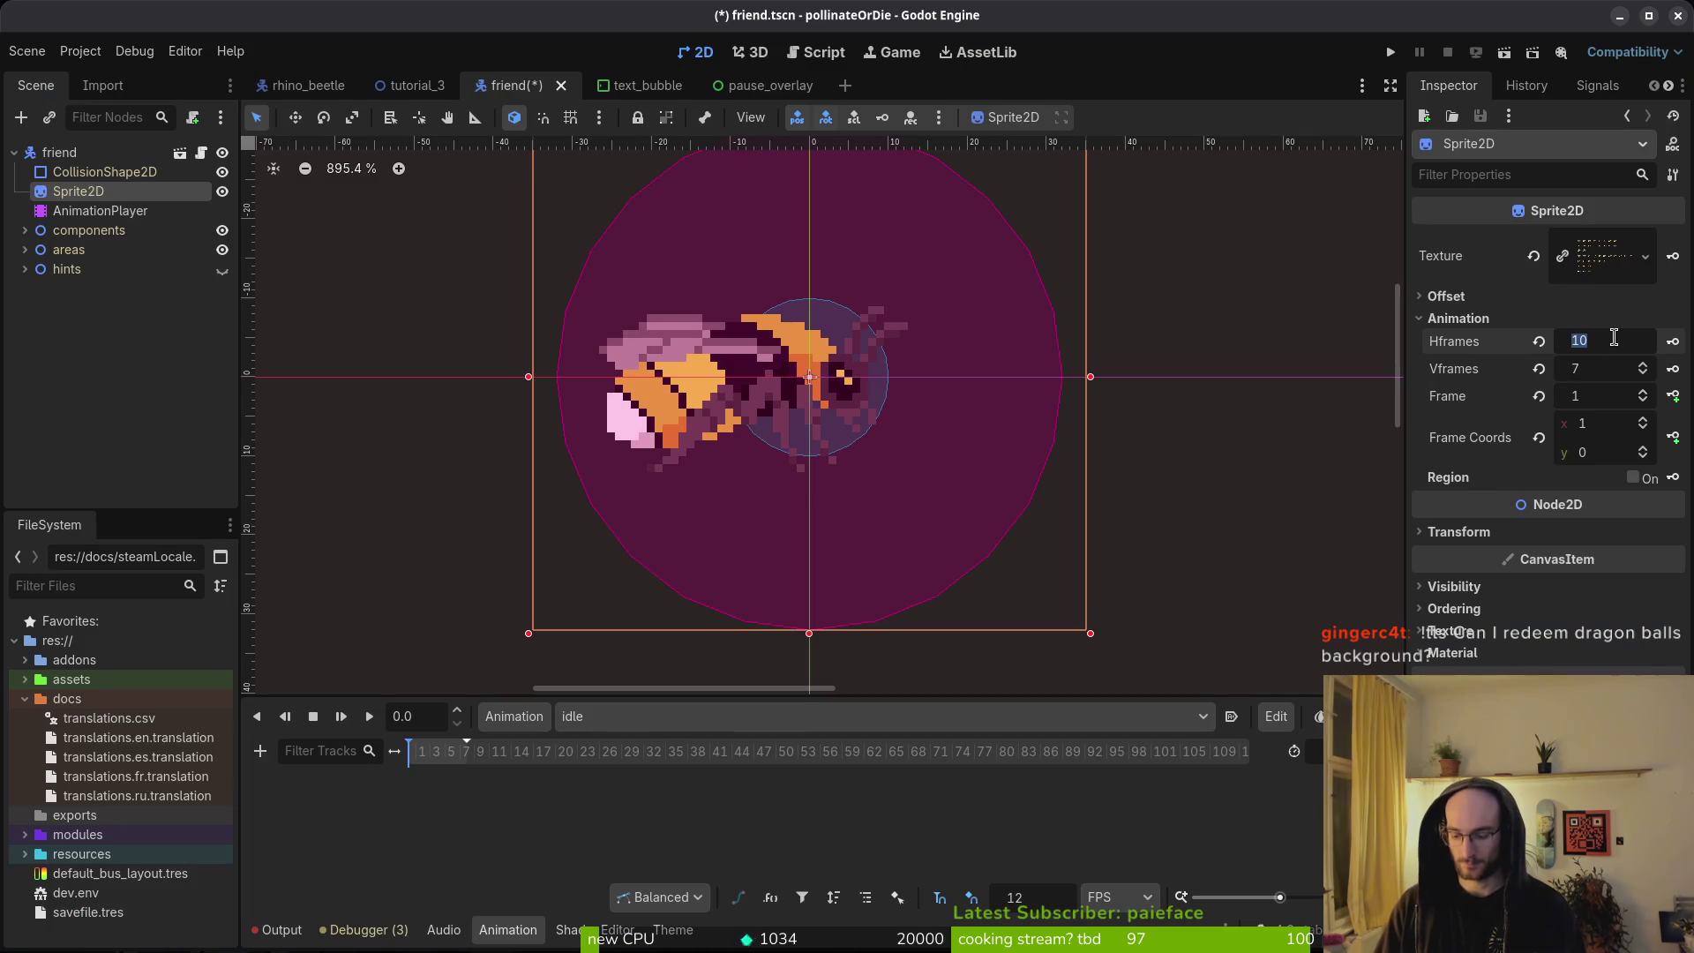
{"action": "type", "text": "11"}
Set the Sprite2D sheet to 11 columns, reset Frame to 0 and save the scene.
{"action": "key", "text": "Return"}
{"action": "key", "text": "ctrl+s"}
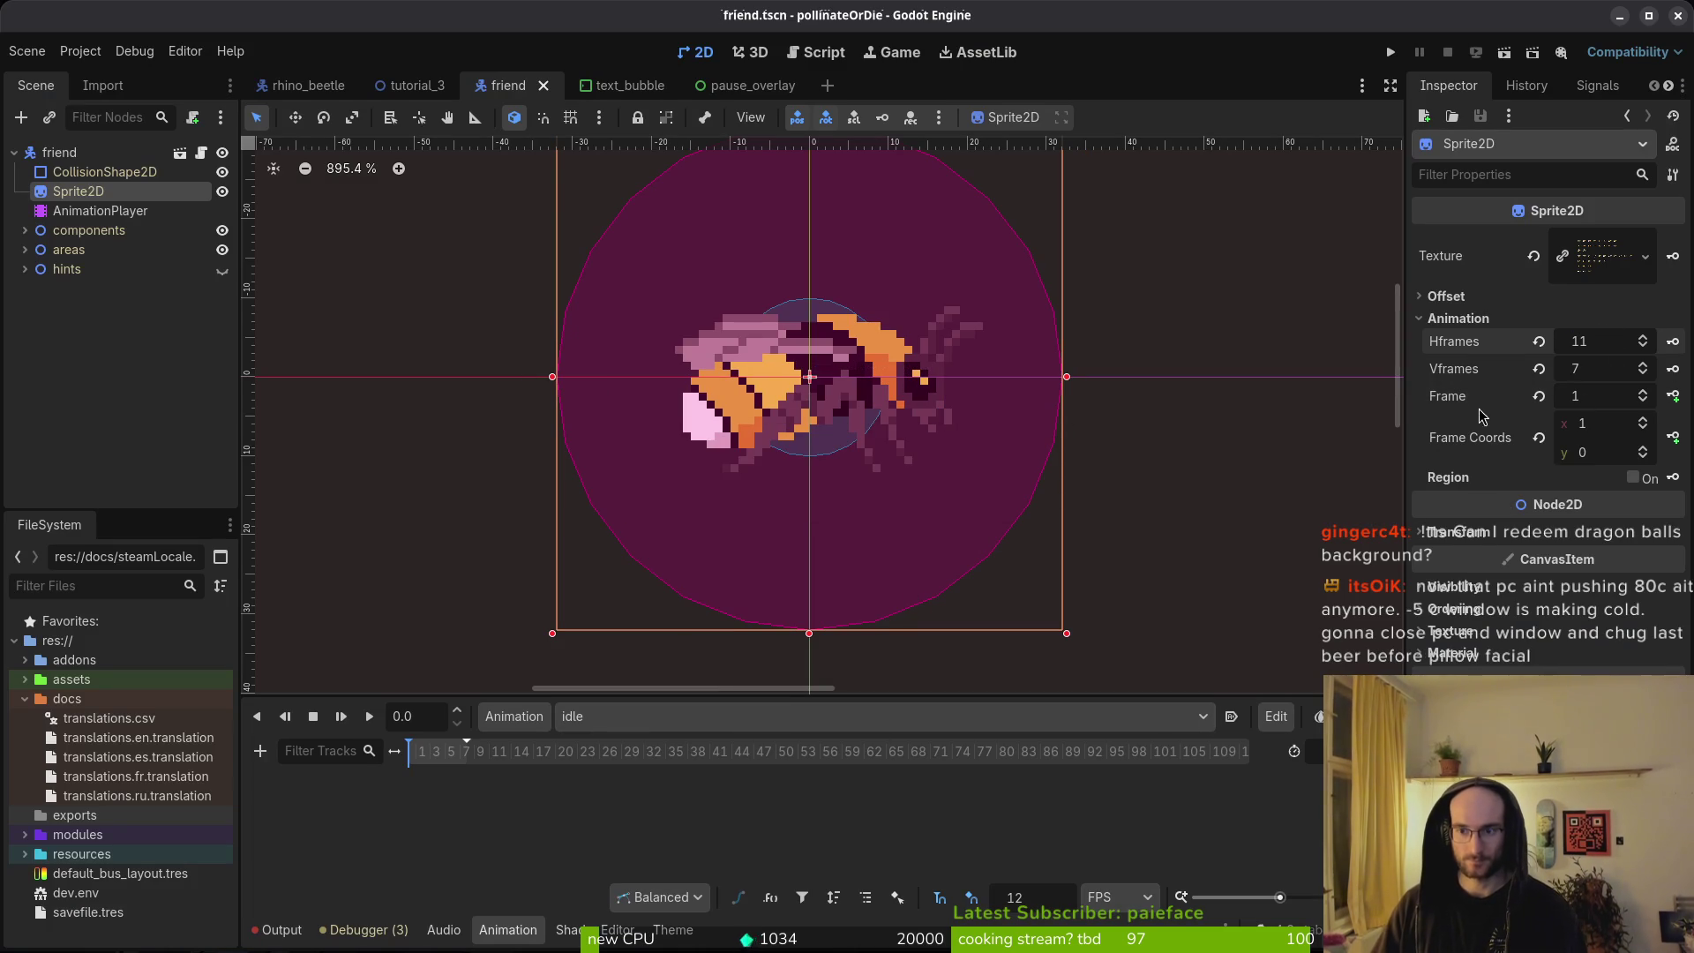
{"action": "left_click", "coordinate": [1643, 401]}
{"action": "key", "text": "ctrl+s"}
Key the first idle sprite frame, creating the new frame track.
{"action": "left_click", "coordinate": [1673, 395]}
{"action": "key", "text": "Escape"}
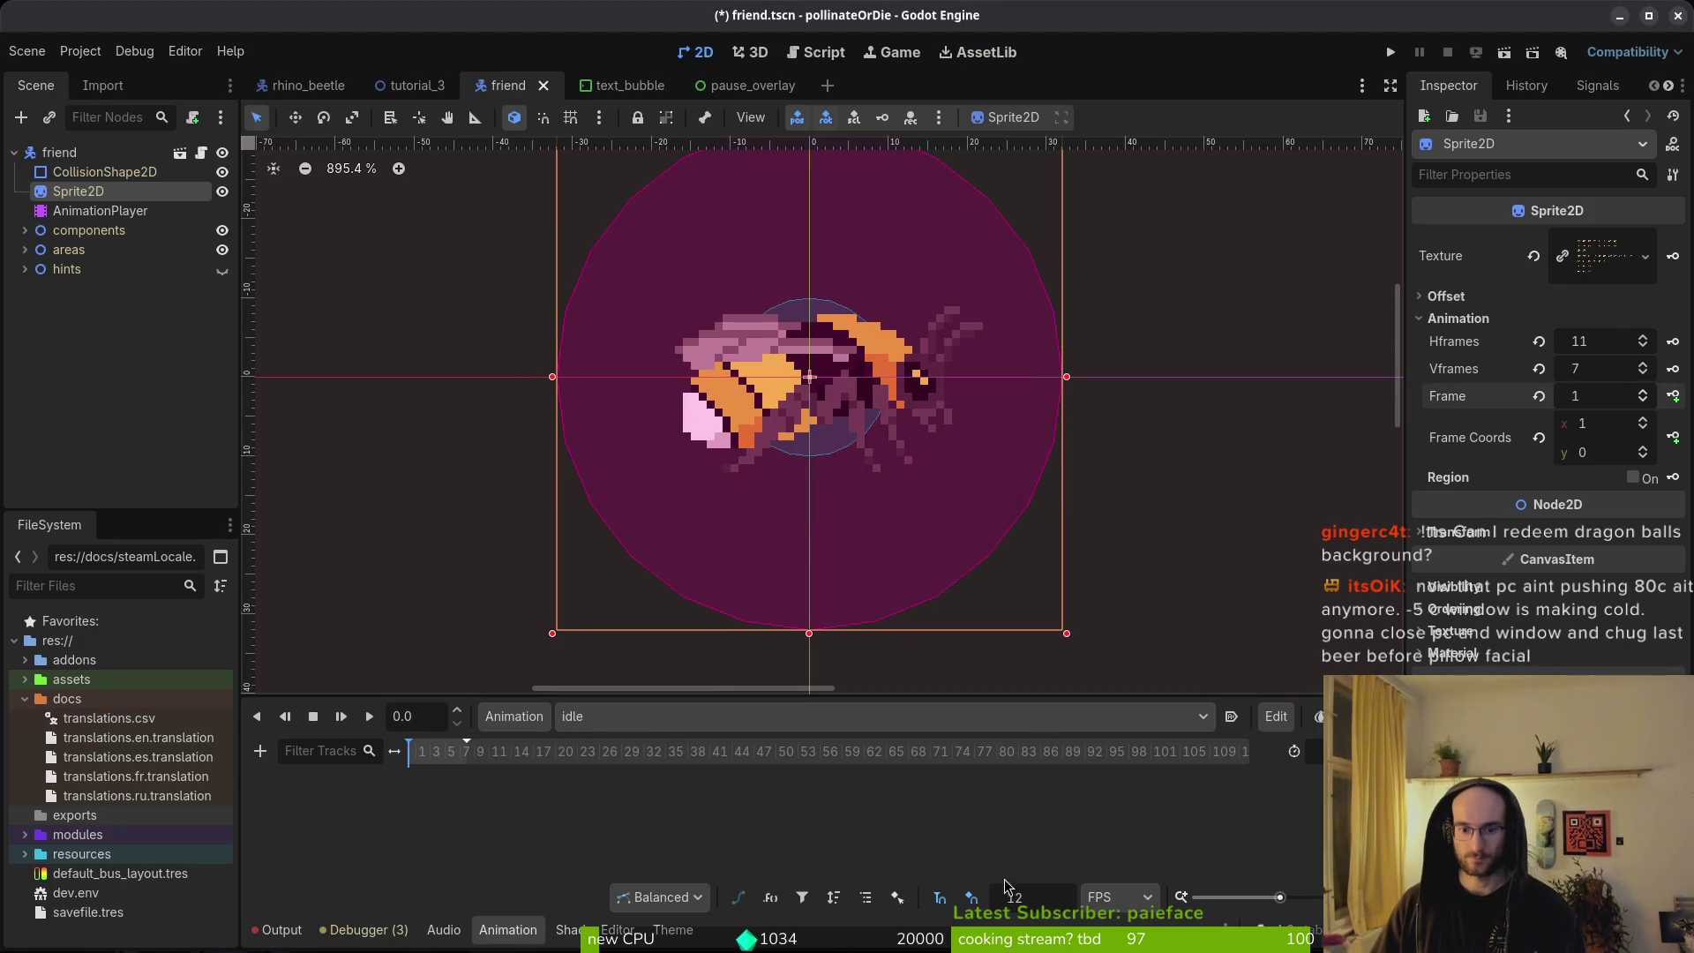
{"action": "left_click", "coordinate": [1642, 390]}
{"action": "key", "text": "Escape"}
{"action": "left_click", "coordinate": [1642, 401]}
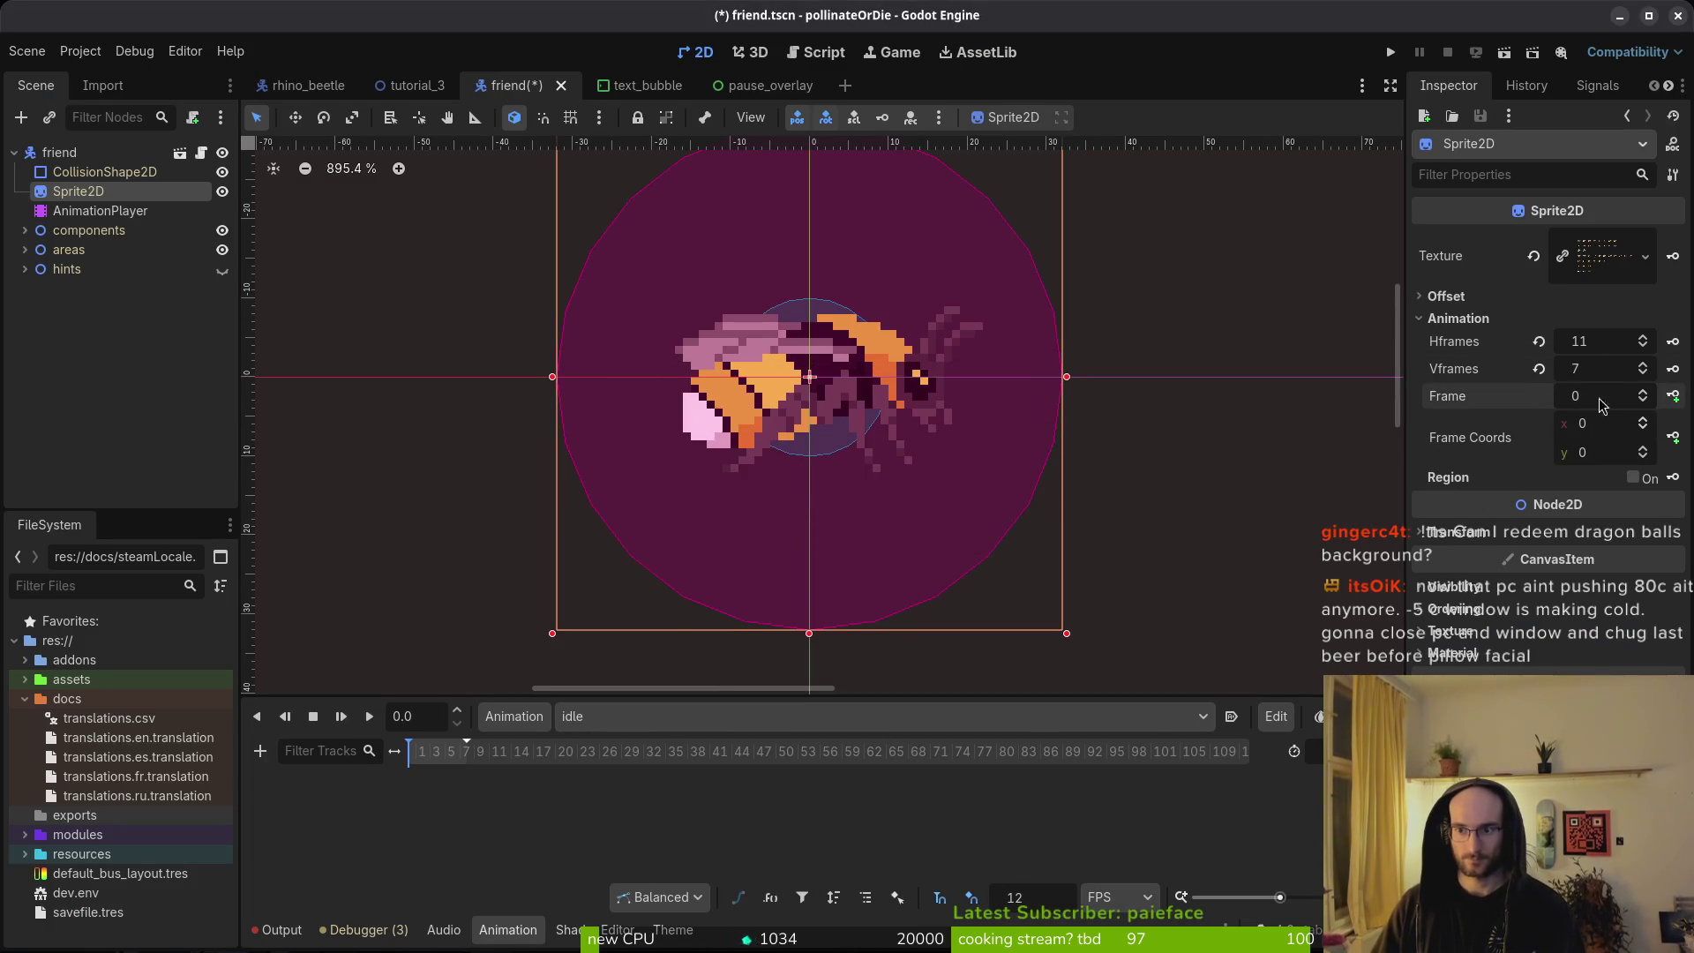
{"action": "key", "text": "ctrl+s"}
{"action": "left_click", "coordinate": [1673, 396]}
{"action": "left_click", "coordinate": [878, 531]}
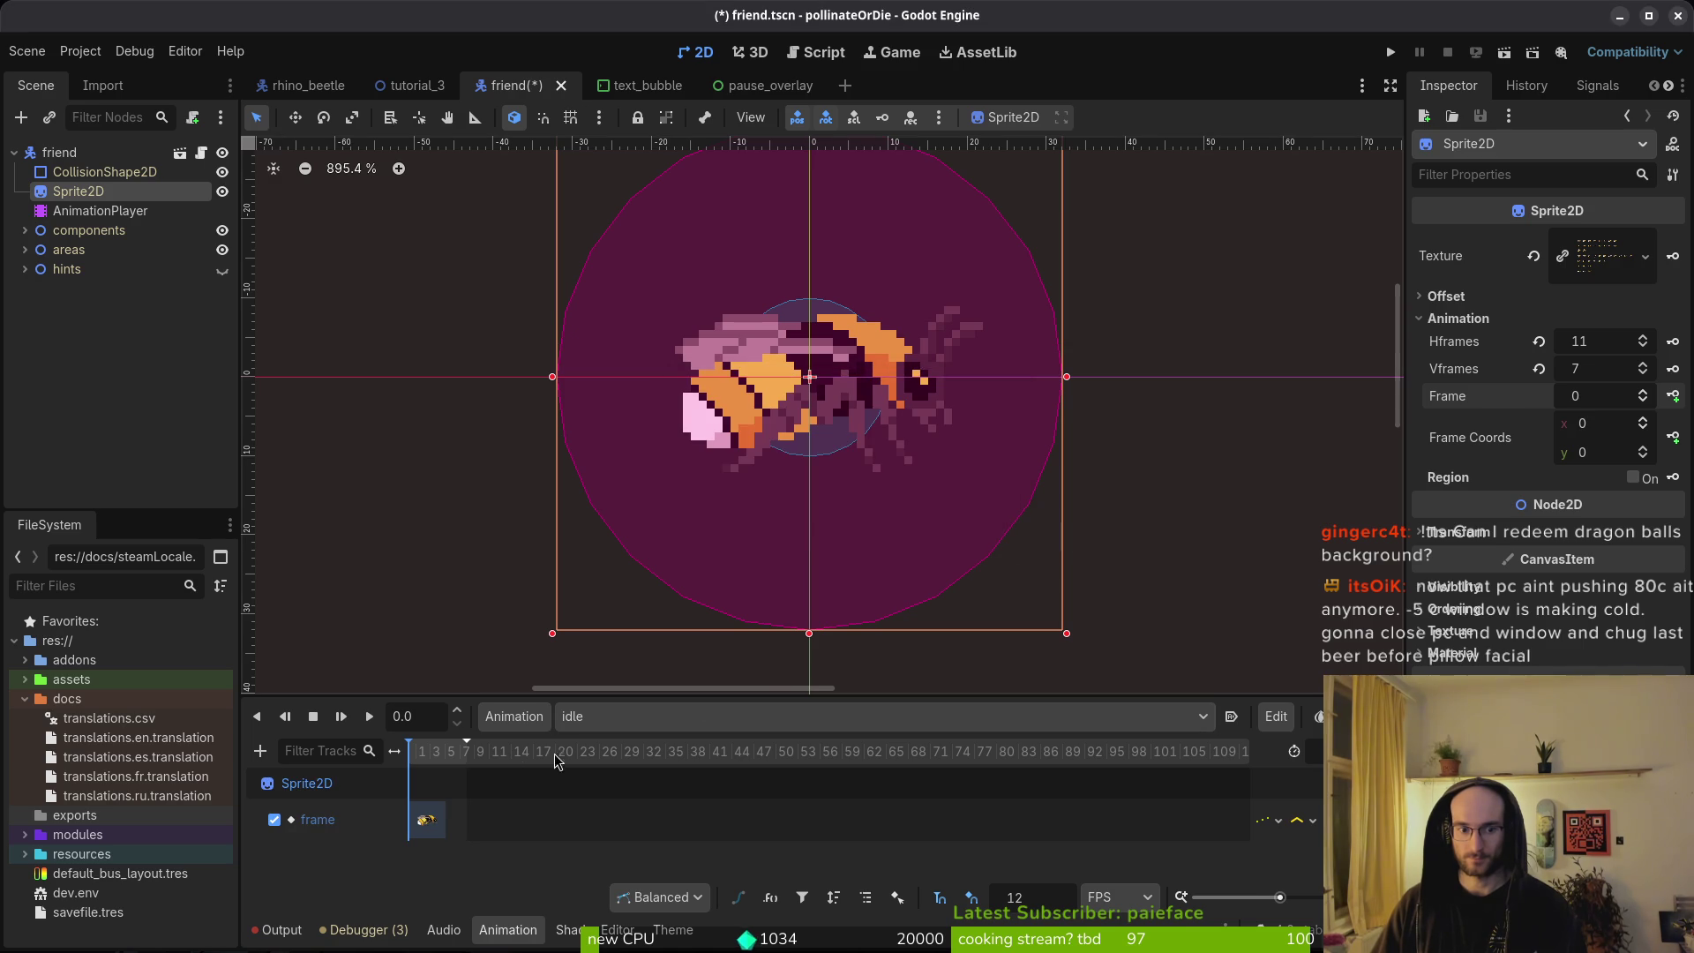
{"action": "scroll", "coordinate": [450, 771], "scroll_direction": "up", "scroll_amount": 3, "text": "ctrl"}
Key the remaining idle sprite frames along the timeline and save the friend scene.
{"action": "left_click", "coordinate": [446, 752]}
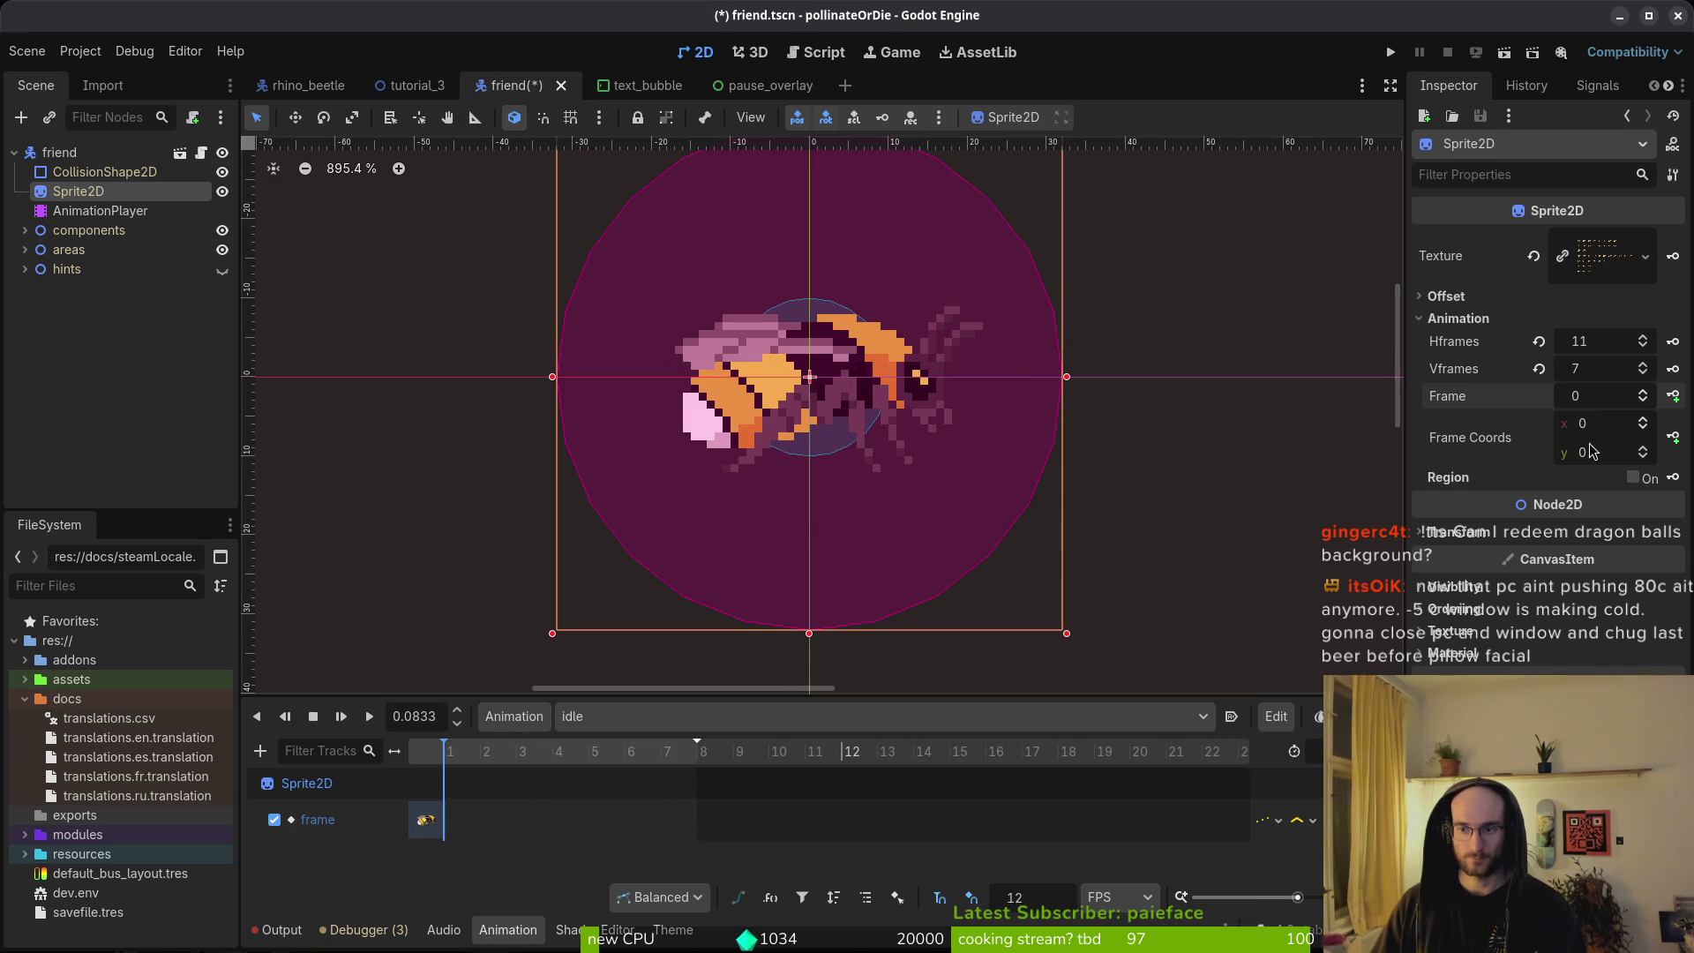
{"action": "left_click", "coordinate": [1643, 391]}
{"action": "left_click", "coordinate": [1674, 396]}
{"action": "left_click", "coordinate": [1673, 395]}
{"action": "left_click", "coordinate": [1673, 396]}
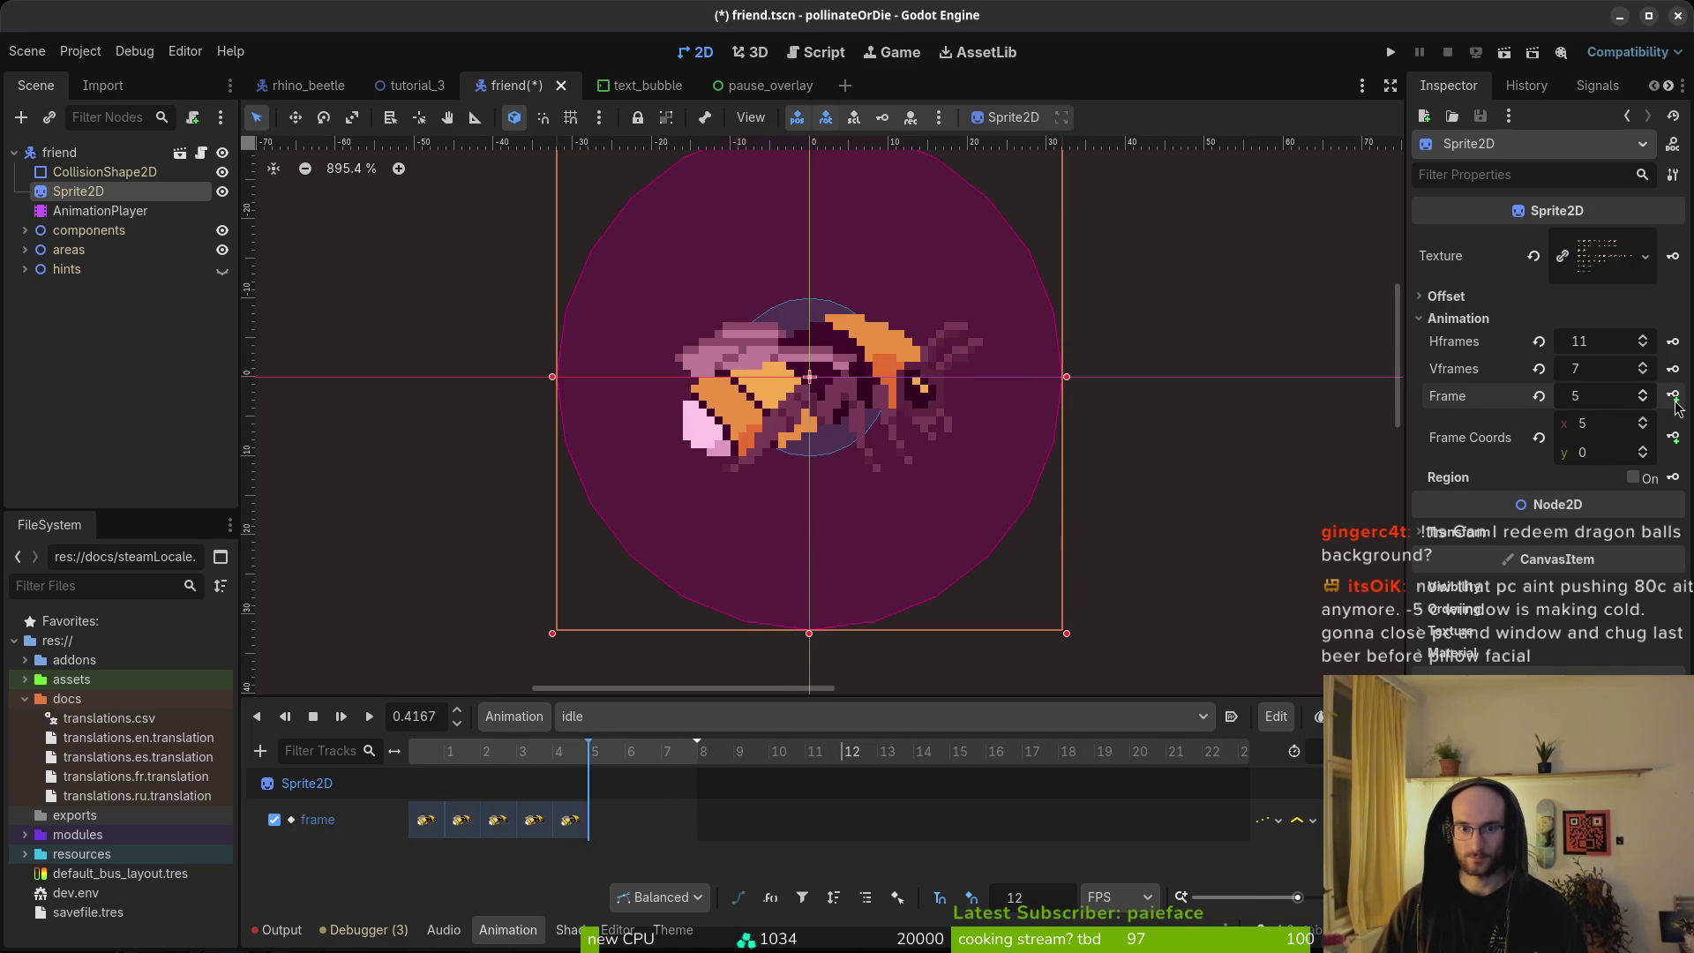
{"action": "left_click", "coordinate": [1675, 403]}
{"action": "left_click", "coordinate": [1674, 403]}
{"action": "key", "text": "ctrl+s"}
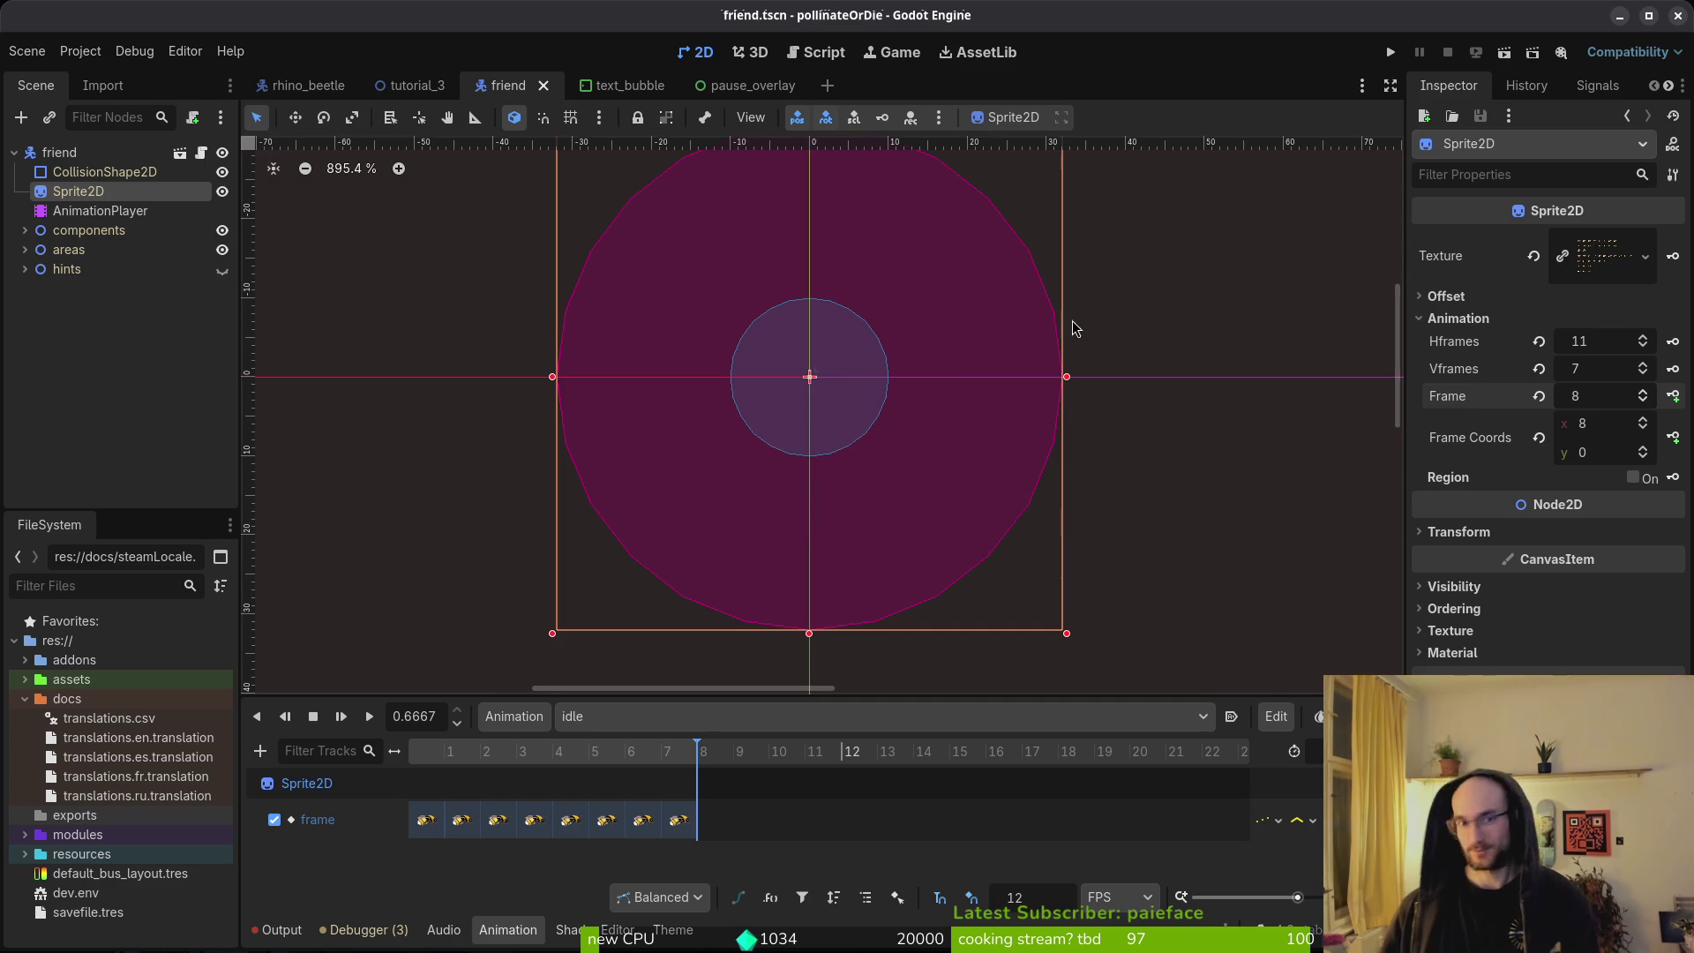
Switch to the cower animation and set the sprite's Frame Coords y to 5 (sixth row).
{"action": "left_click", "coordinate": [672, 721]}
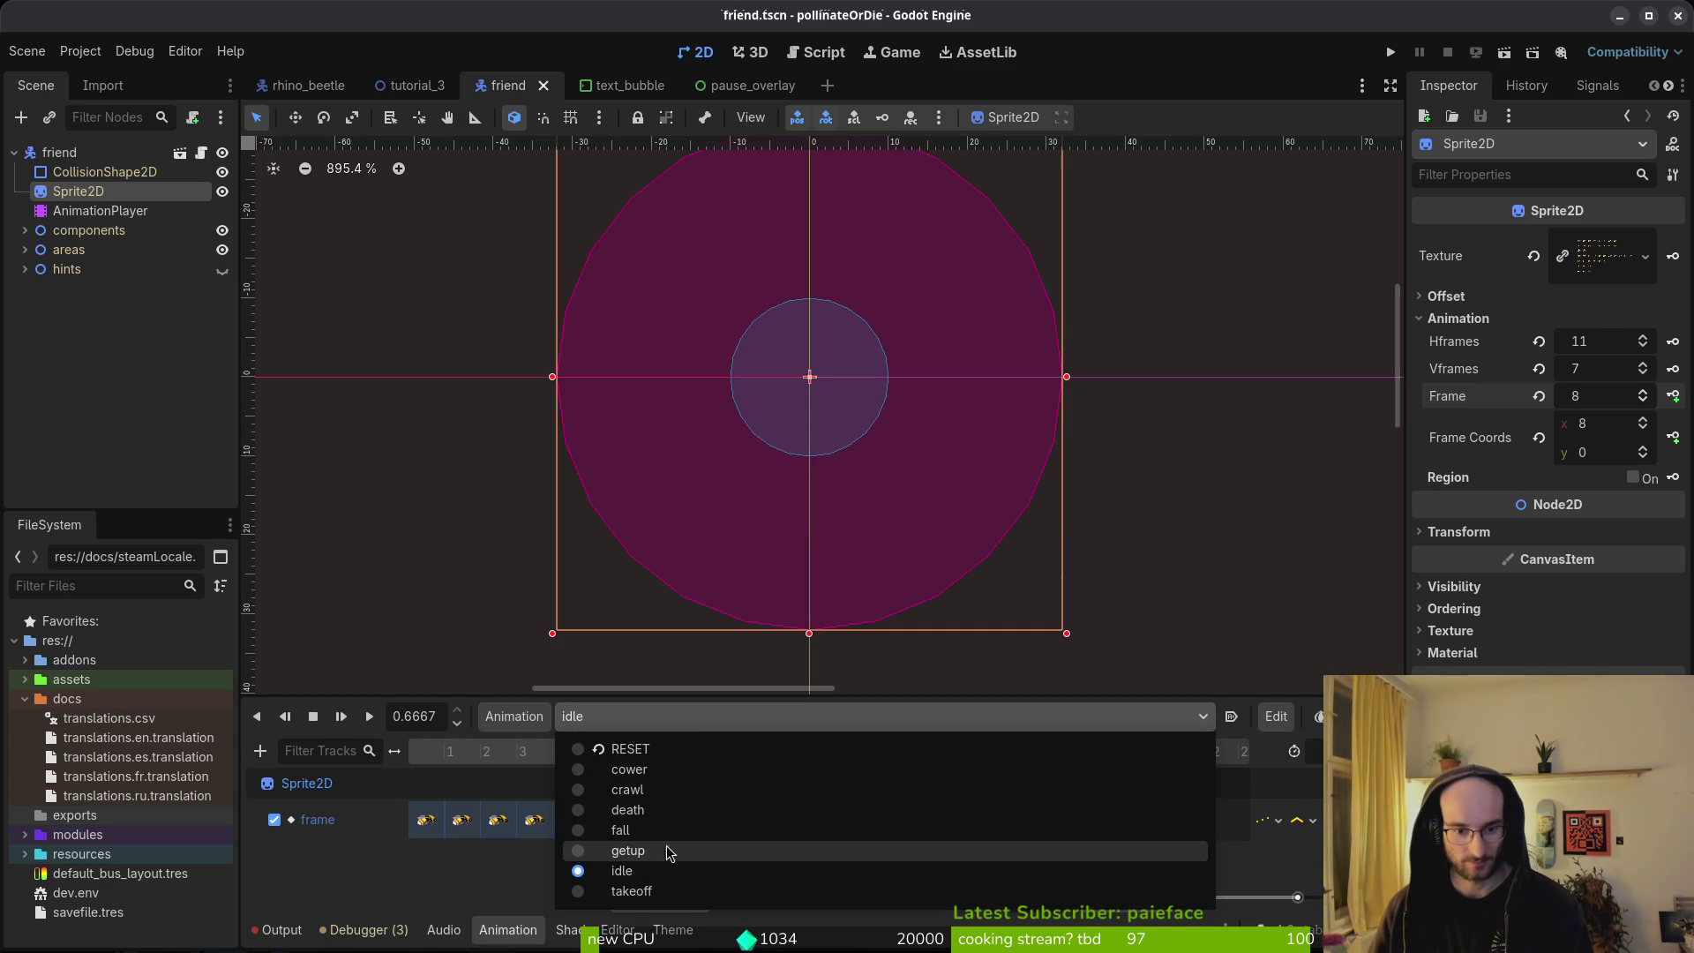
{"action": "left_click", "coordinate": [674, 772]}
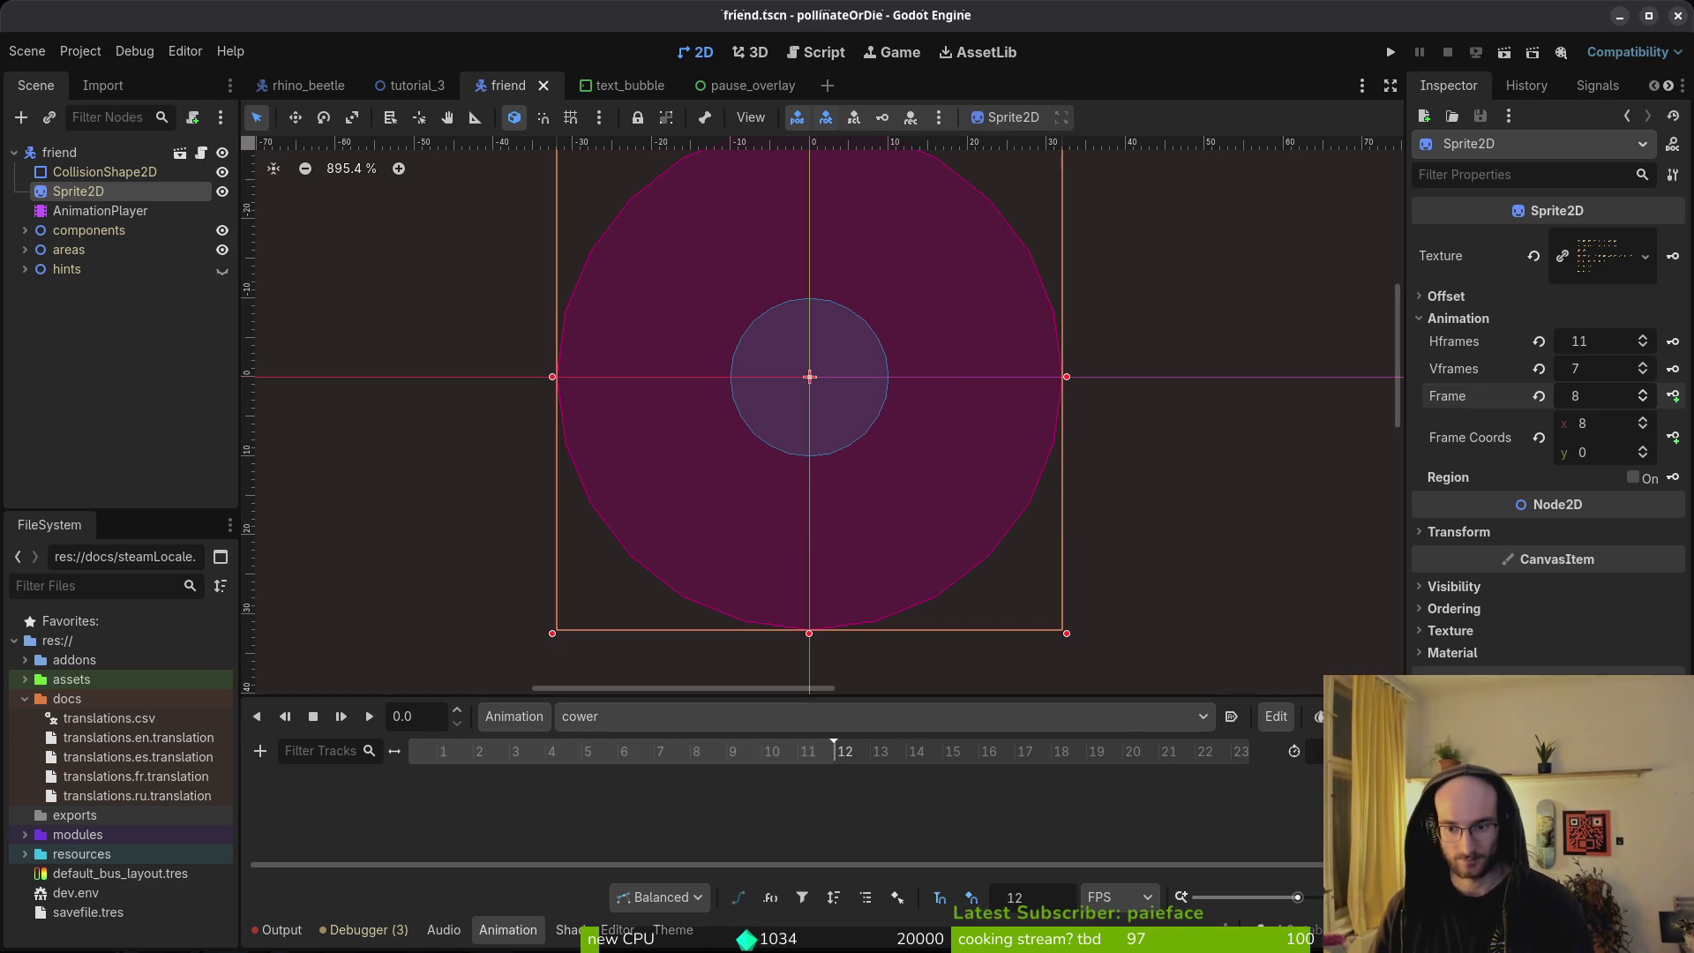
{"action": "key", "text": "ctrl+s"}
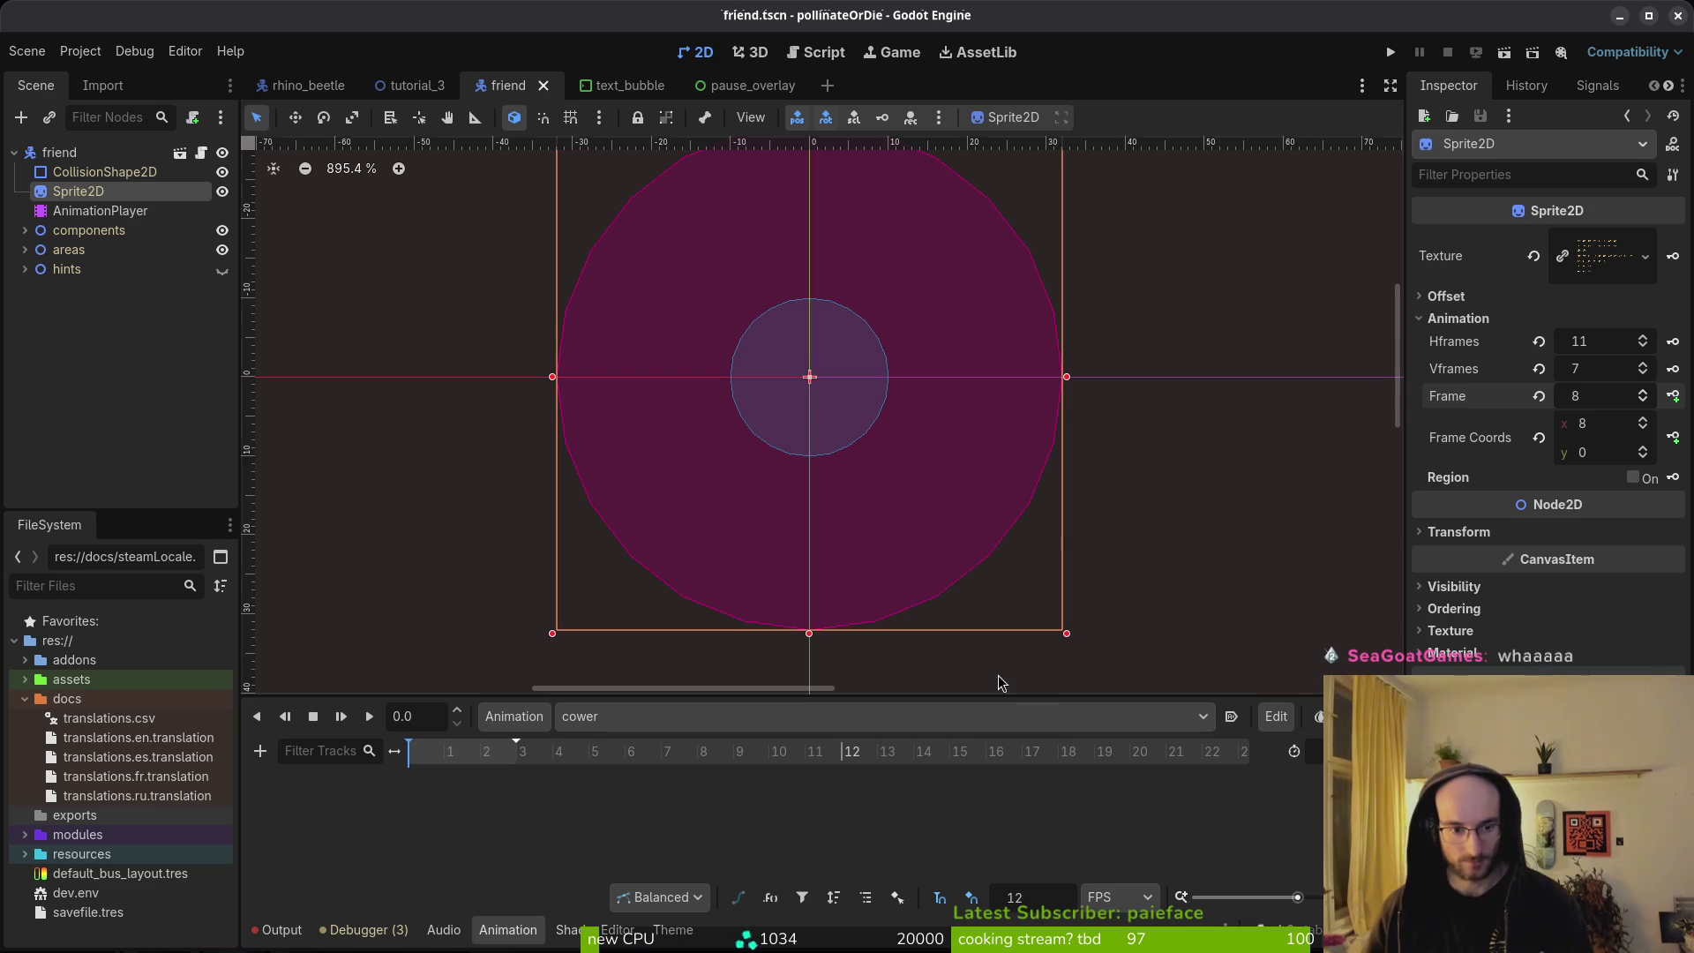
{"action": "left_click", "coordinate": [1539, 395]}
{"action": "left_click", "coordinate": [1644, 449]}
{"action": "left_click", "coordinate": [1643, 448]}
{"action": "left_click", "coordinate": [1645, 448]}
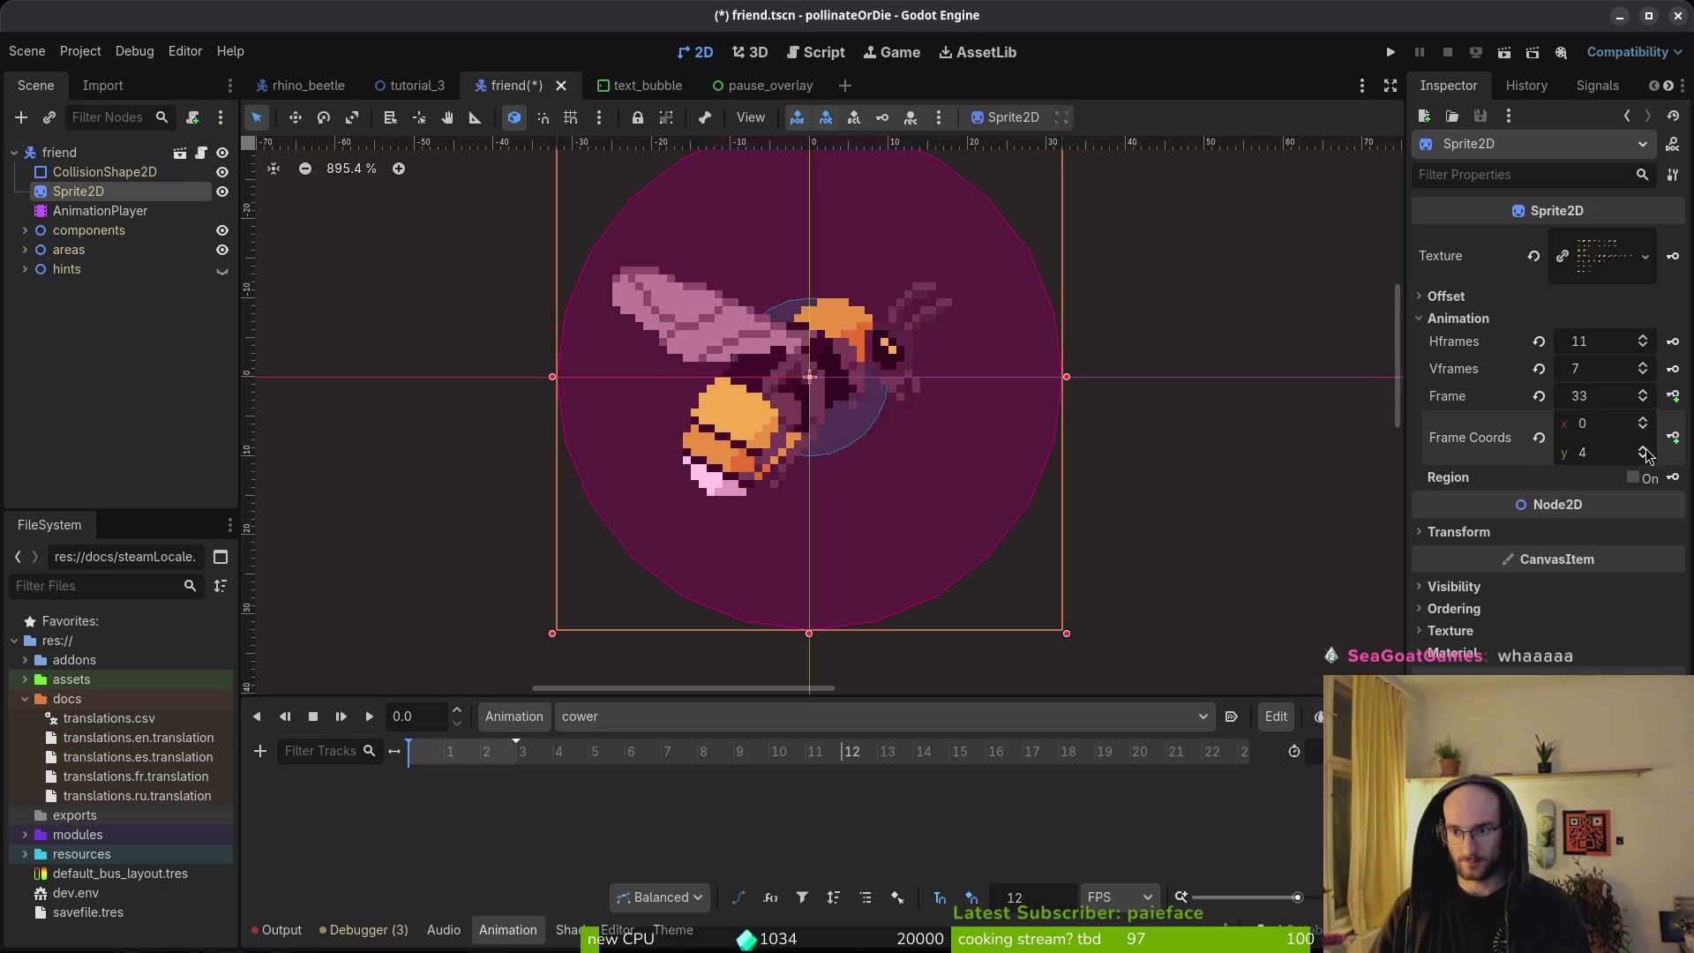
{"action": "left_click", "coordinate": [1644, 460]}
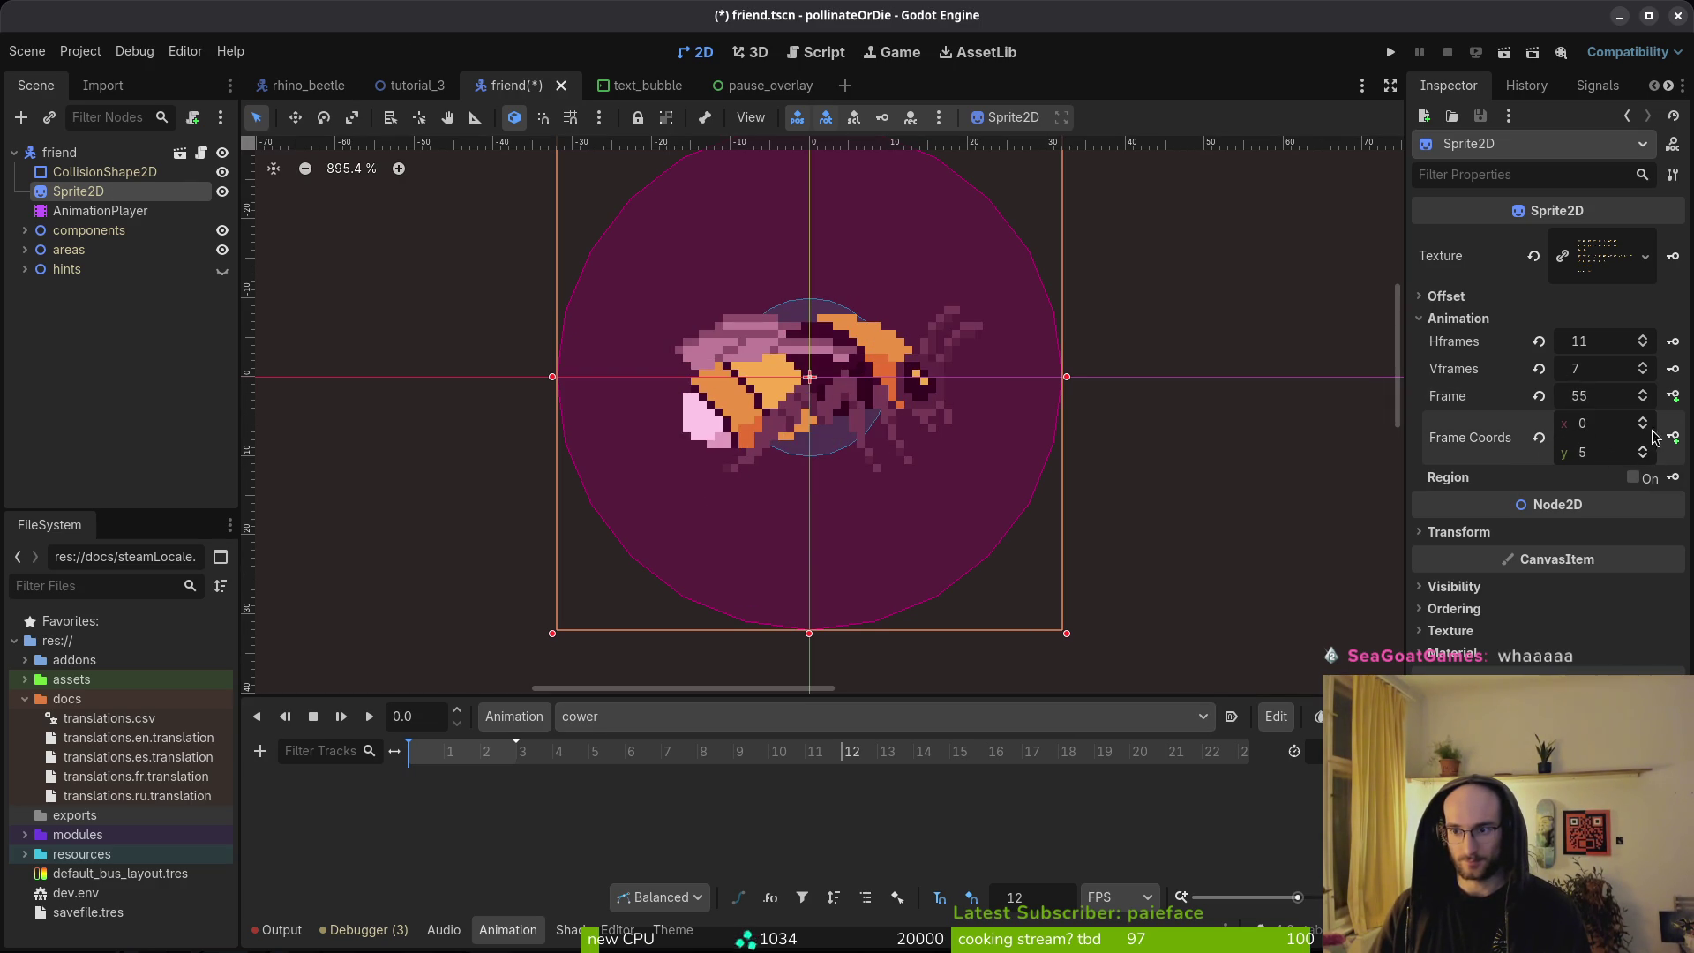
Key three cower sprite frames on a new frame track and save the friend scene.
{"action": "left_click", "coordinate": [1671, 396]}
{"action": "left_click", "coordinate": [920, 527]}
{"action": "left_click", "coordinate": [1645, 392]}
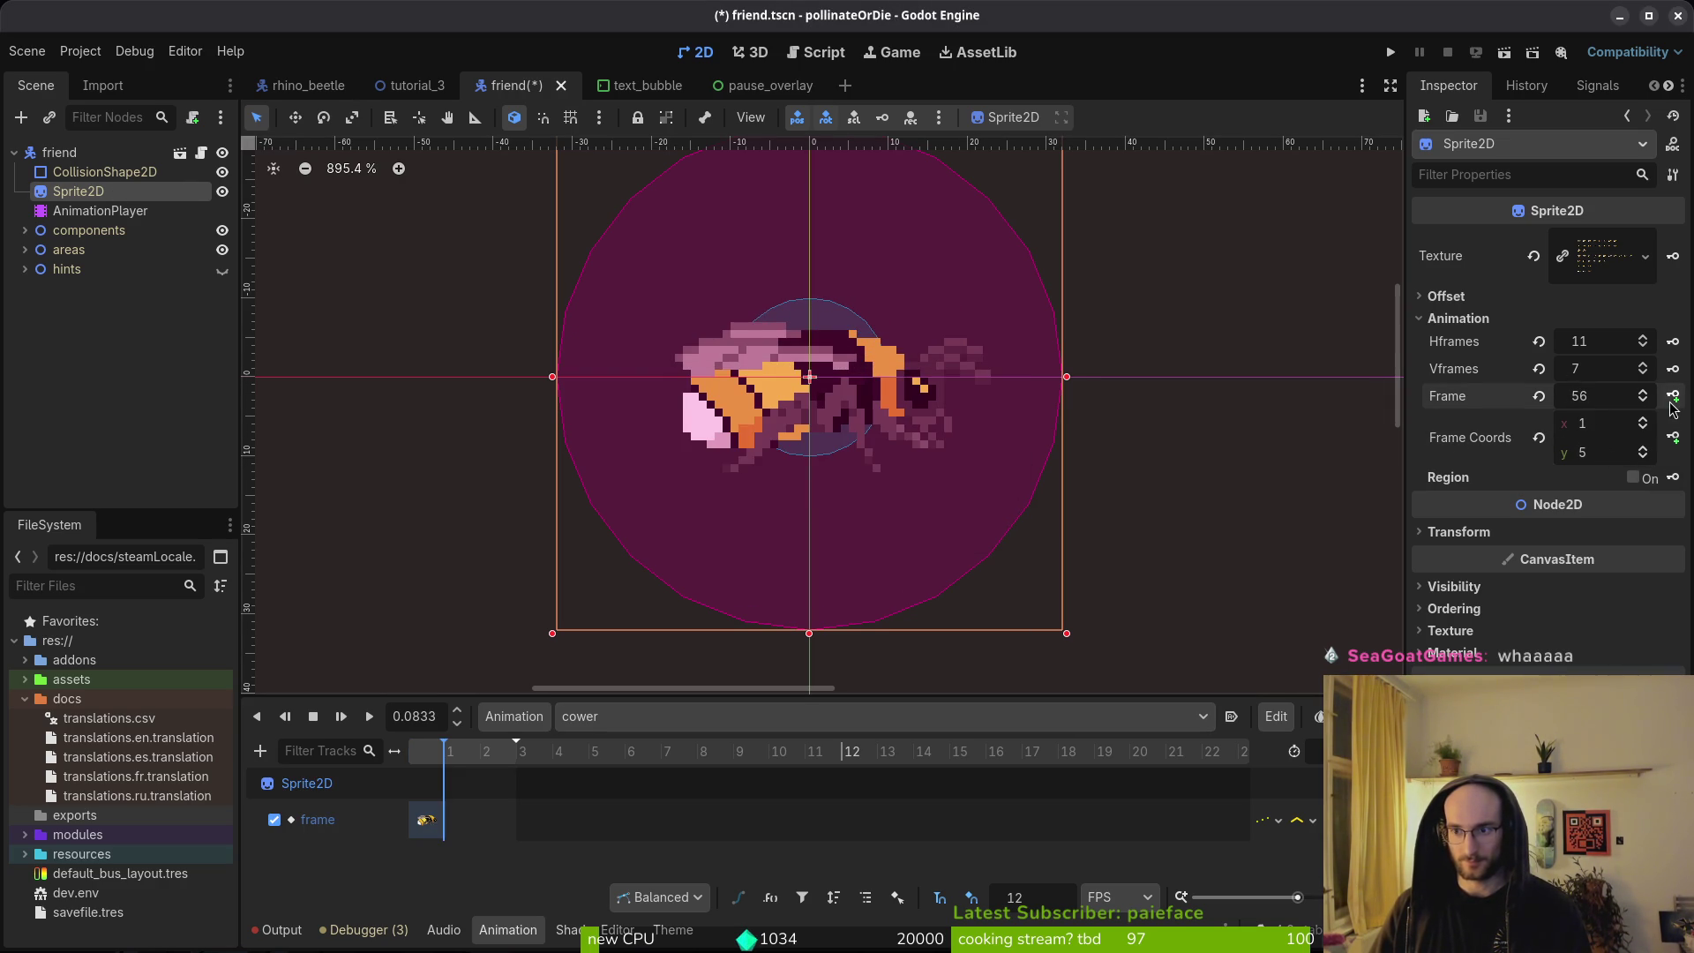
{"action": "left_click", "coordinate": [1671, 396]}
{"action": "key", "text": "ctrl+s"}
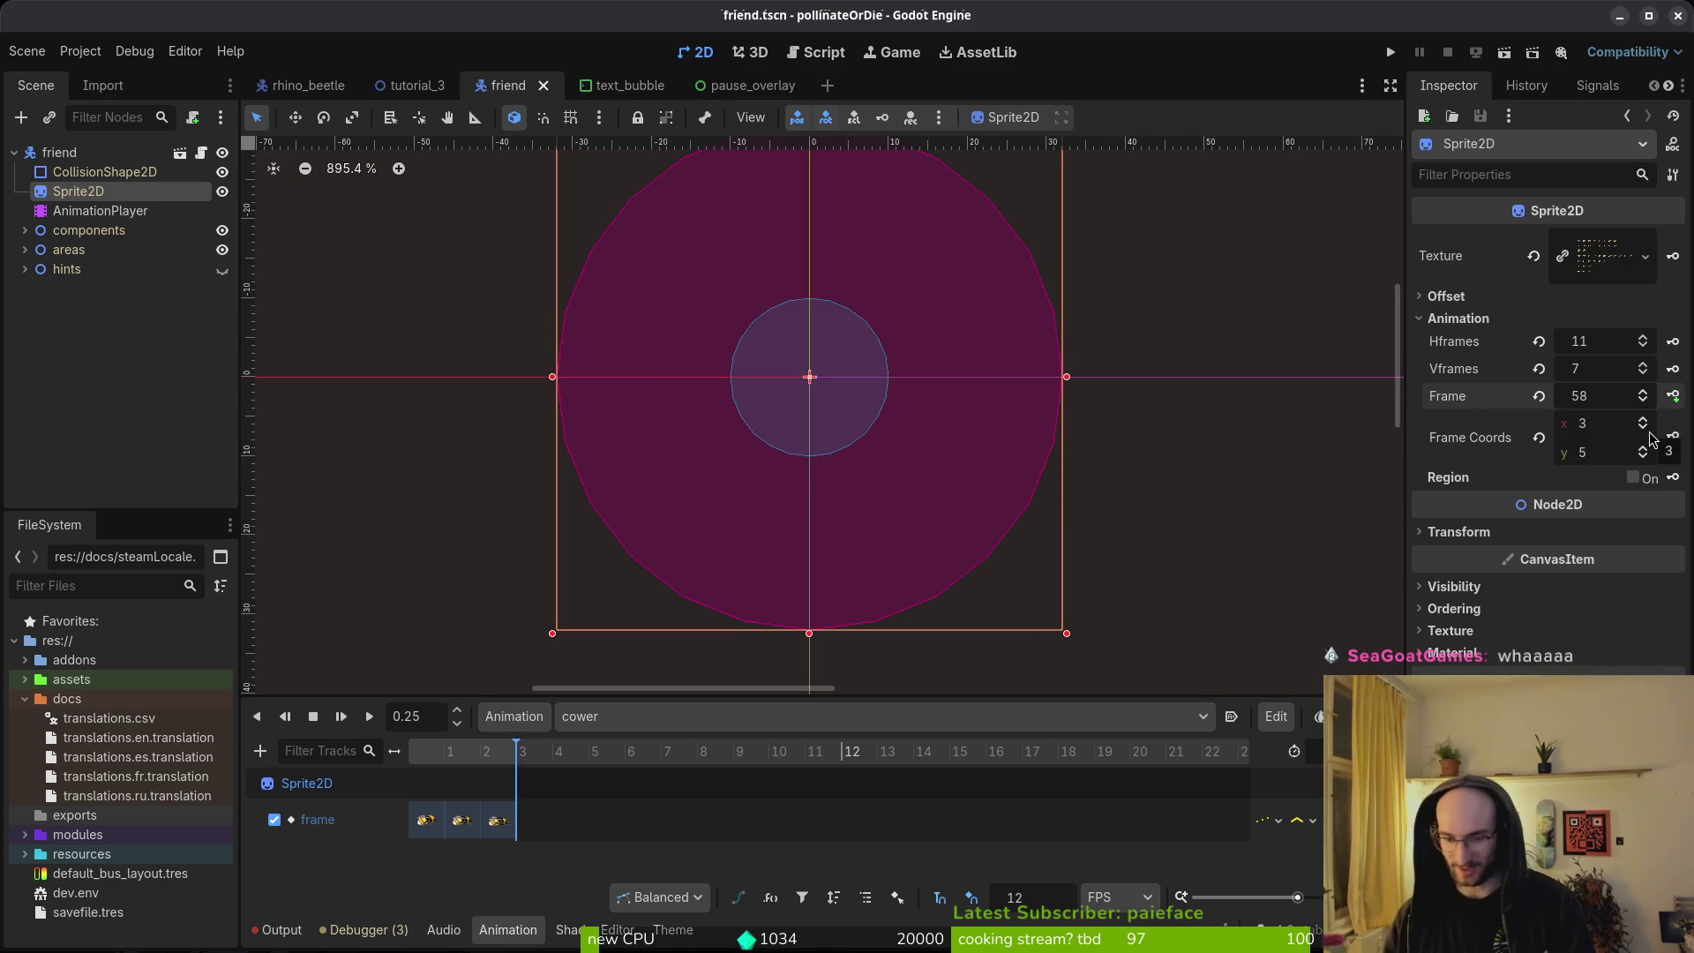
{"action": "left_click", "coordinate": [1189, 342]}
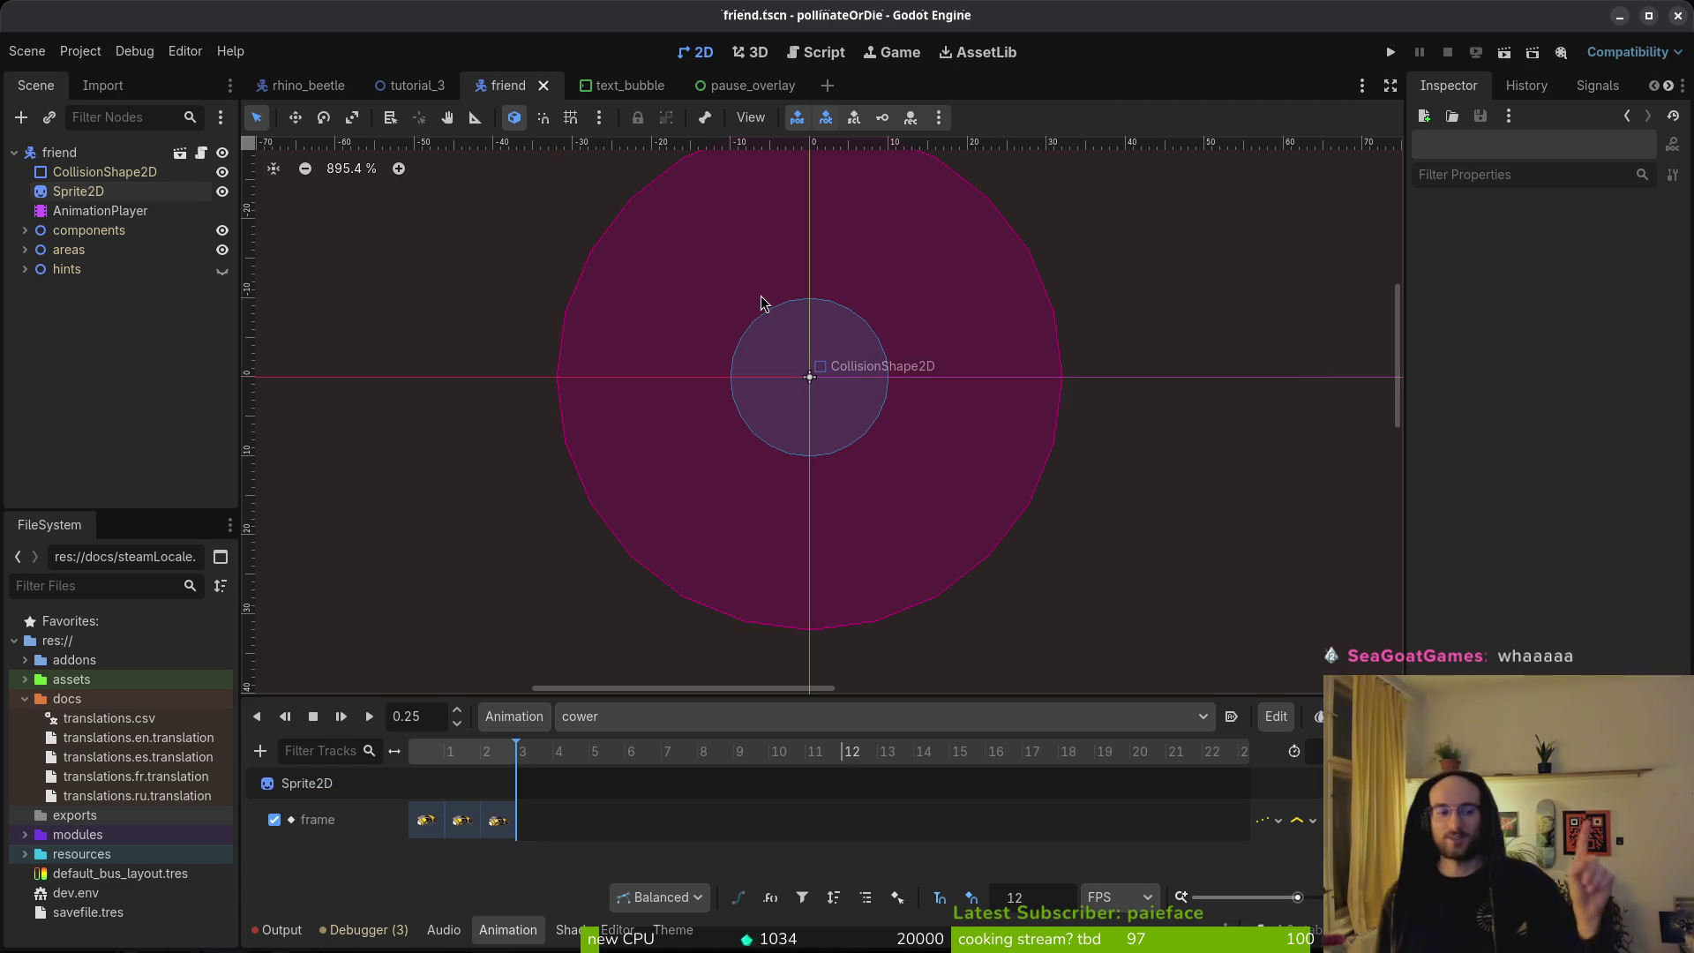
{"action": "left_click", "coordinate": [986, 51]}
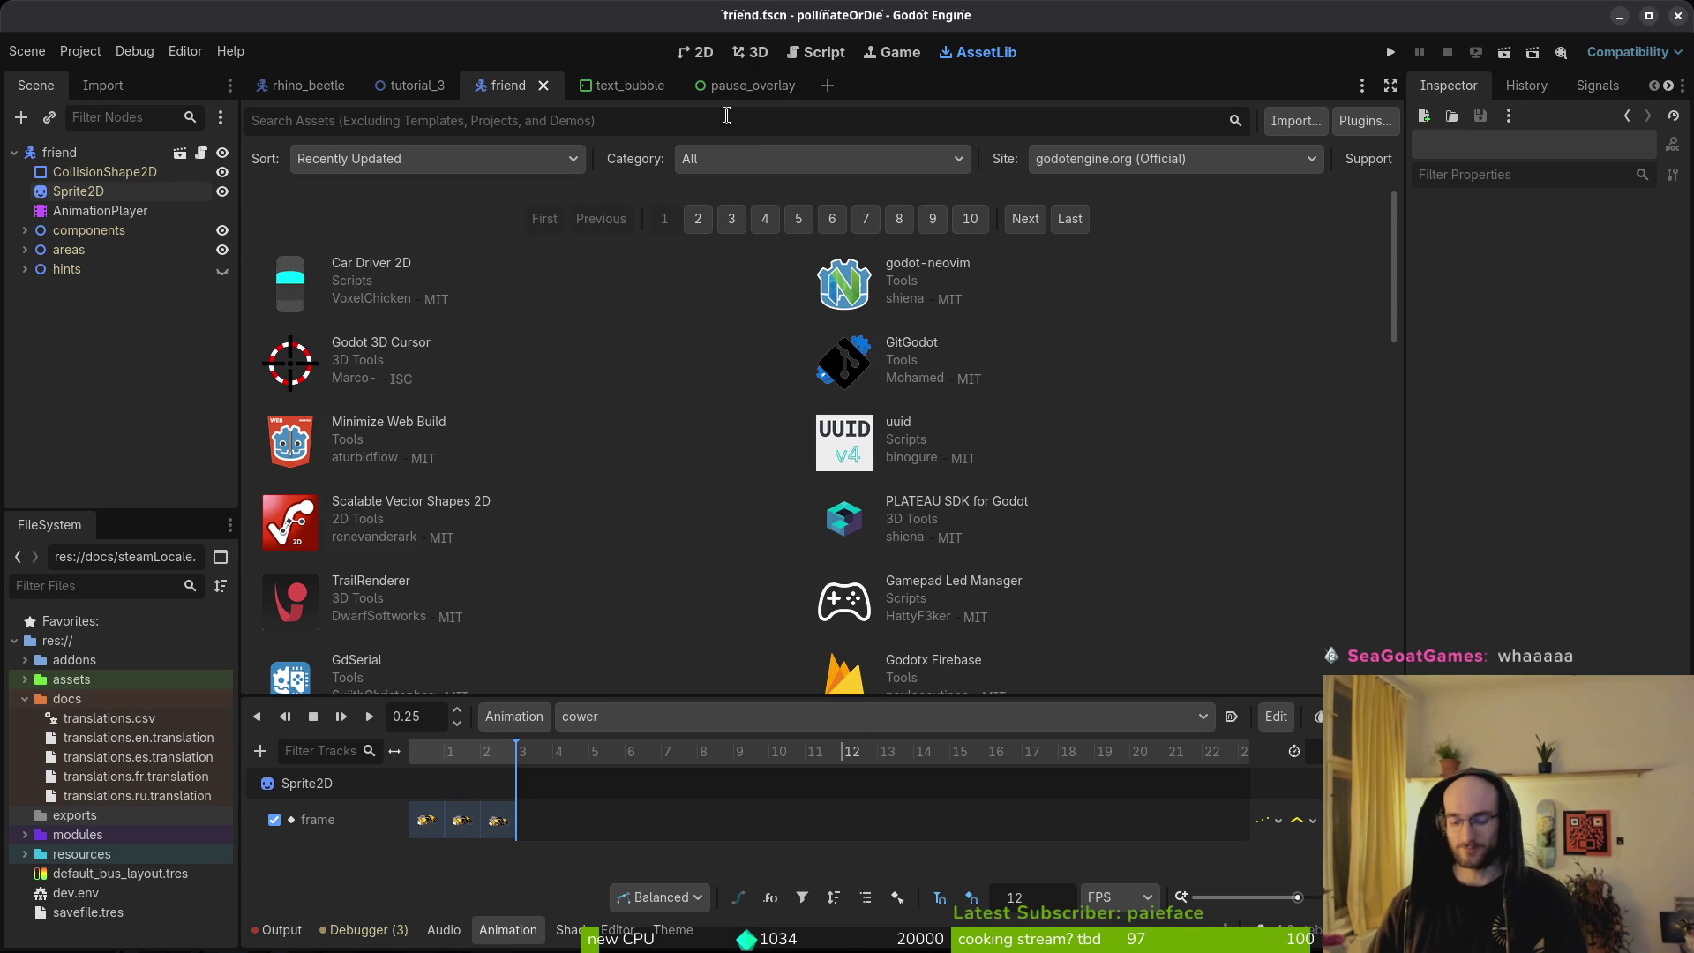
{"action": "type", "text": "donut"}
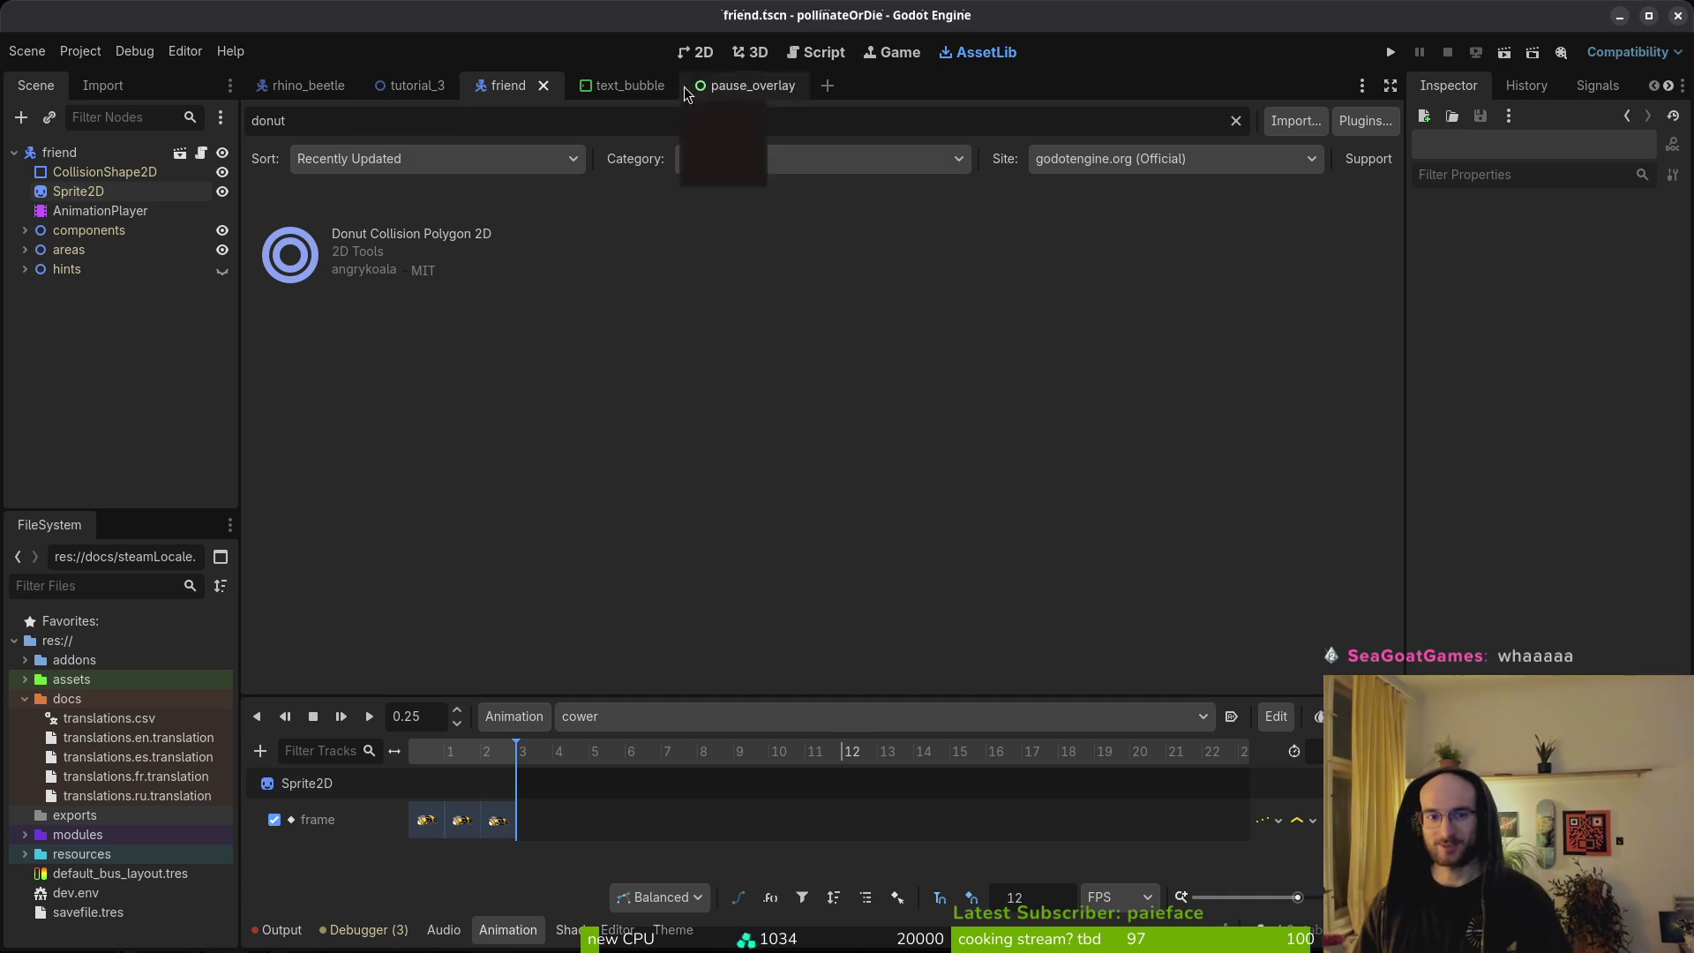
{"action": "left_click", "coordinate": [696, 52]}
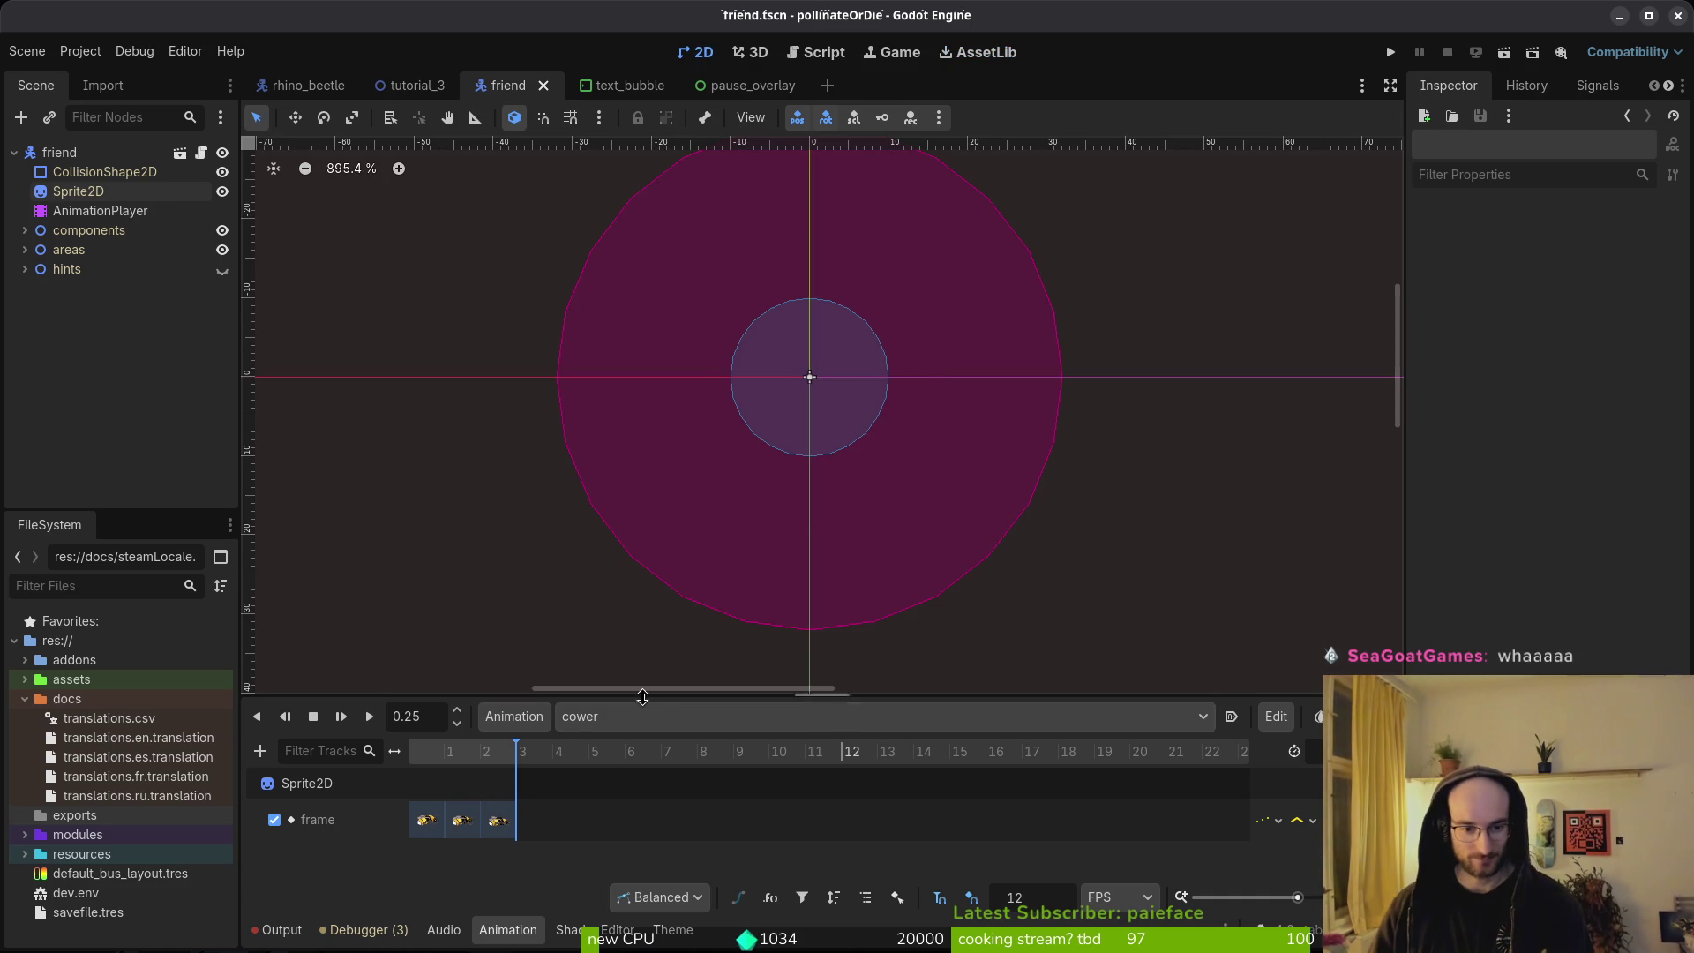
Launch Neovim in the project folder and open friend.gd via Telescope.
{"action": "key", "text": "alt+Tab"}
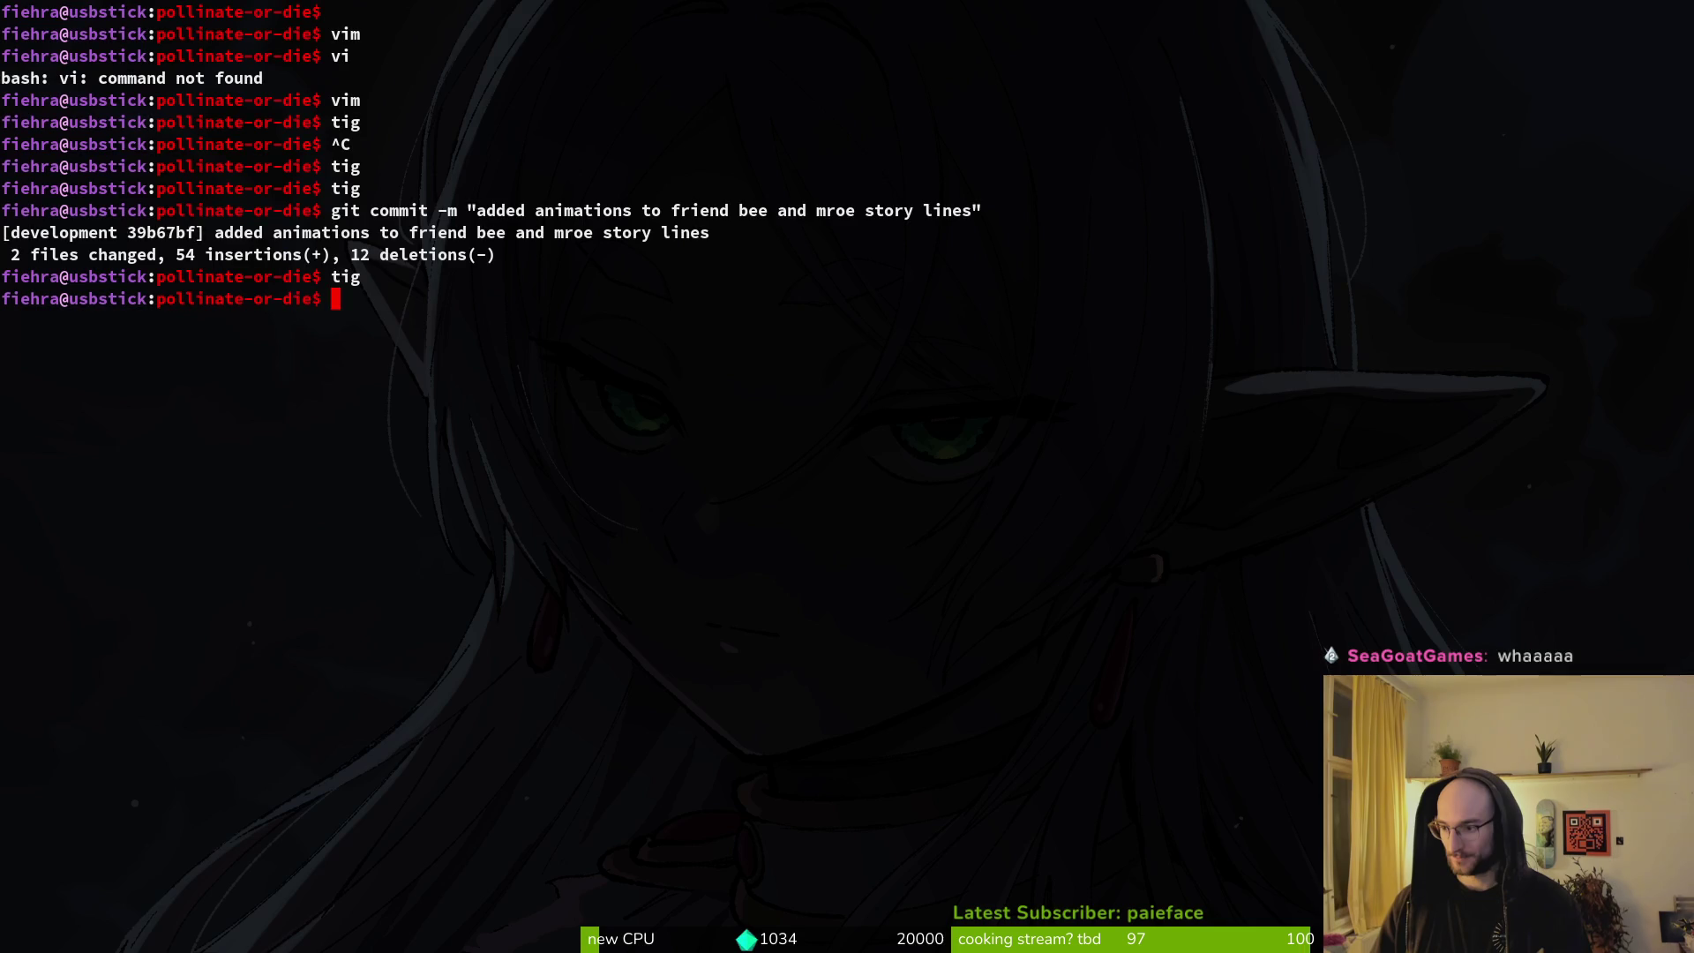
{"action": "type", "text": "vim ."}
{"action": "key", "text": "Return"}
{"action": "key", "text": "space"}
{"action": "key", "text": "f"}
{"action": "key", "text": "f"}
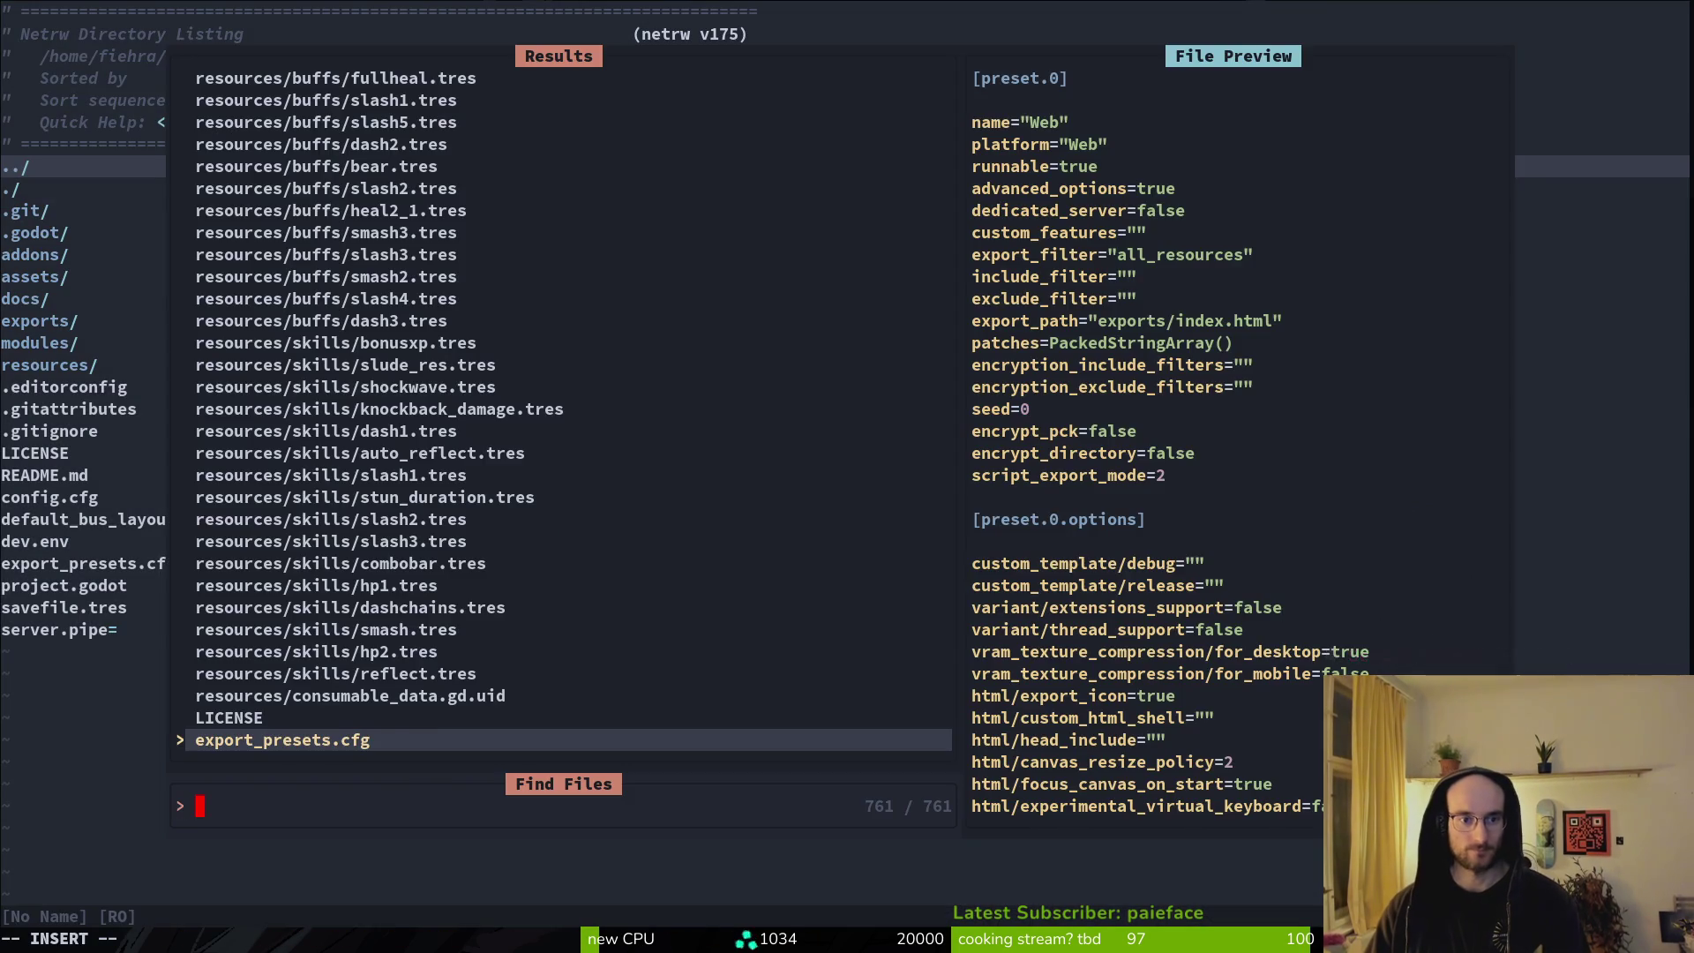
{"action": "type", "text": "friend"}
{"action": "key", "text": "Return"}
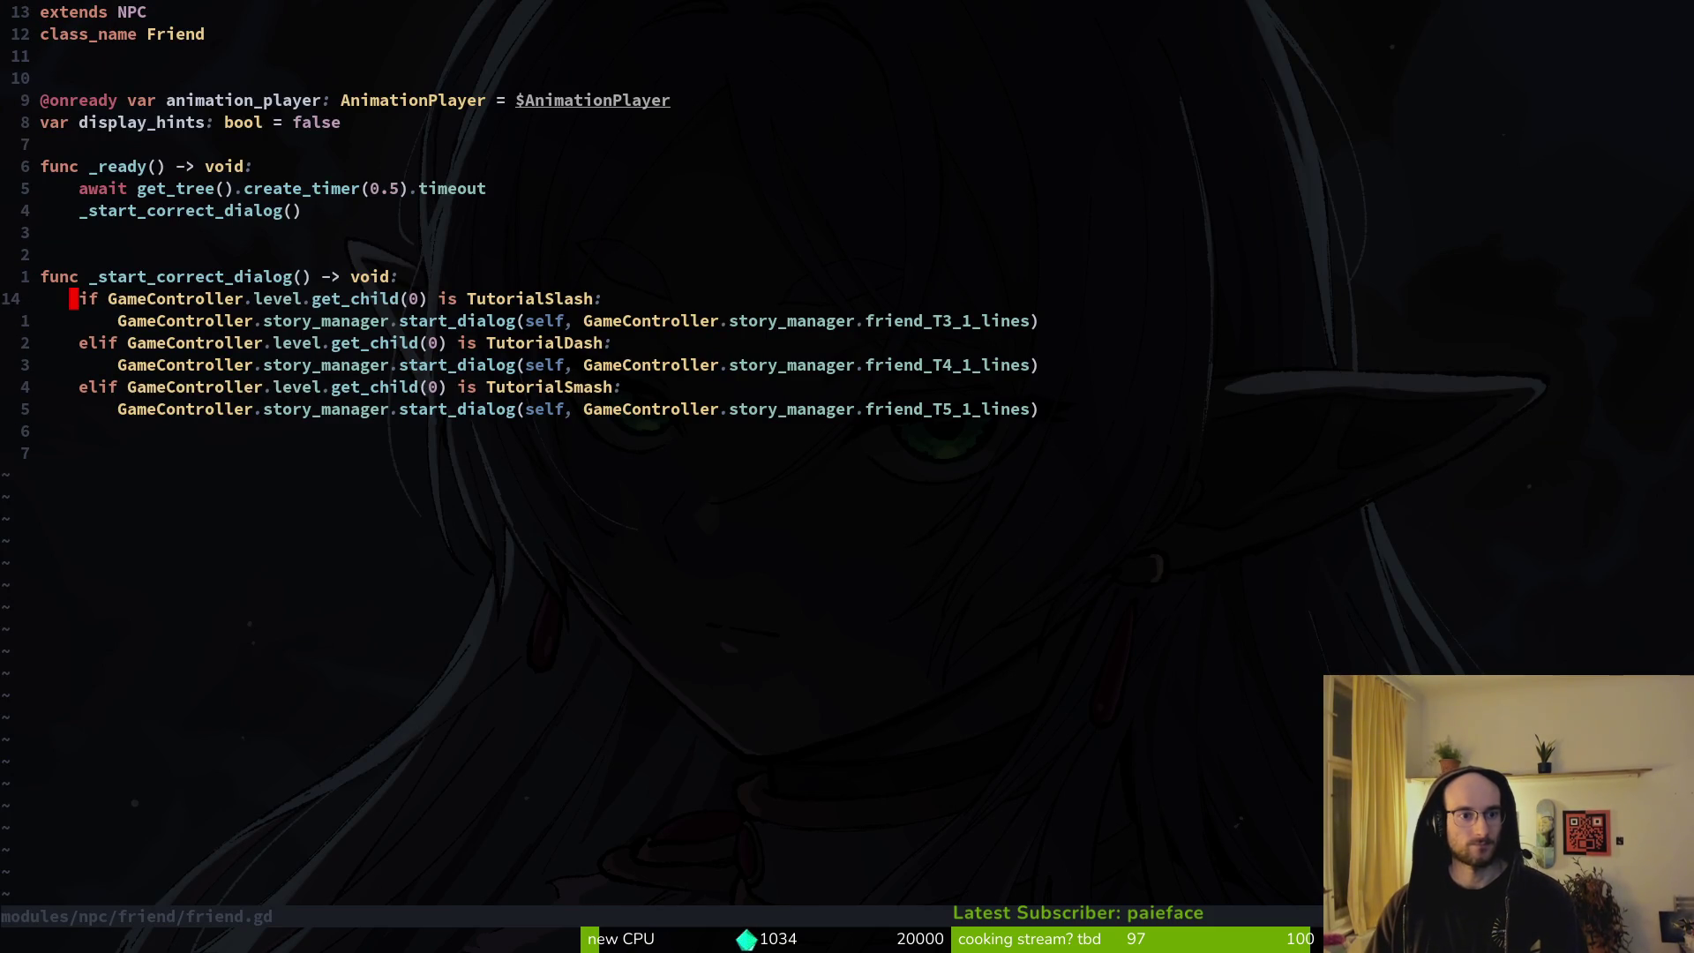
{"action": "type", "text": "o"}
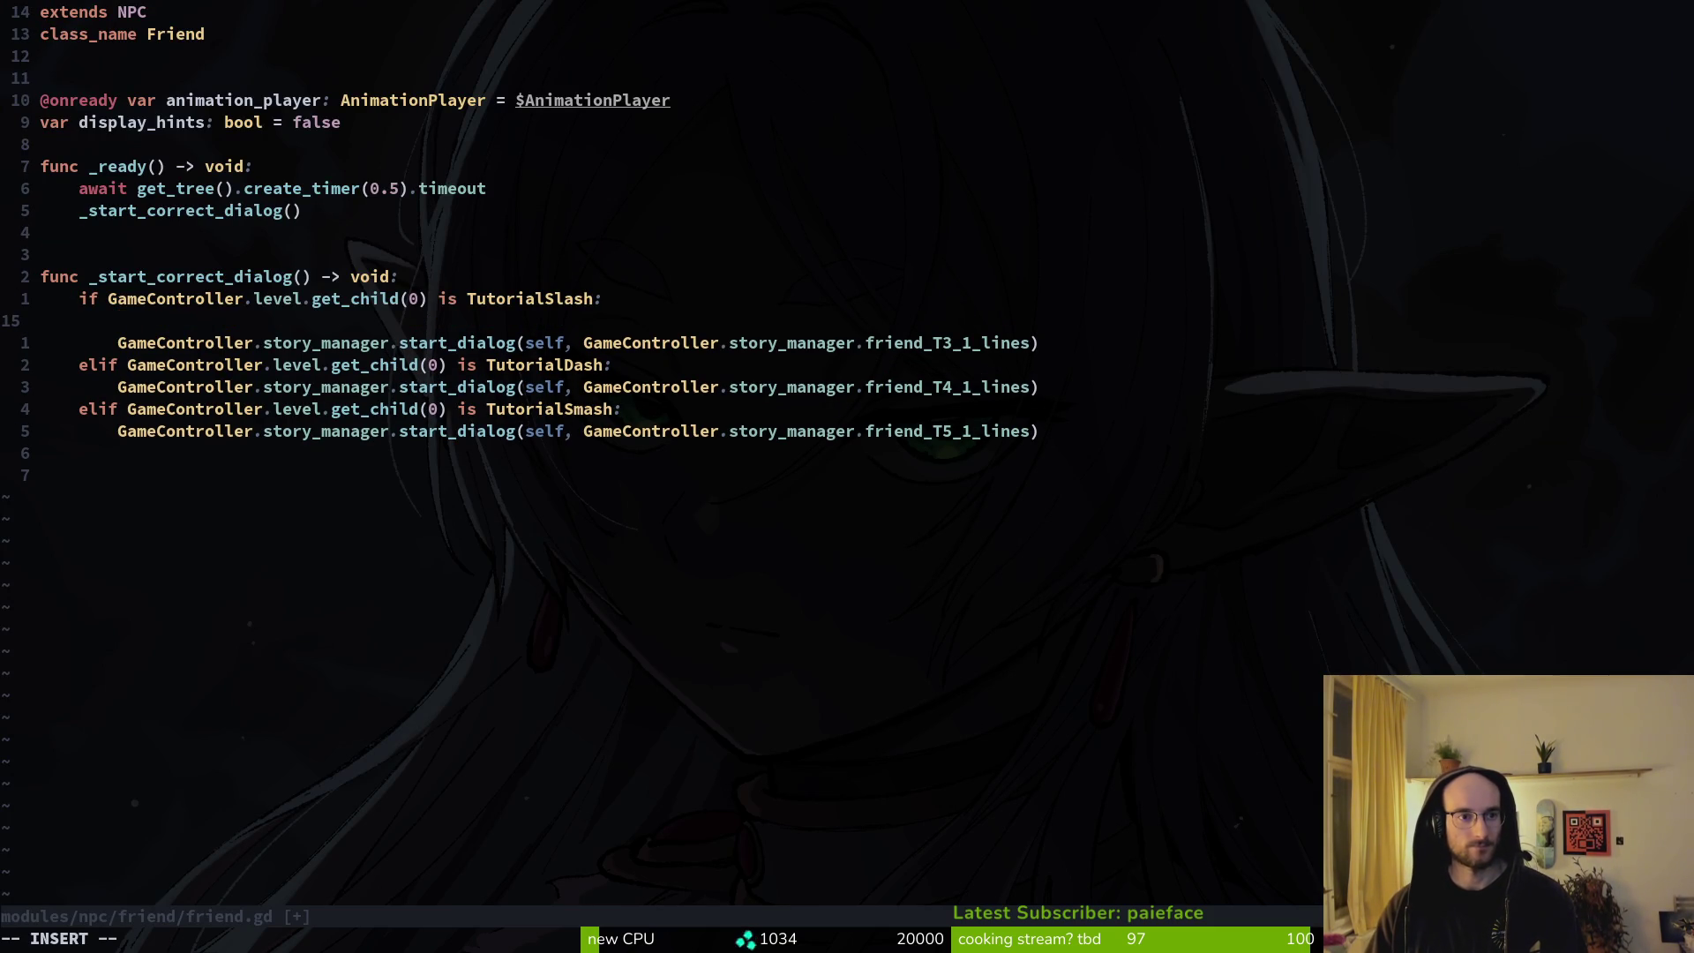
{"action": "type", "text": "ani"}
Add animation_player.play("cower") under the TutorialSlash if-line and save friend.gd.
{"action": "key", "text": "Tab"}
{"action": "key", "text": "Return"}
{"action": "type", "text": ".p"}
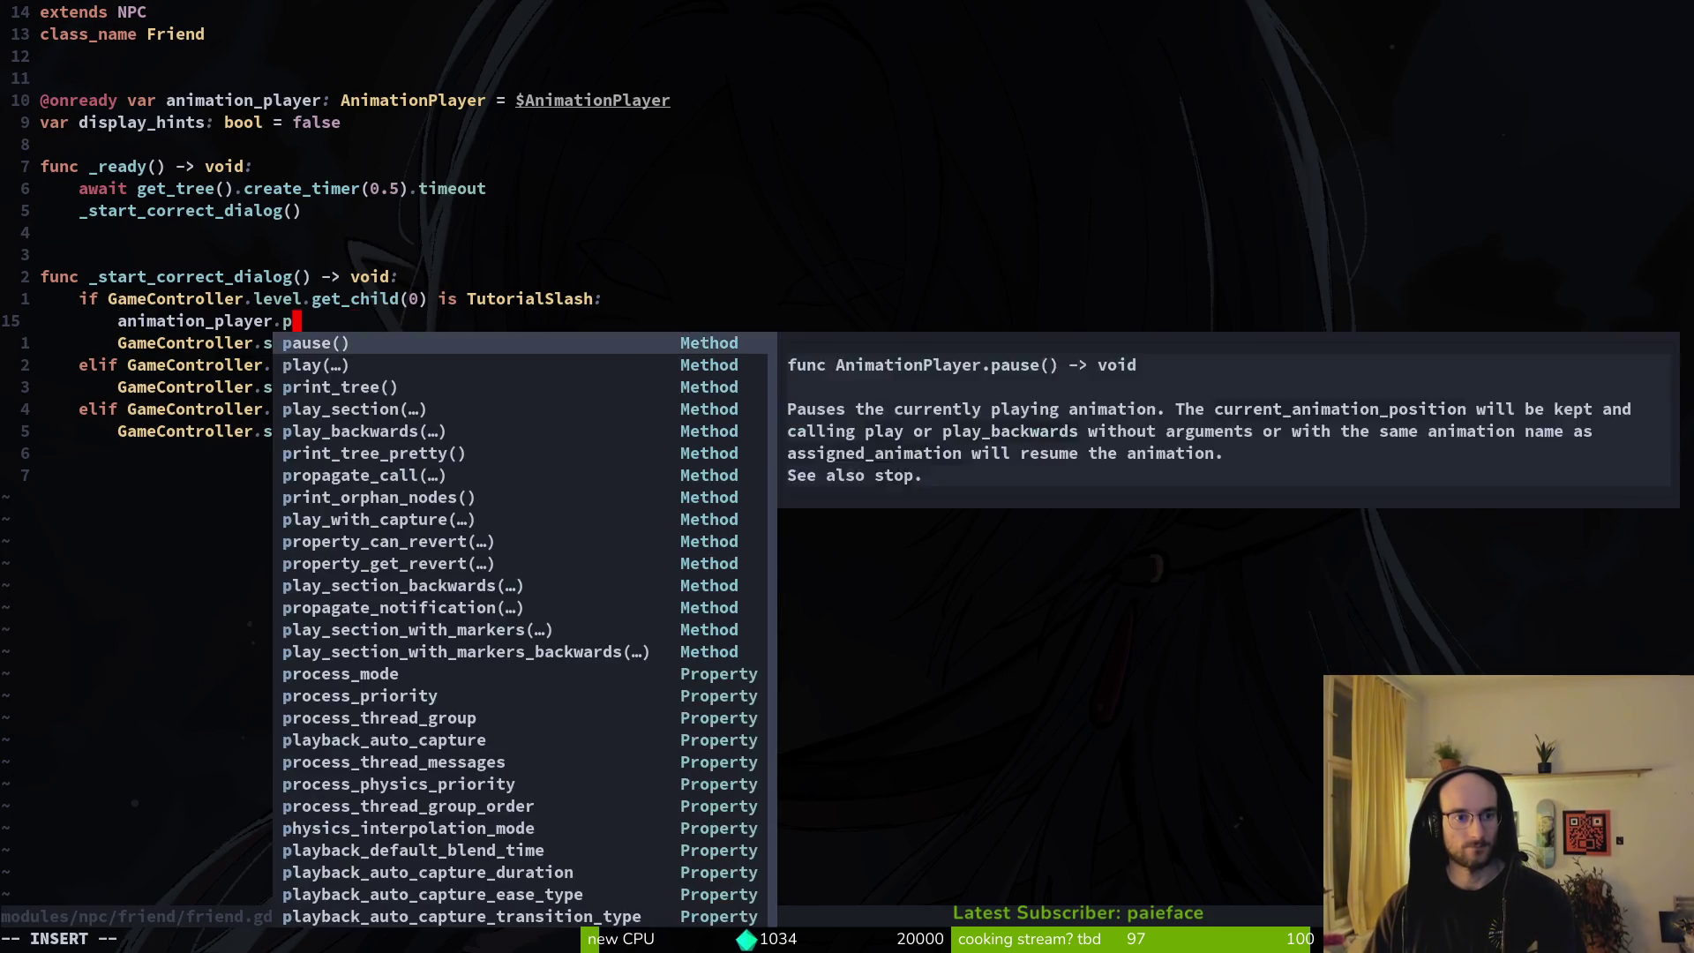
{"action": "key", "text": "Return"}
{"action": "key", "text": "BackSpace"}
{"action": "key", "text": "BackSpace"}
{"action": "key", "text": "BackSpace"}
{"action": "type", "text": "lay("}
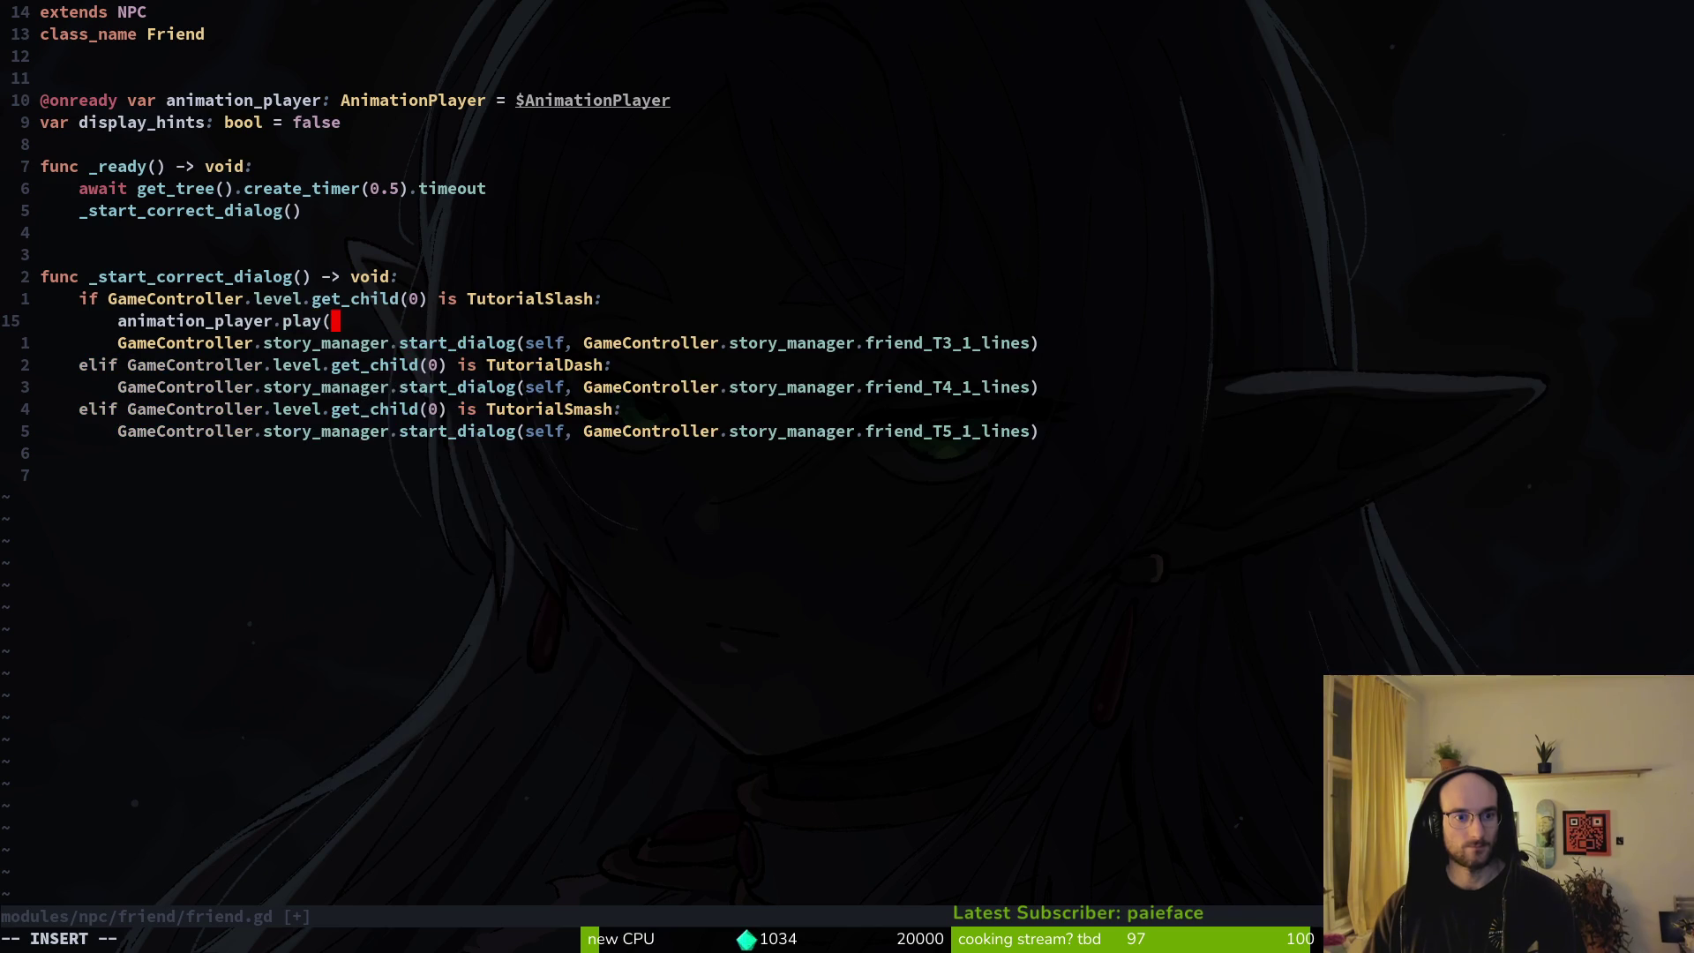
{"action": "type", "text": "\"cower\")"}
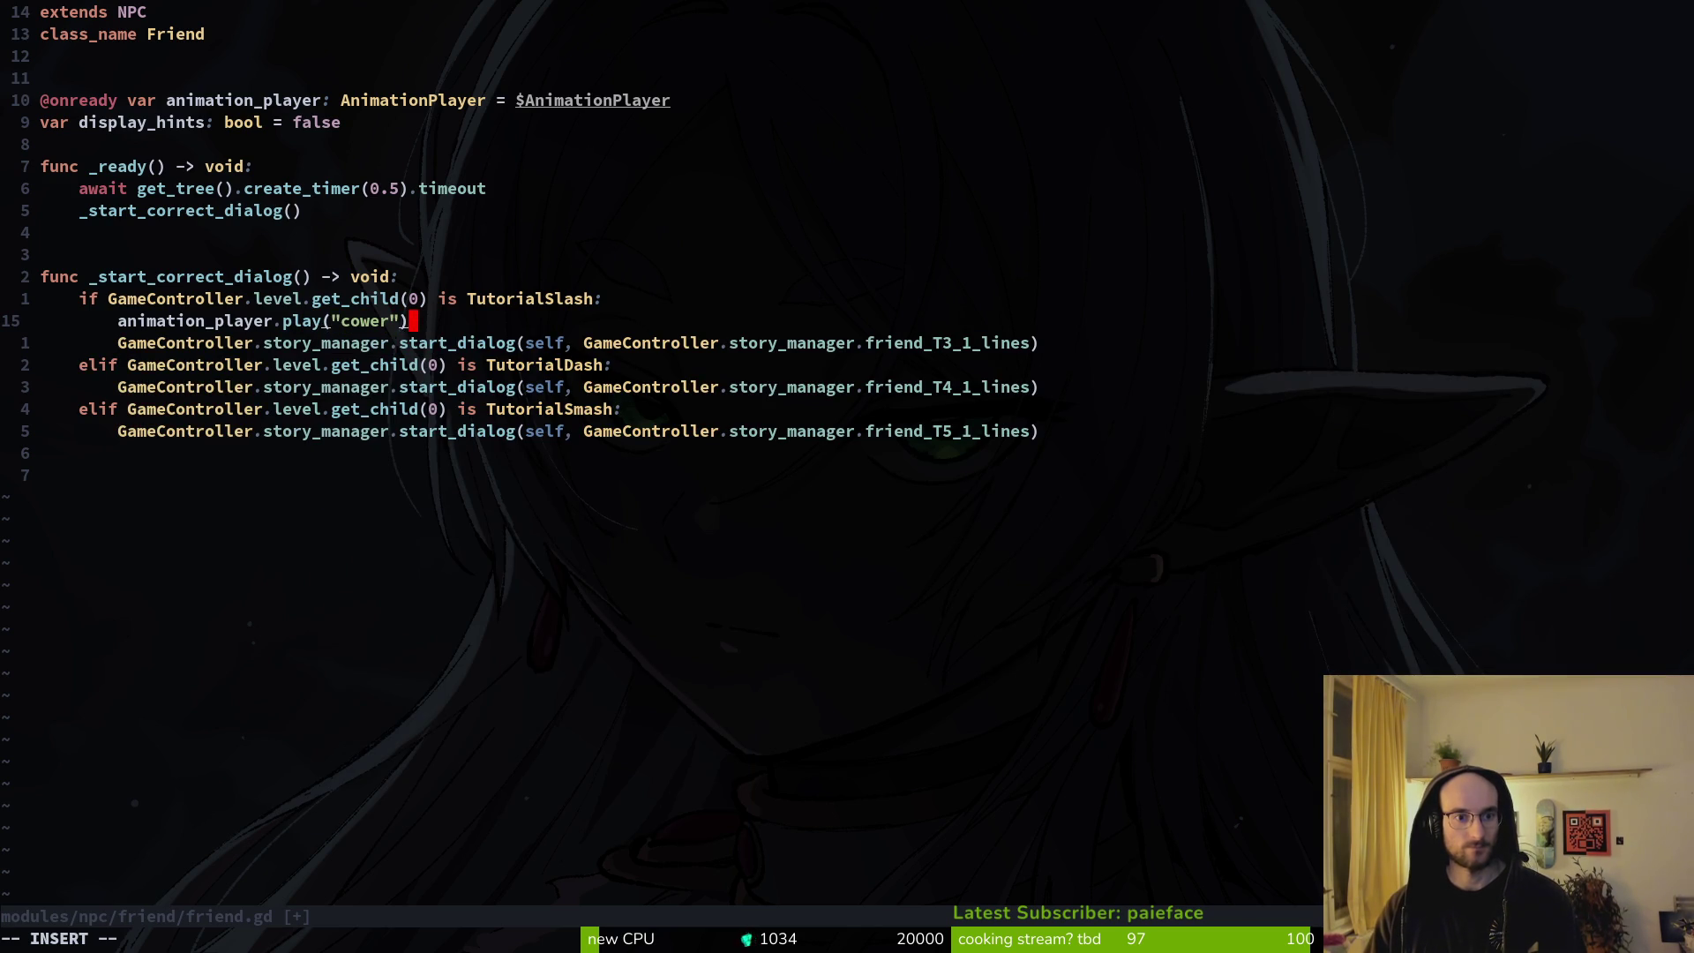
{"action": "key", "text": "Escape"}
{"action": "type", "text": ":w"}
{"action": "key", "text": "Return"}
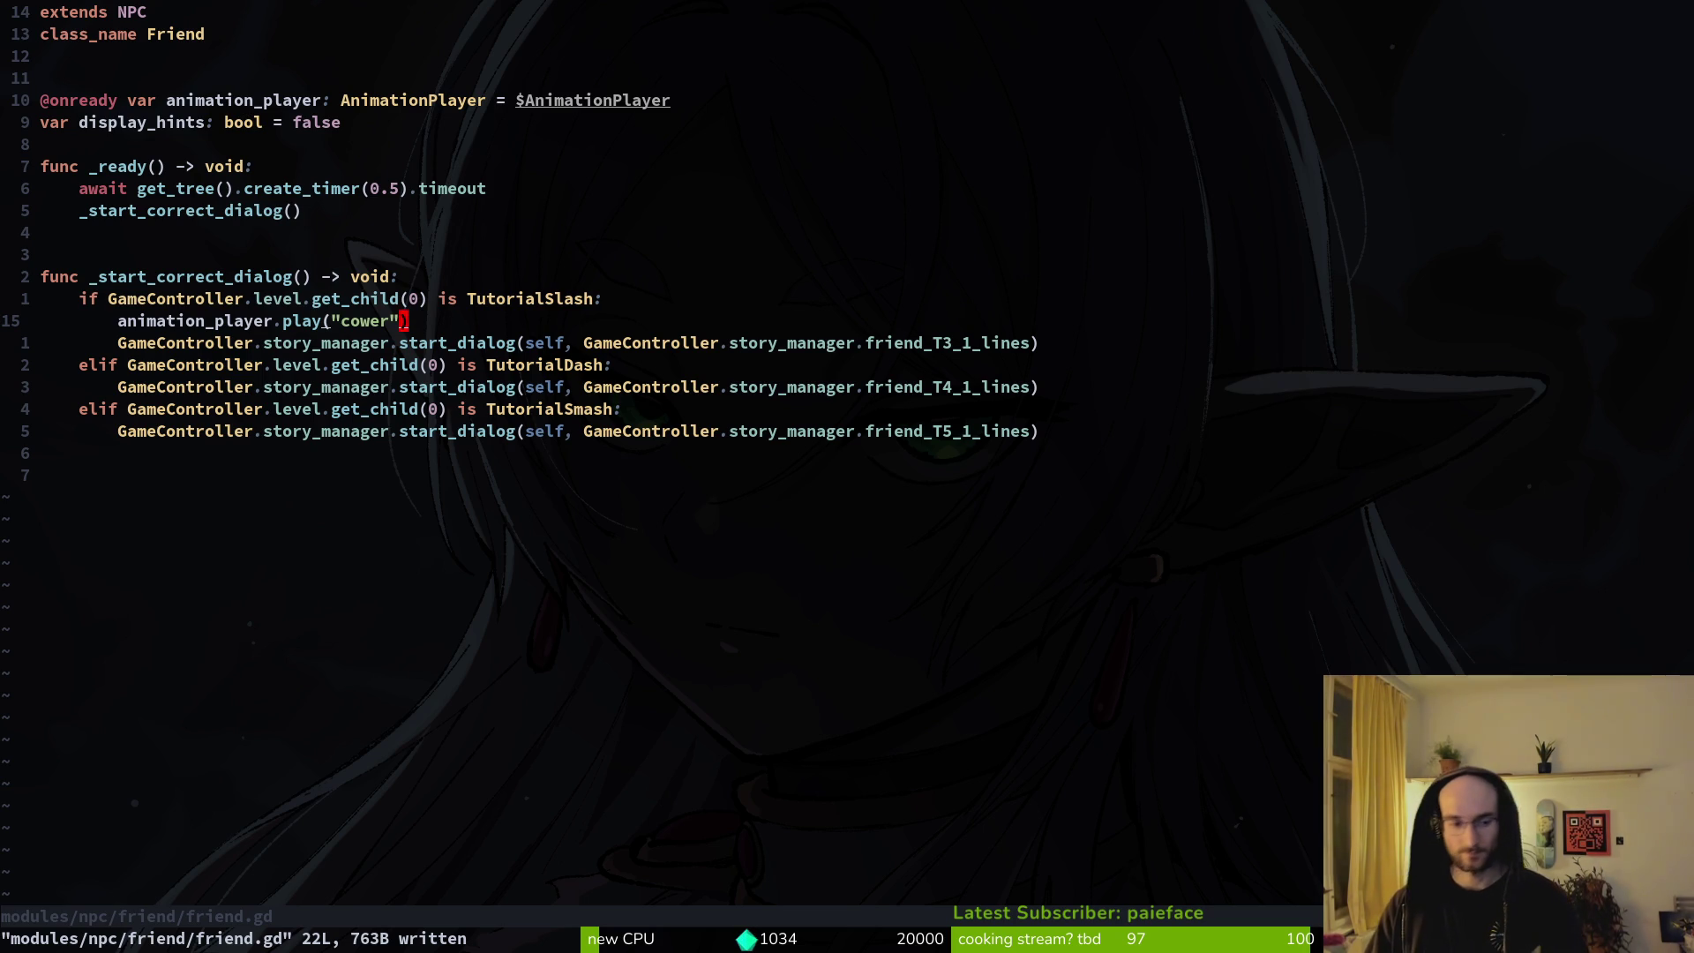
{"action": "key", "text": "space"}
{"action": "key", "text": "f"}
{"action": "key", "text": "f"}
{"action": "type", "text": "tut"}
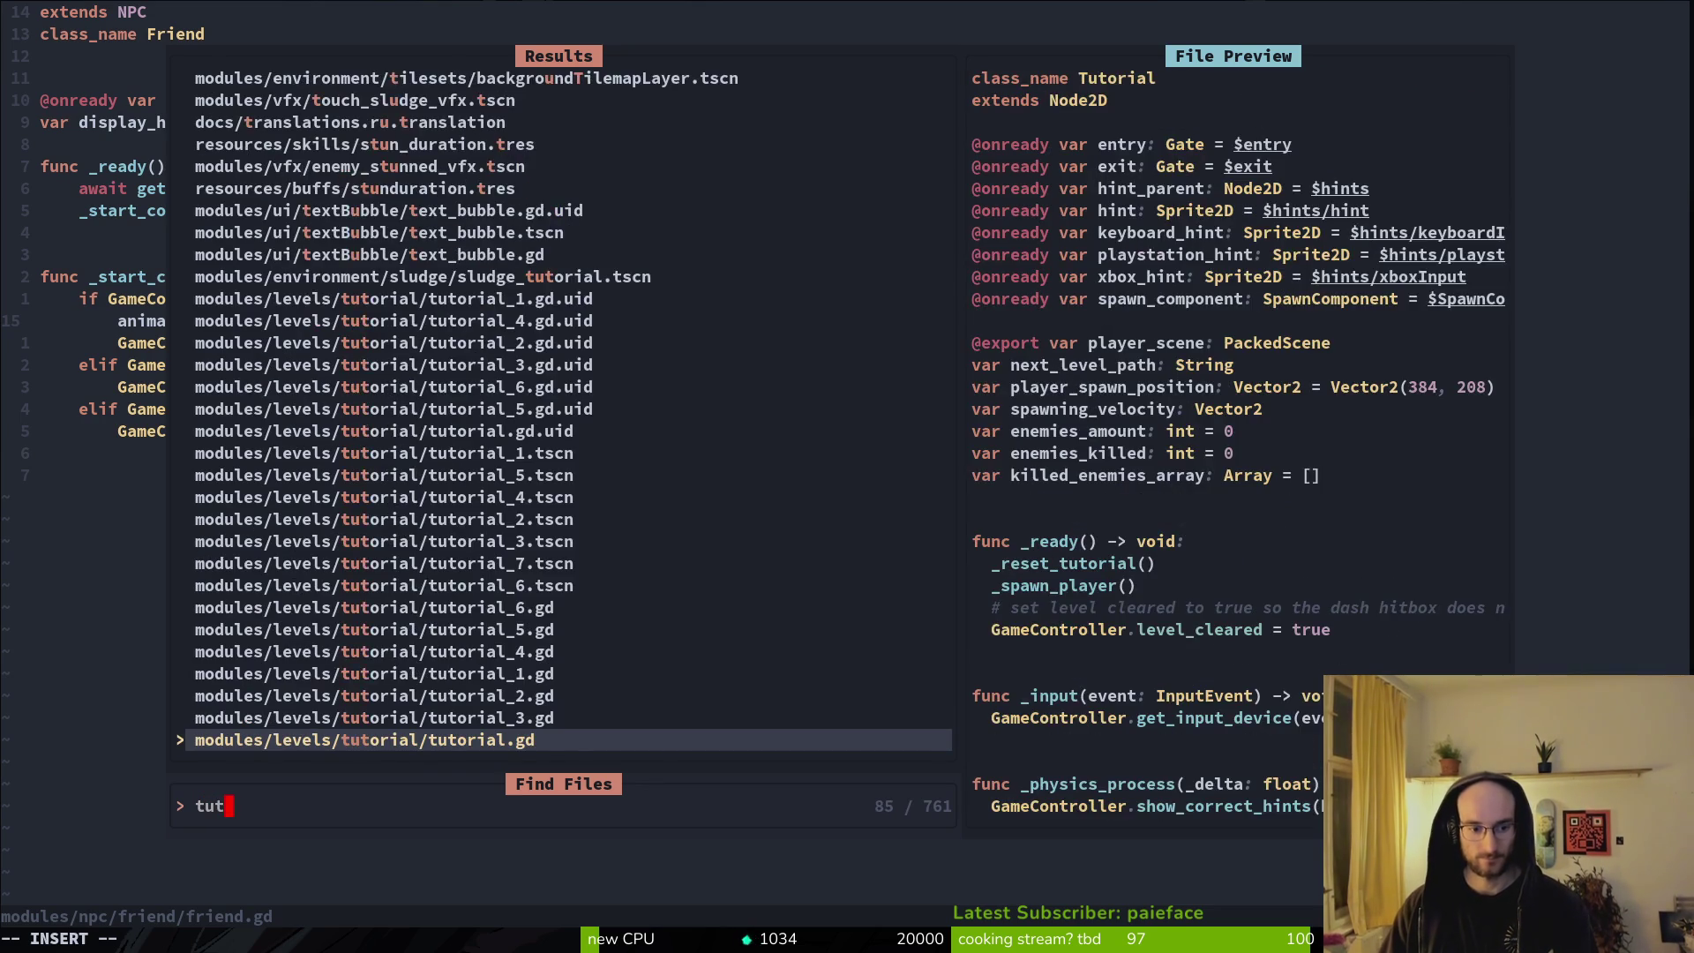
{"action": "type", "text": "3"}
Add friend_bee.animation_player.play("getup") below the final-wave start_dialog line in tutorial_3.gd.
{"action": "key", "text": "Return"}
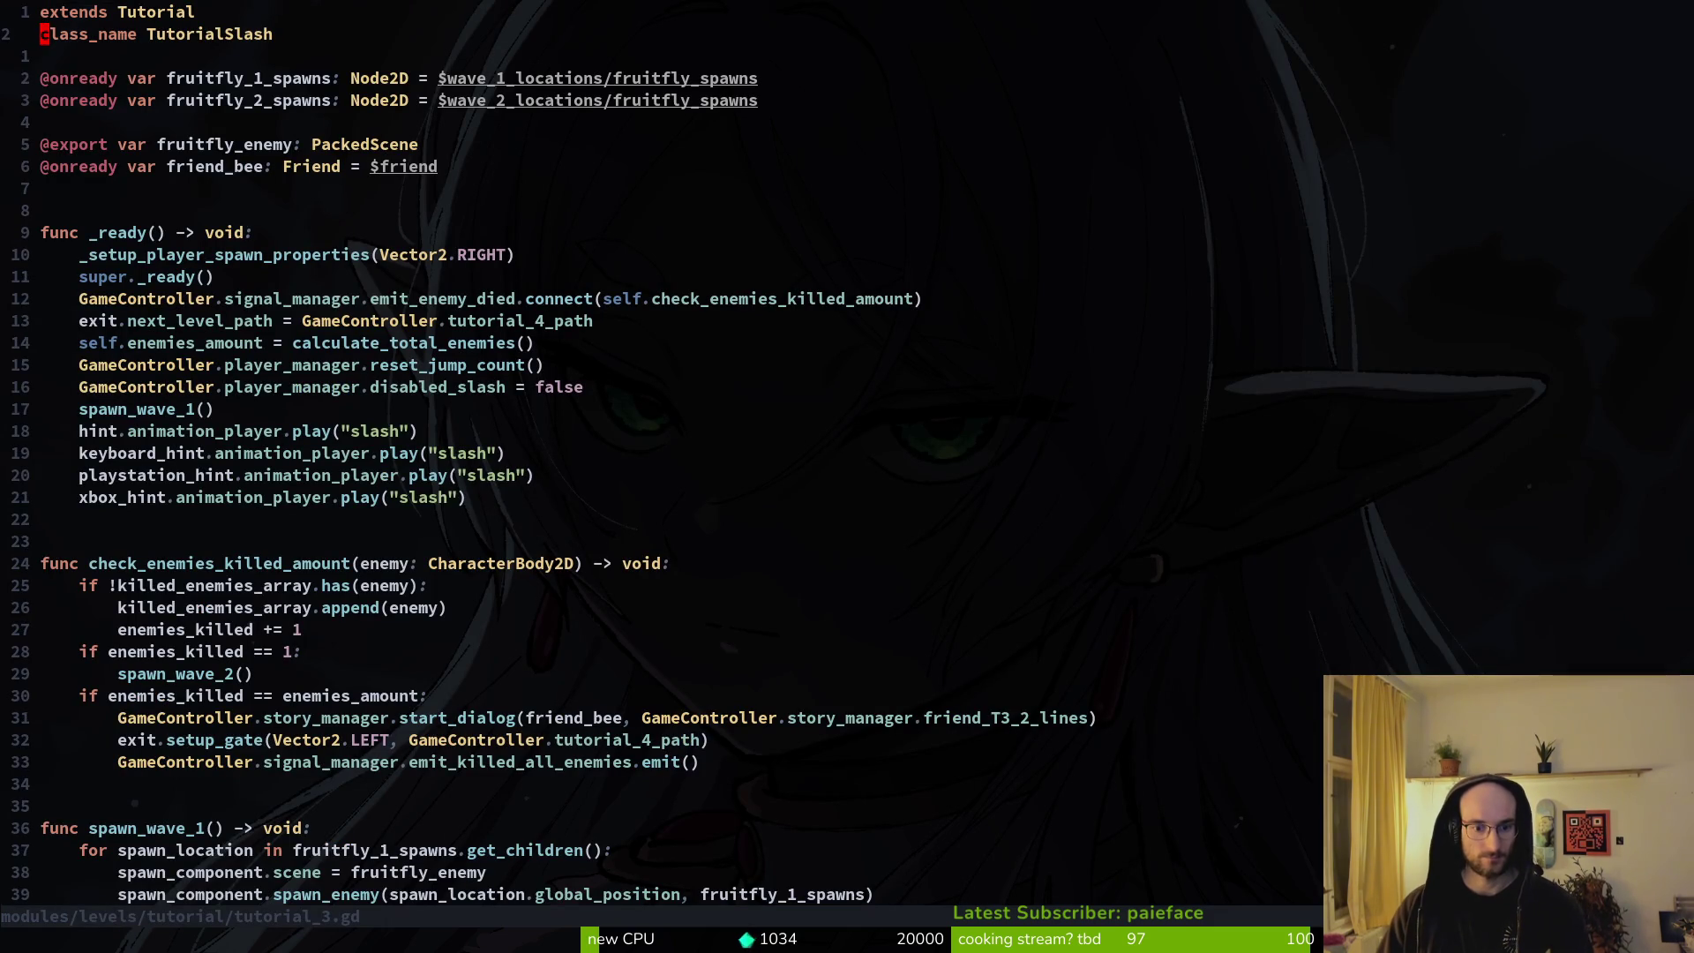
{"action": "key", "text": "j"}
{"action": "key", "text": "j"}
{"action": "key", "text": "j"}
{"action": "key", "text": "j"}
{"action": "key", "text": "j"}
{"action": "key", "text": "j"}
{"action": "type", "text": "o"}
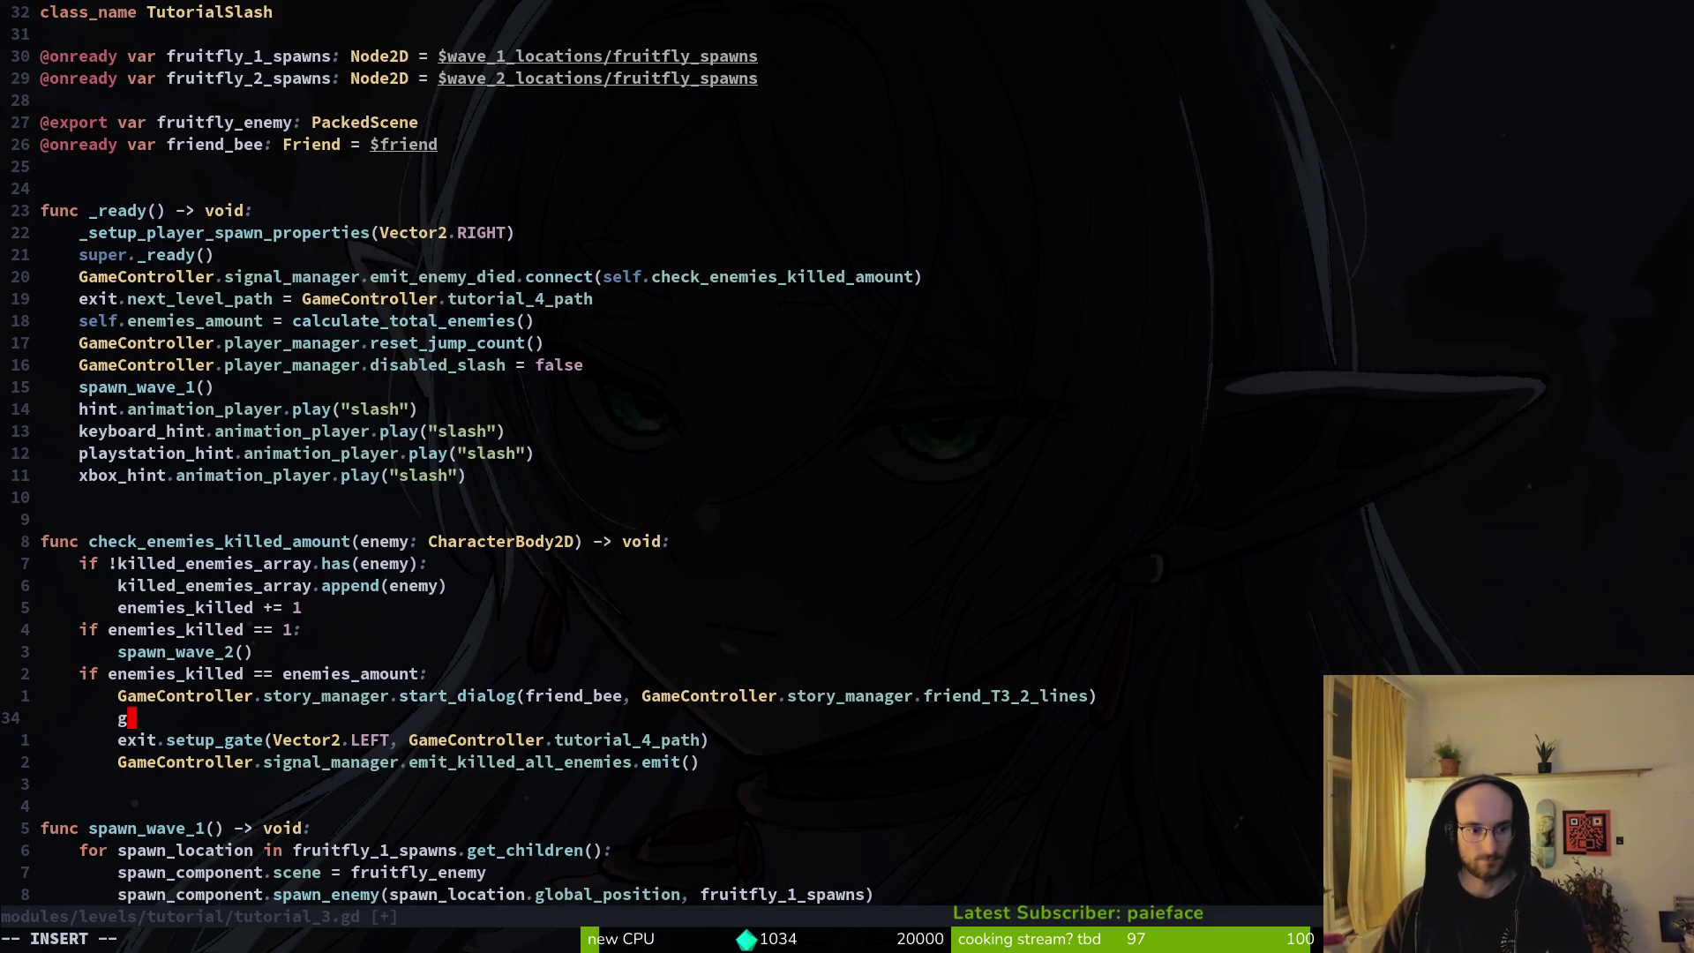
{"action": "type", "text": "friend_bee.an"}
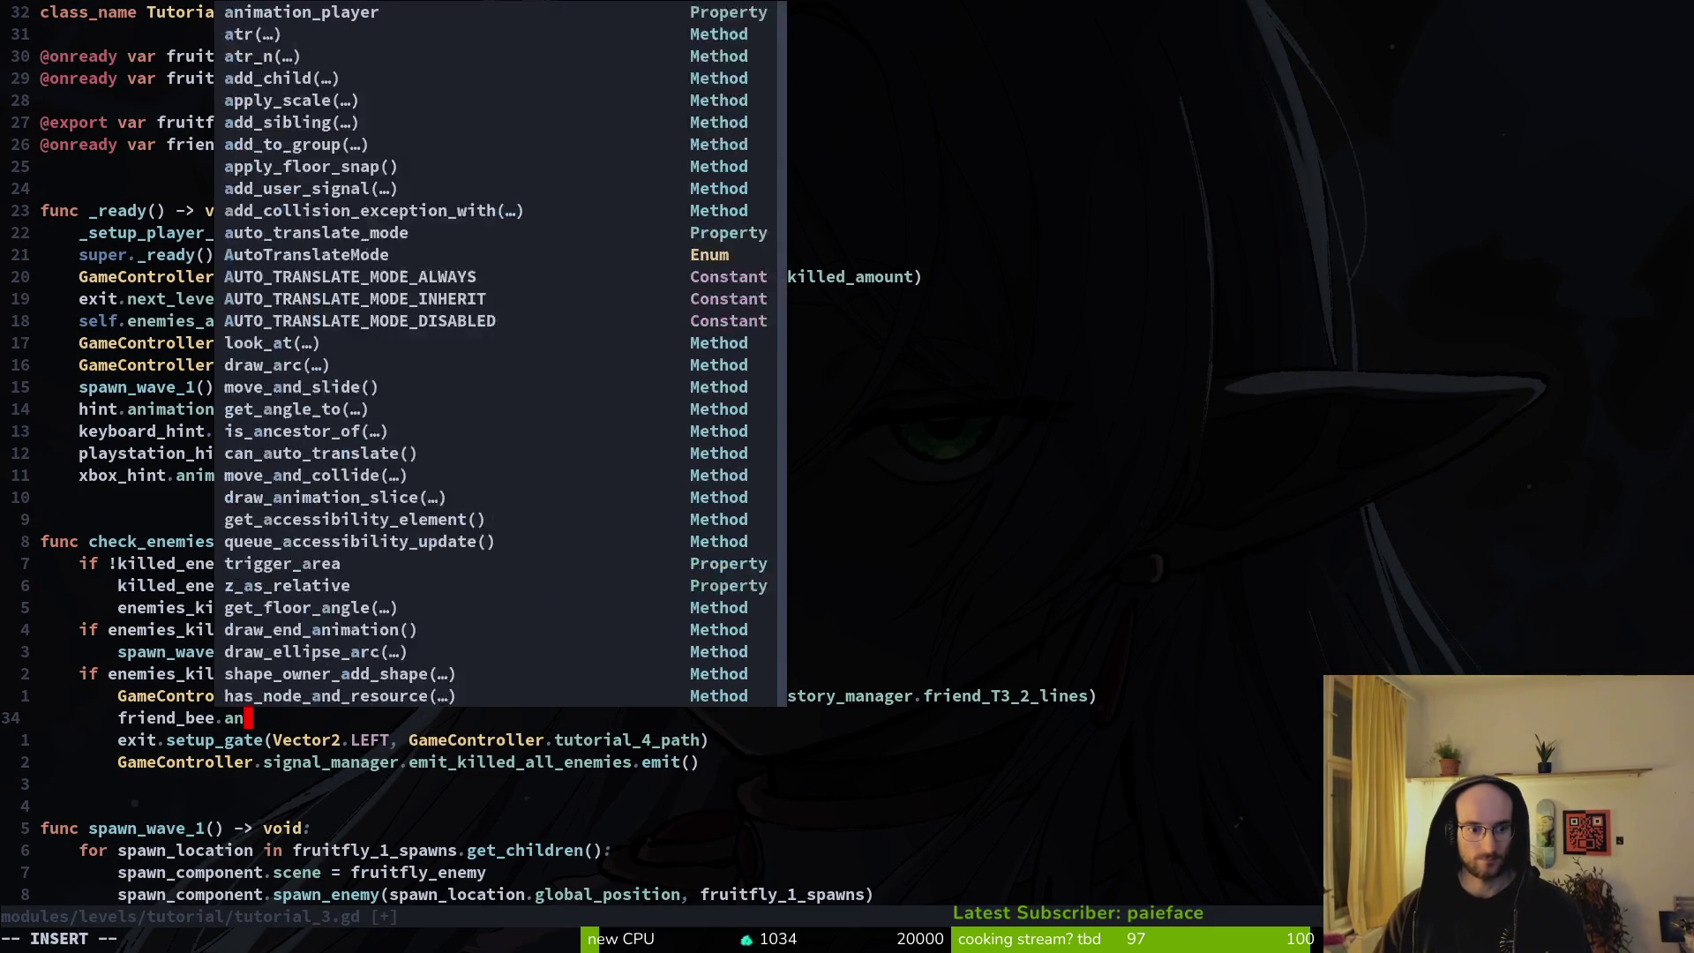
{"action": "type", "text": "i"}
{"action": "key", "text": "Tab"}
{"action": "key", "text": "Return"}
{"action": "type", "text": ".pl"}
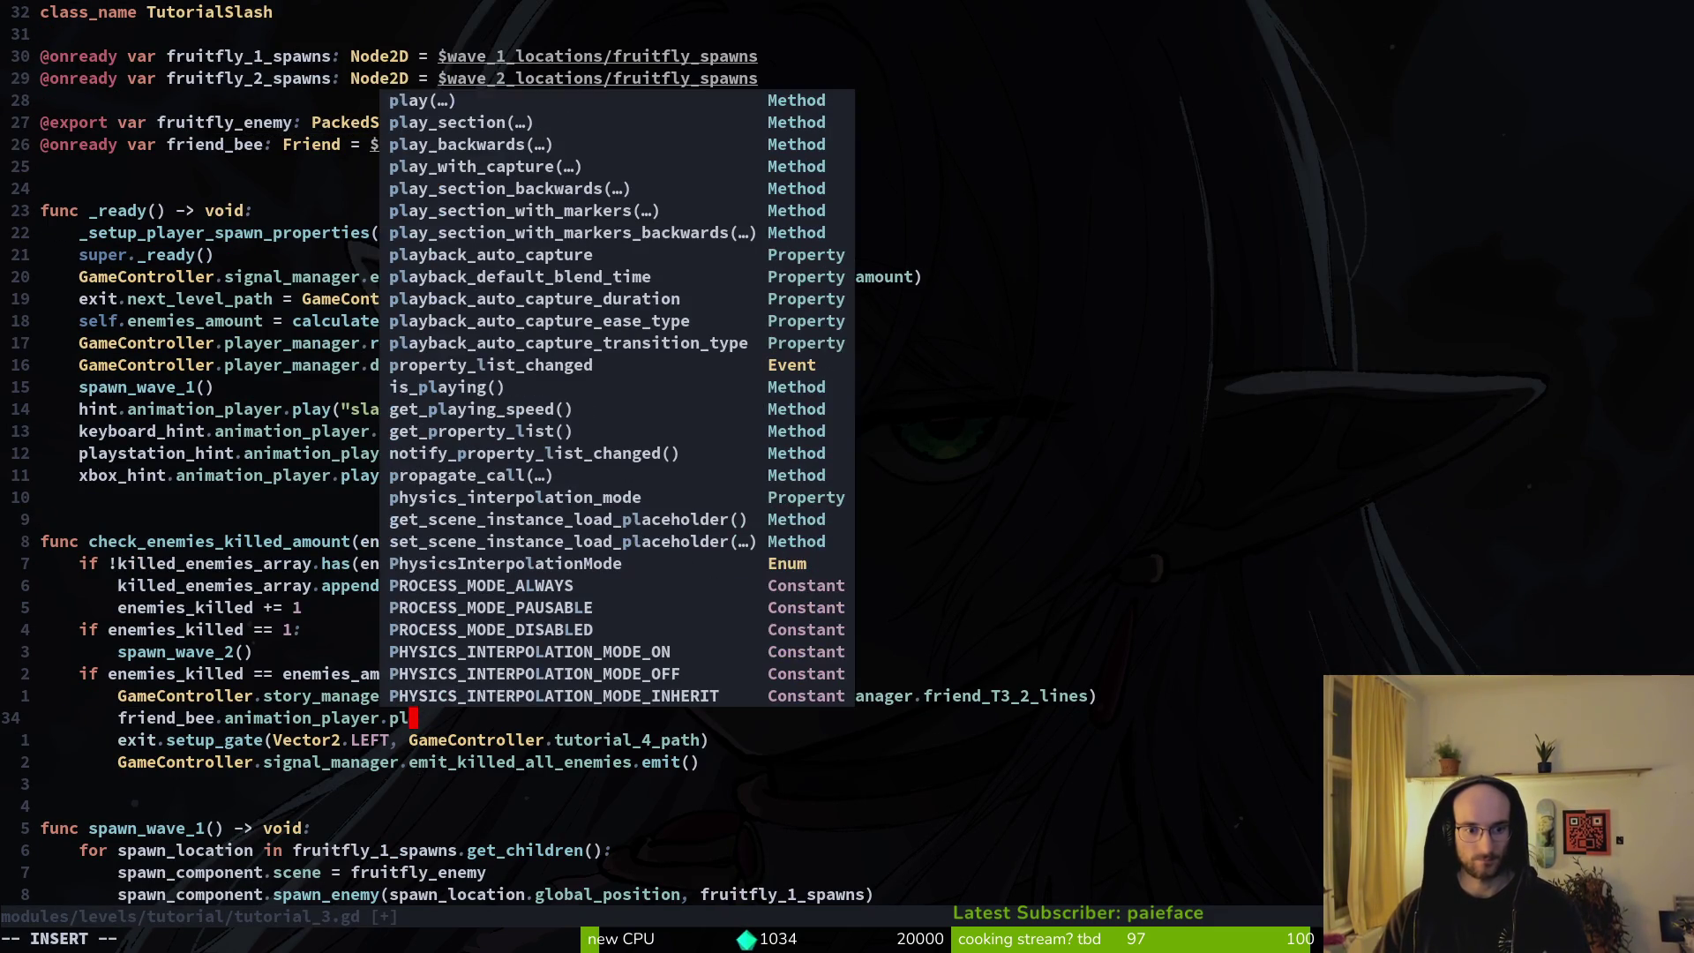
{"action": "key", "text": "Return"}
{"action": "type", "text": "get"}
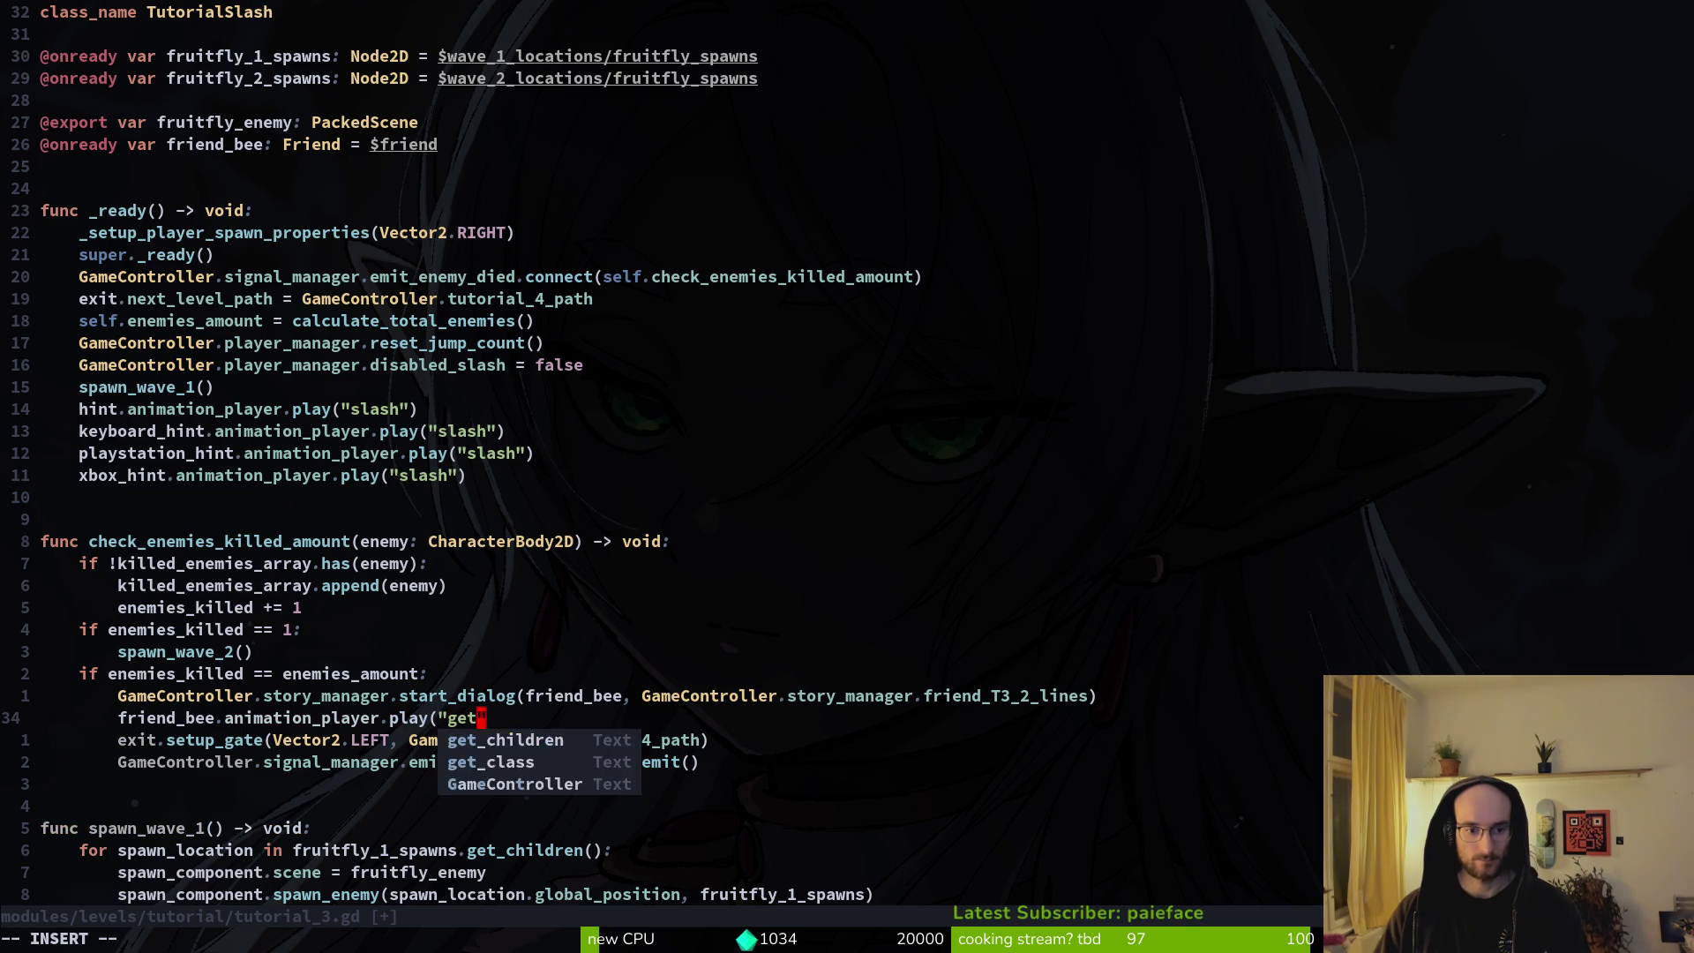
{"action": "type", "text": "up"}
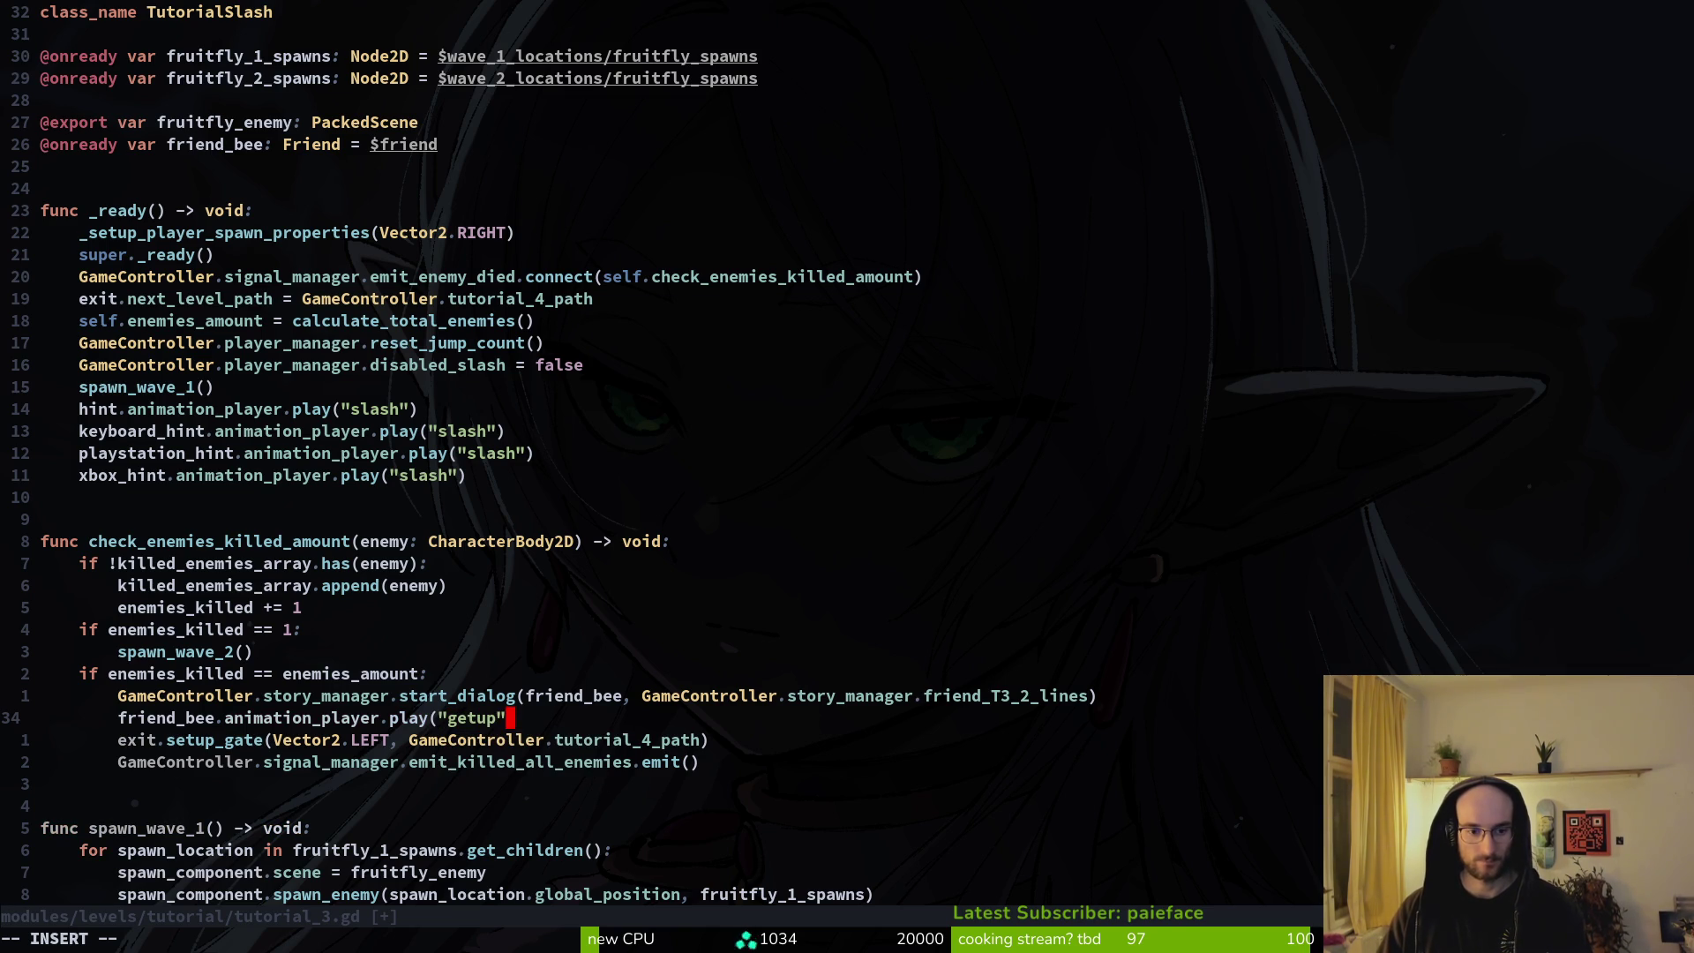
{"action": "key", "text": "alt+Tab"}
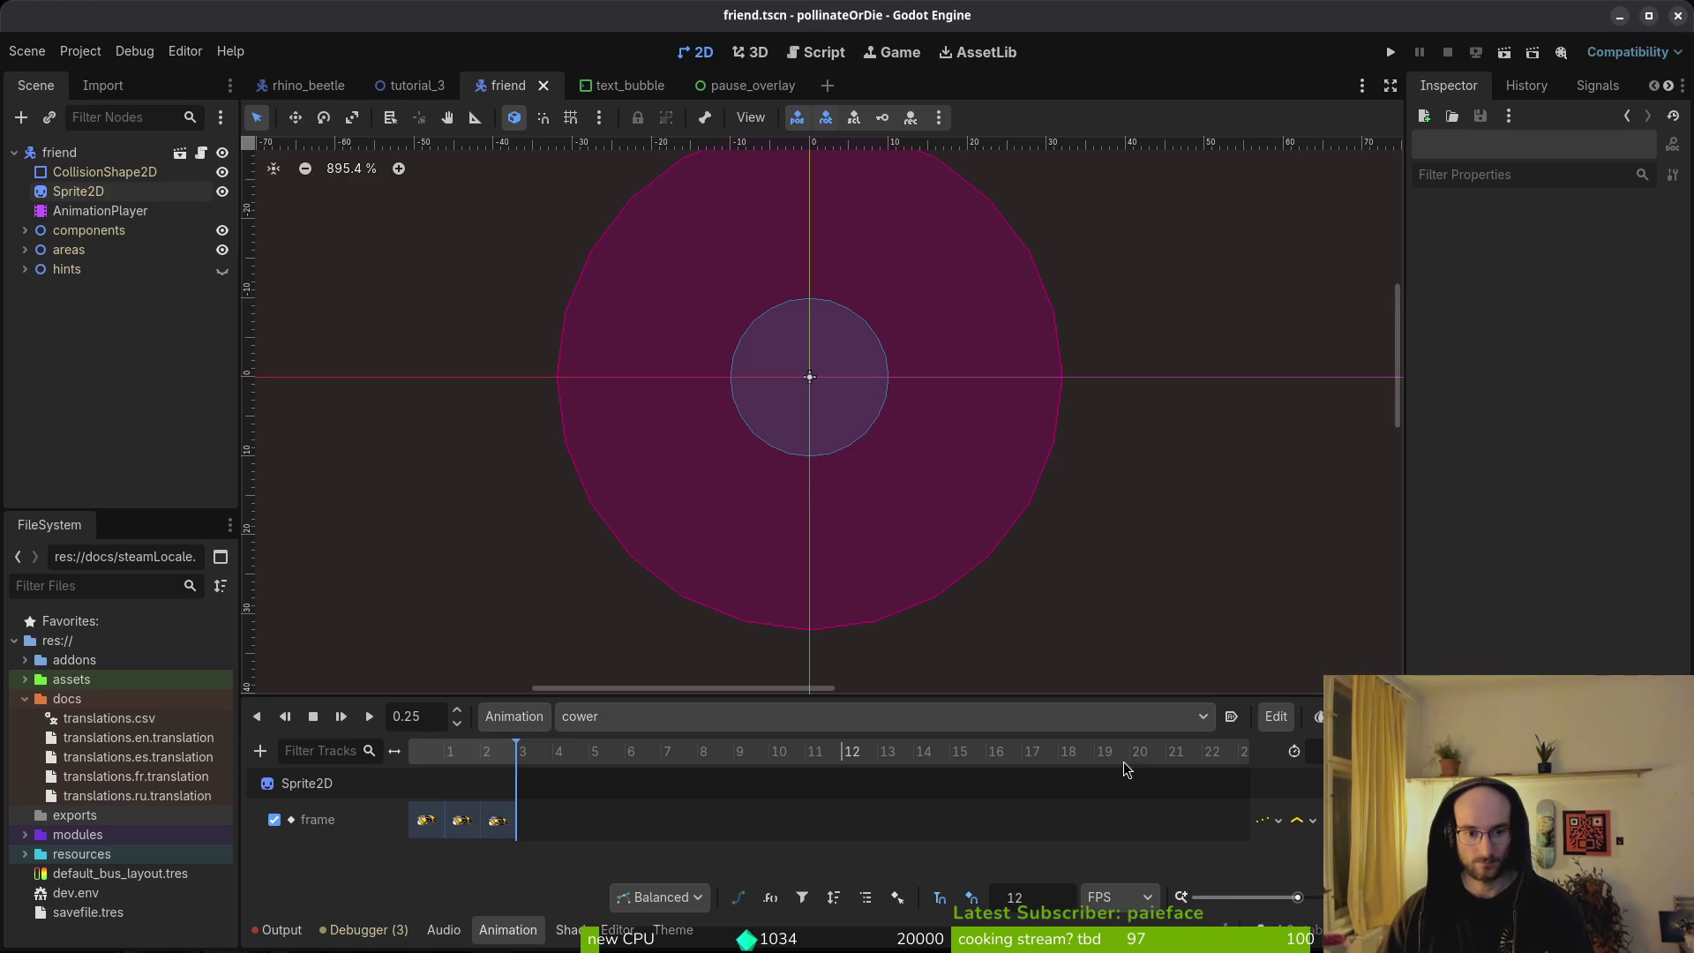
Switch the editor to the friend's getup animation and select the bee Sprite2D node.
{"action": "left_click", "coordinate": [682, 716]}
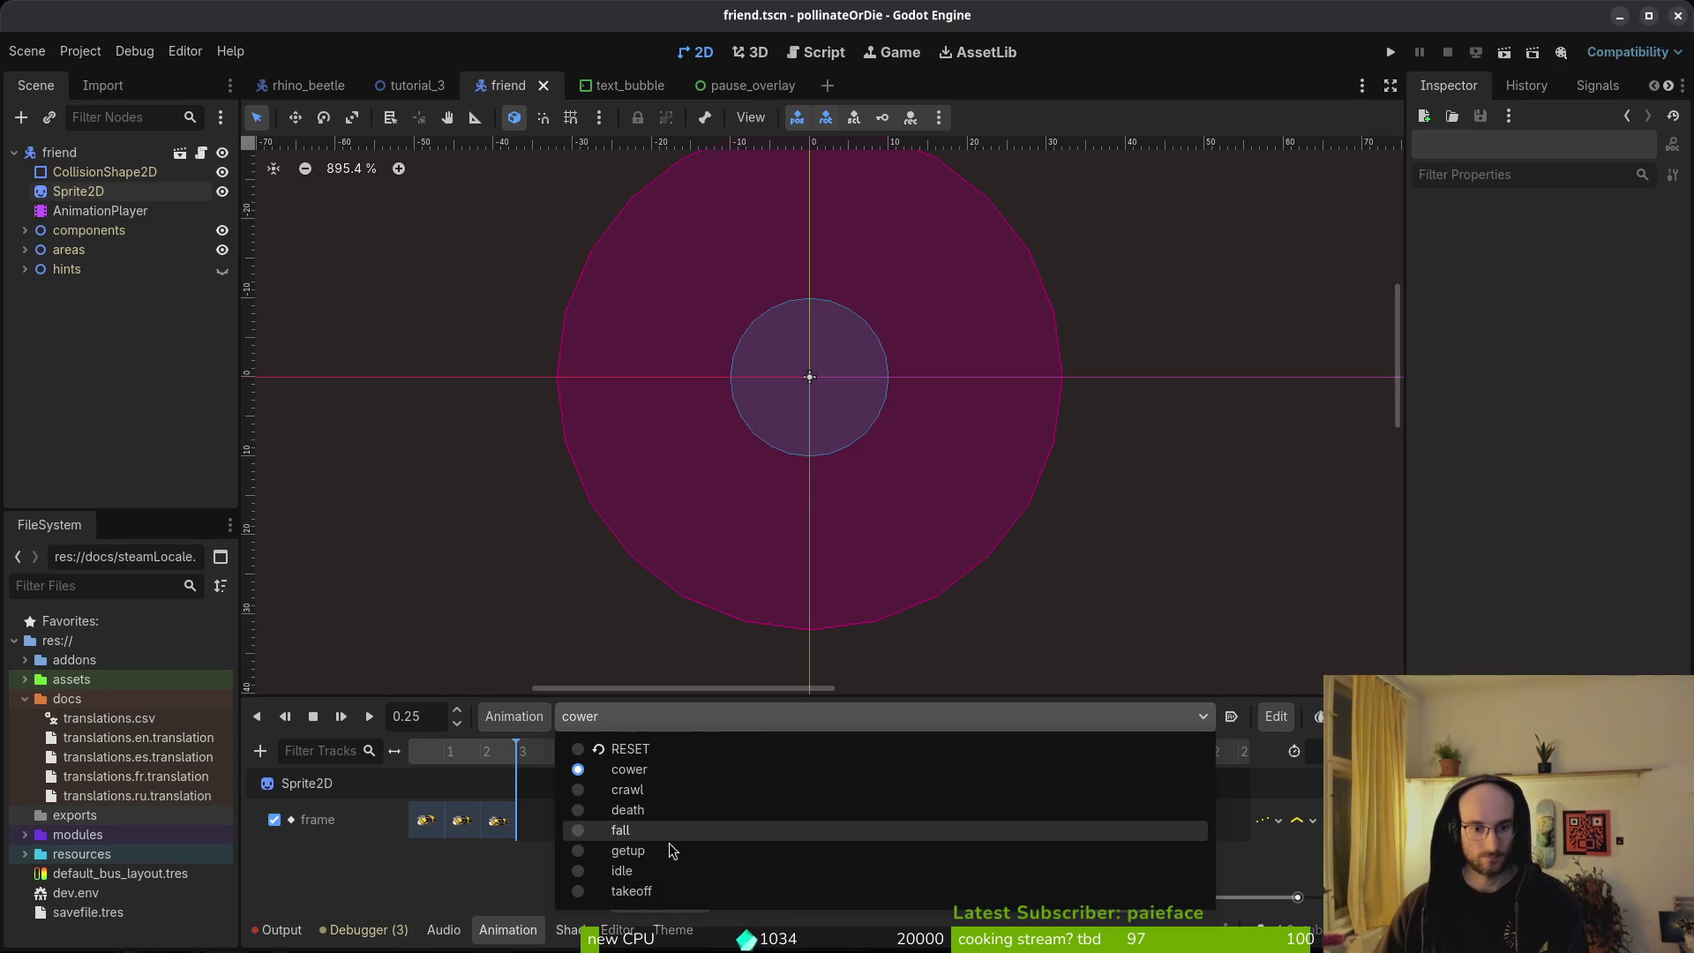
{"action": "left_click", "coordinate": [670, 850]}
{"action": "key", "text": "ctrl+s"}
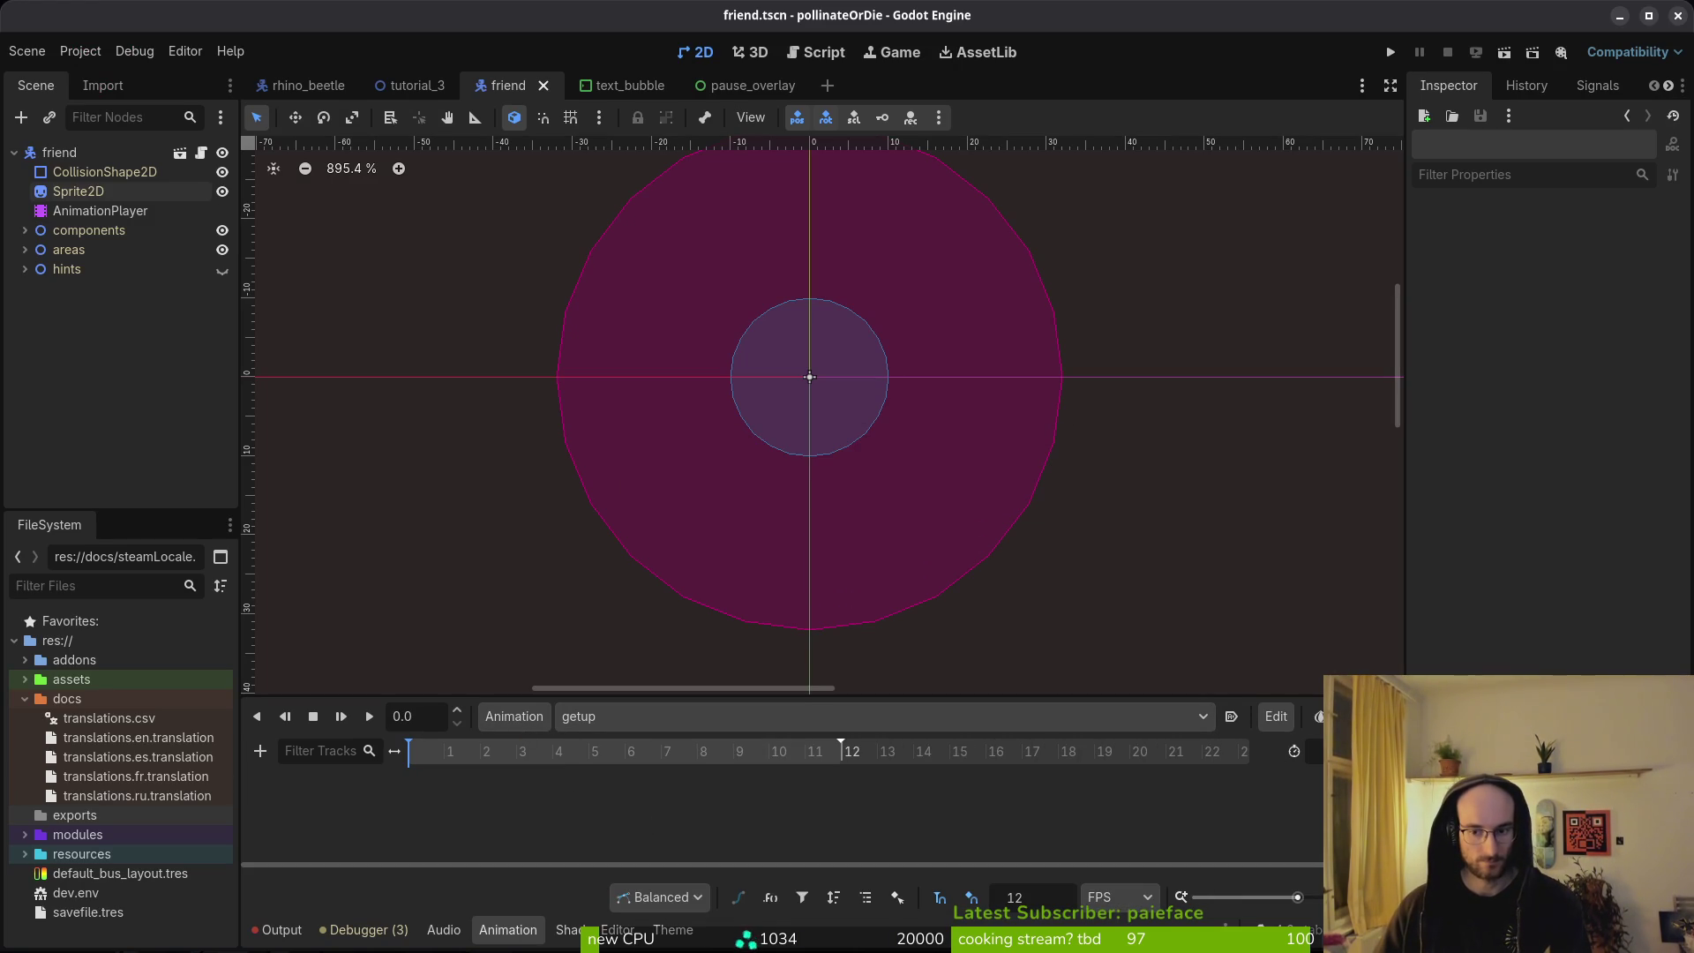
{"action": "key", "text": "ctrl+s"}
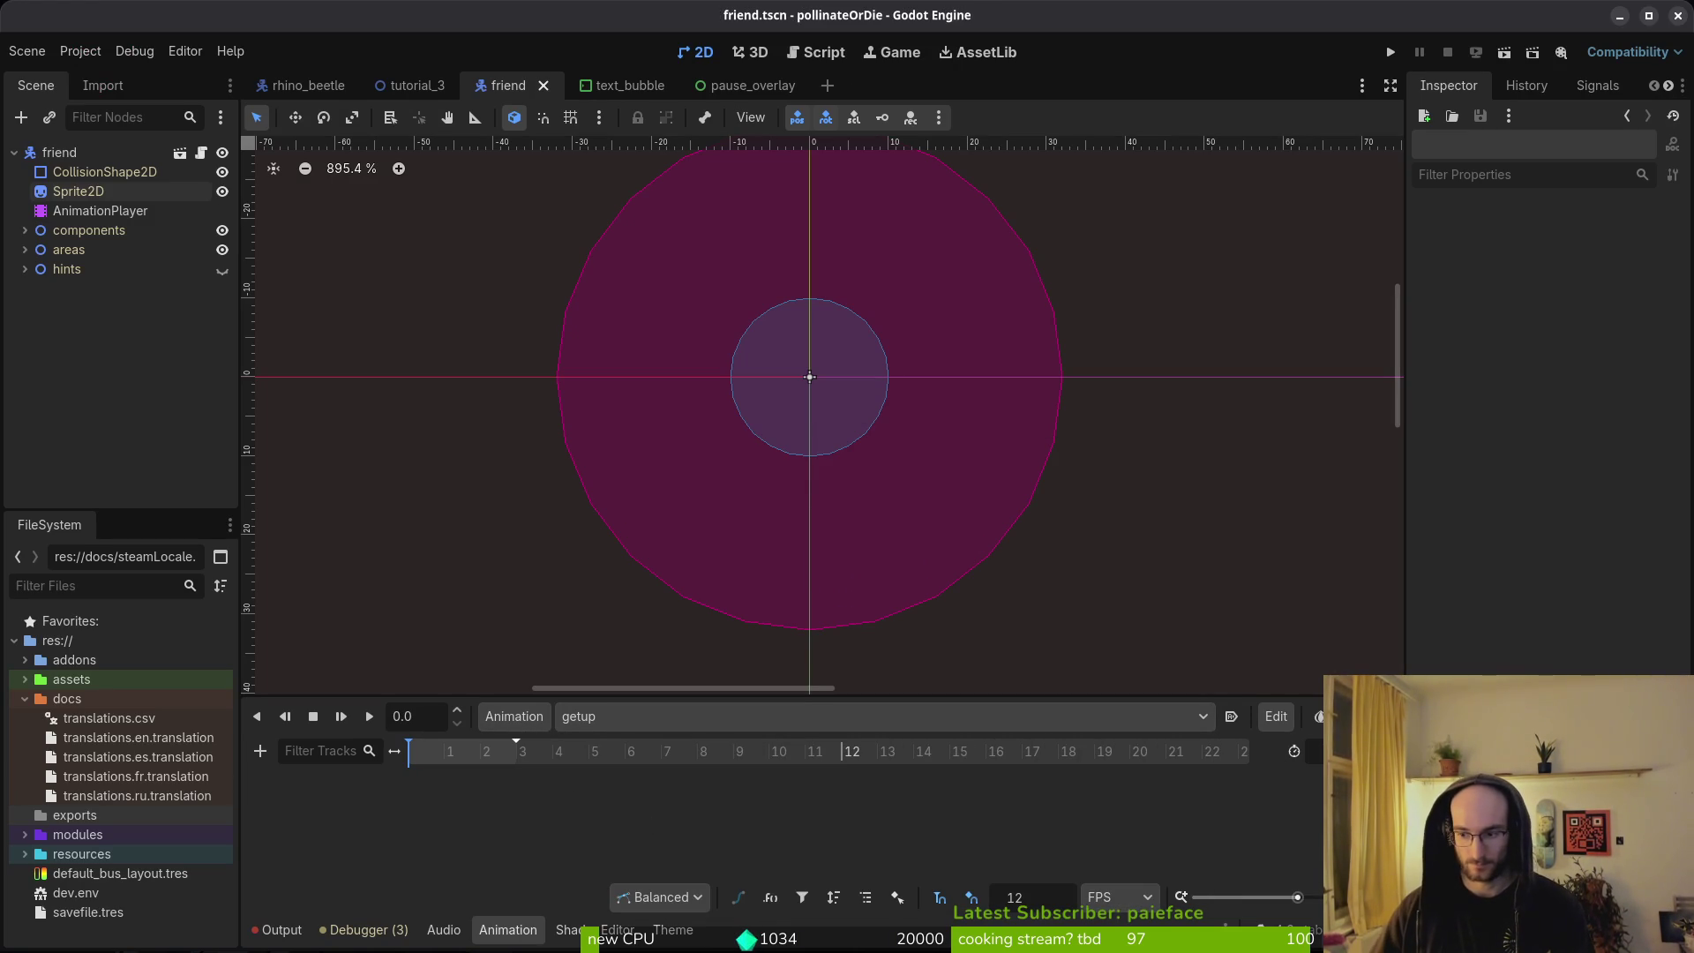
{"action": "left_click", "coordinate": [46, 194]}
{"action": "key", "text": "ctrl+s"}
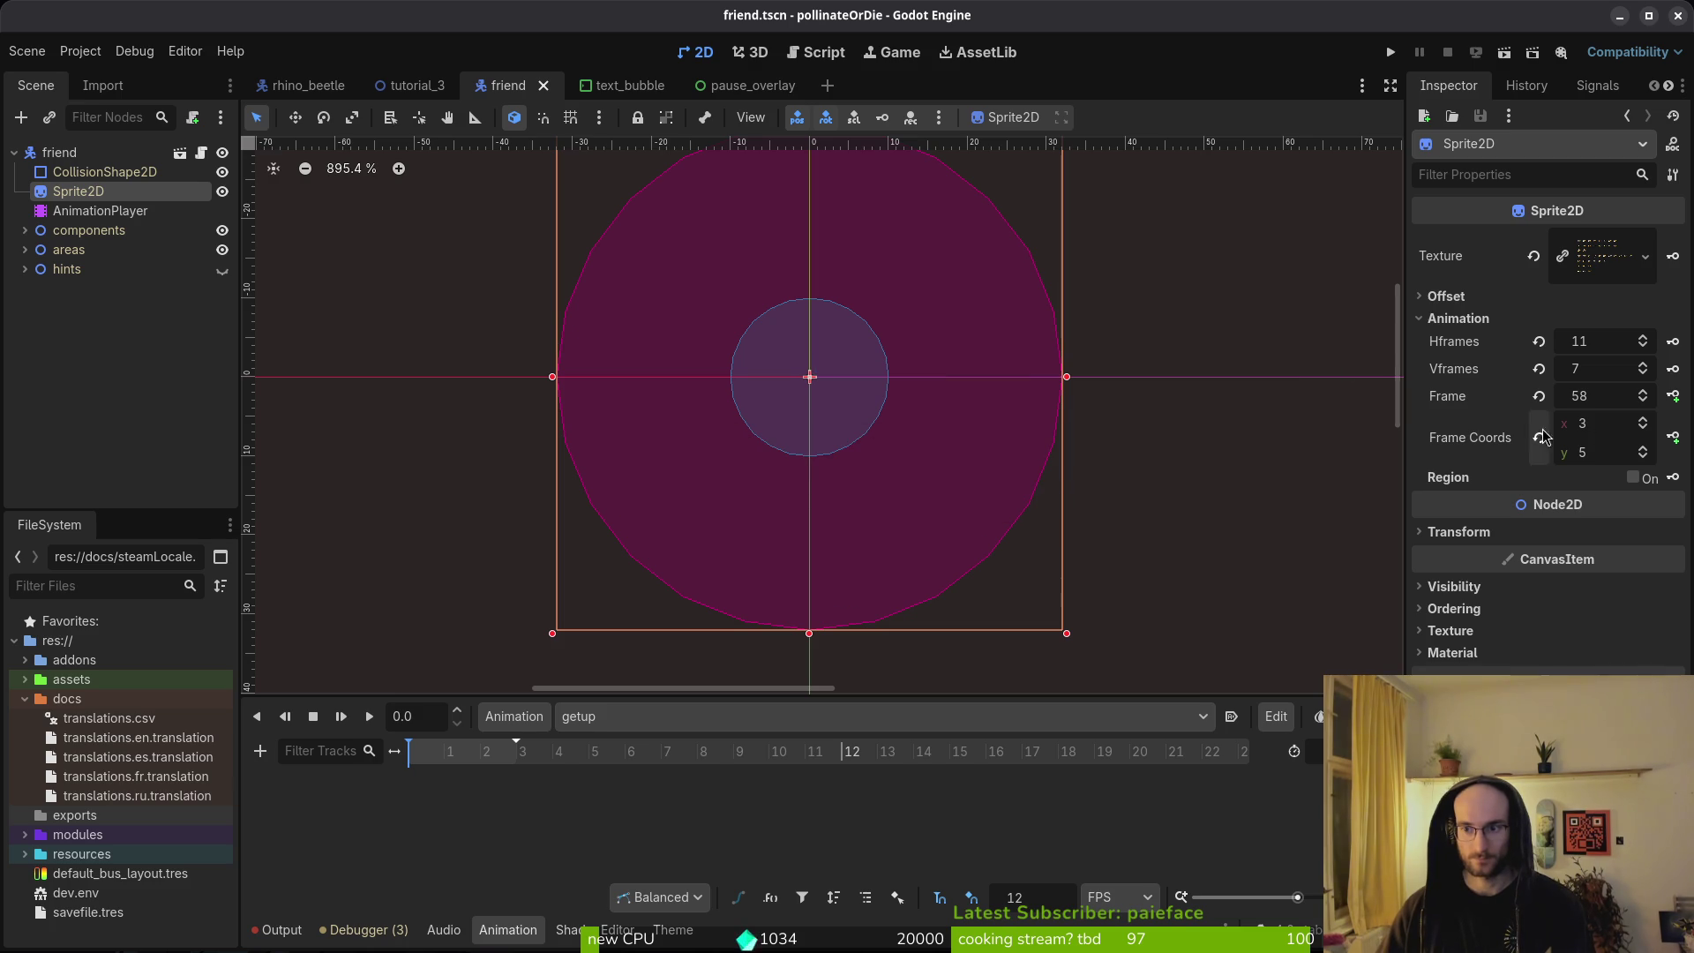
{"action": "scroll", "coordinate": [1644, 457], "scroll_direction": "up", "scroll_amount": 5}
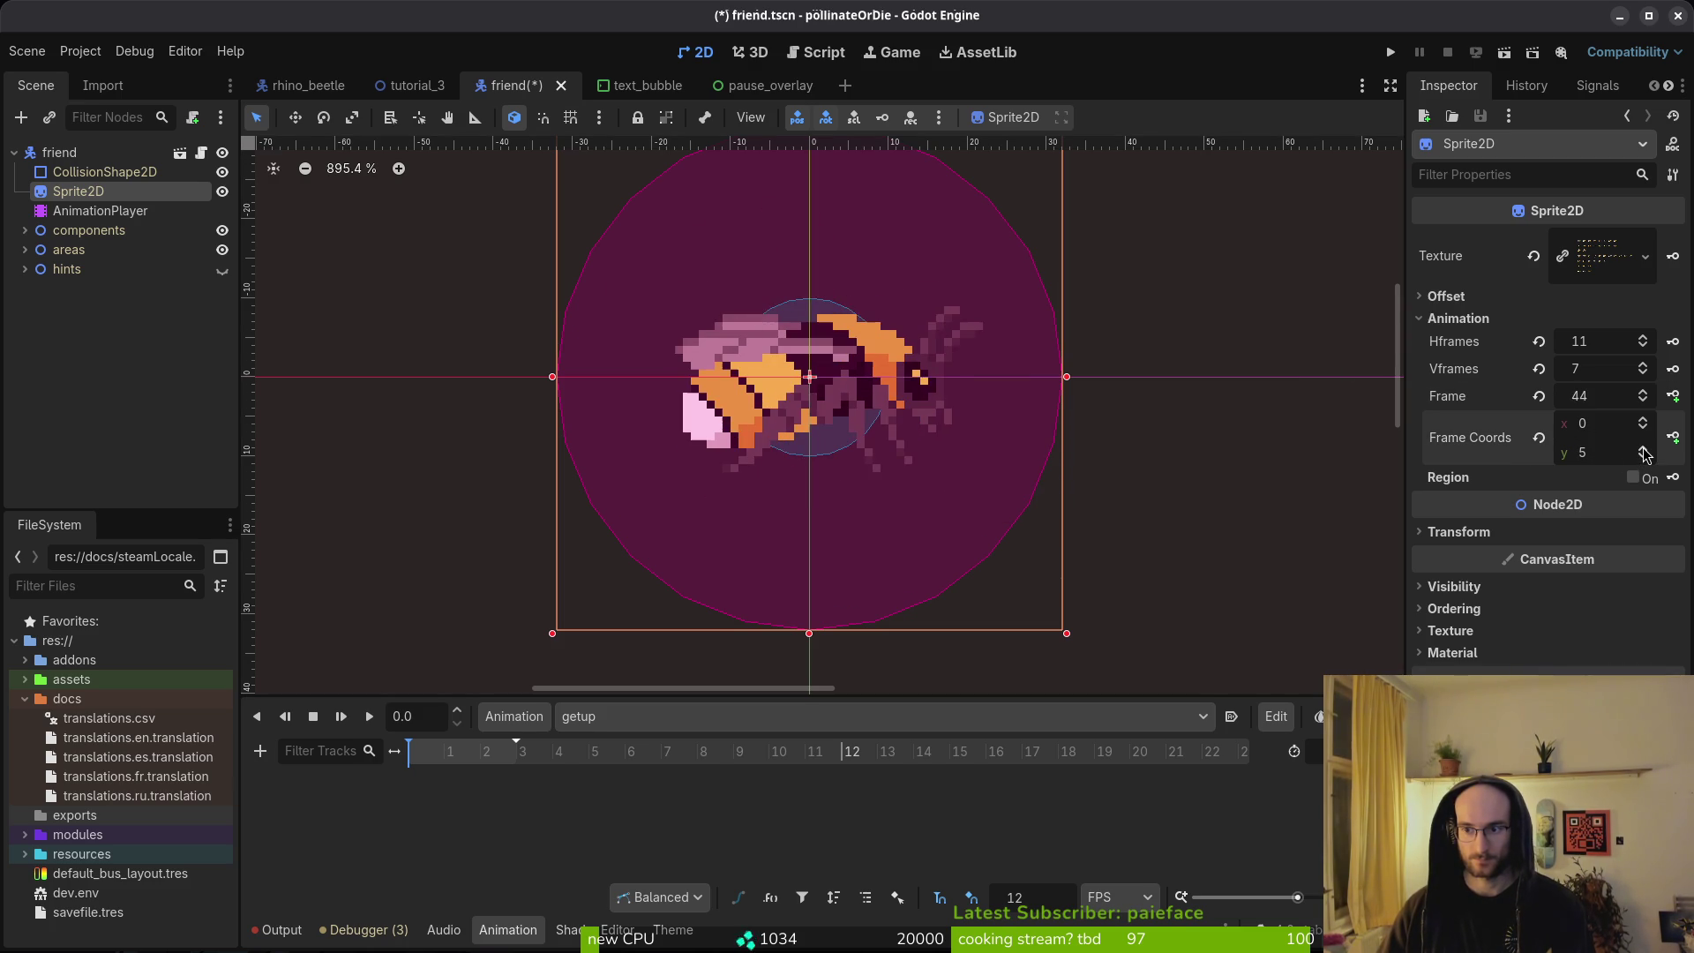
{"action": "scroll", "coordinate": [1645, 454], "scroll_direction": "up", "scroll_amount": 1}
Key the sprite frames into a new getup frame track and save the friend scene.
{"action": "left_click", "coordinate": [1673, 396]}
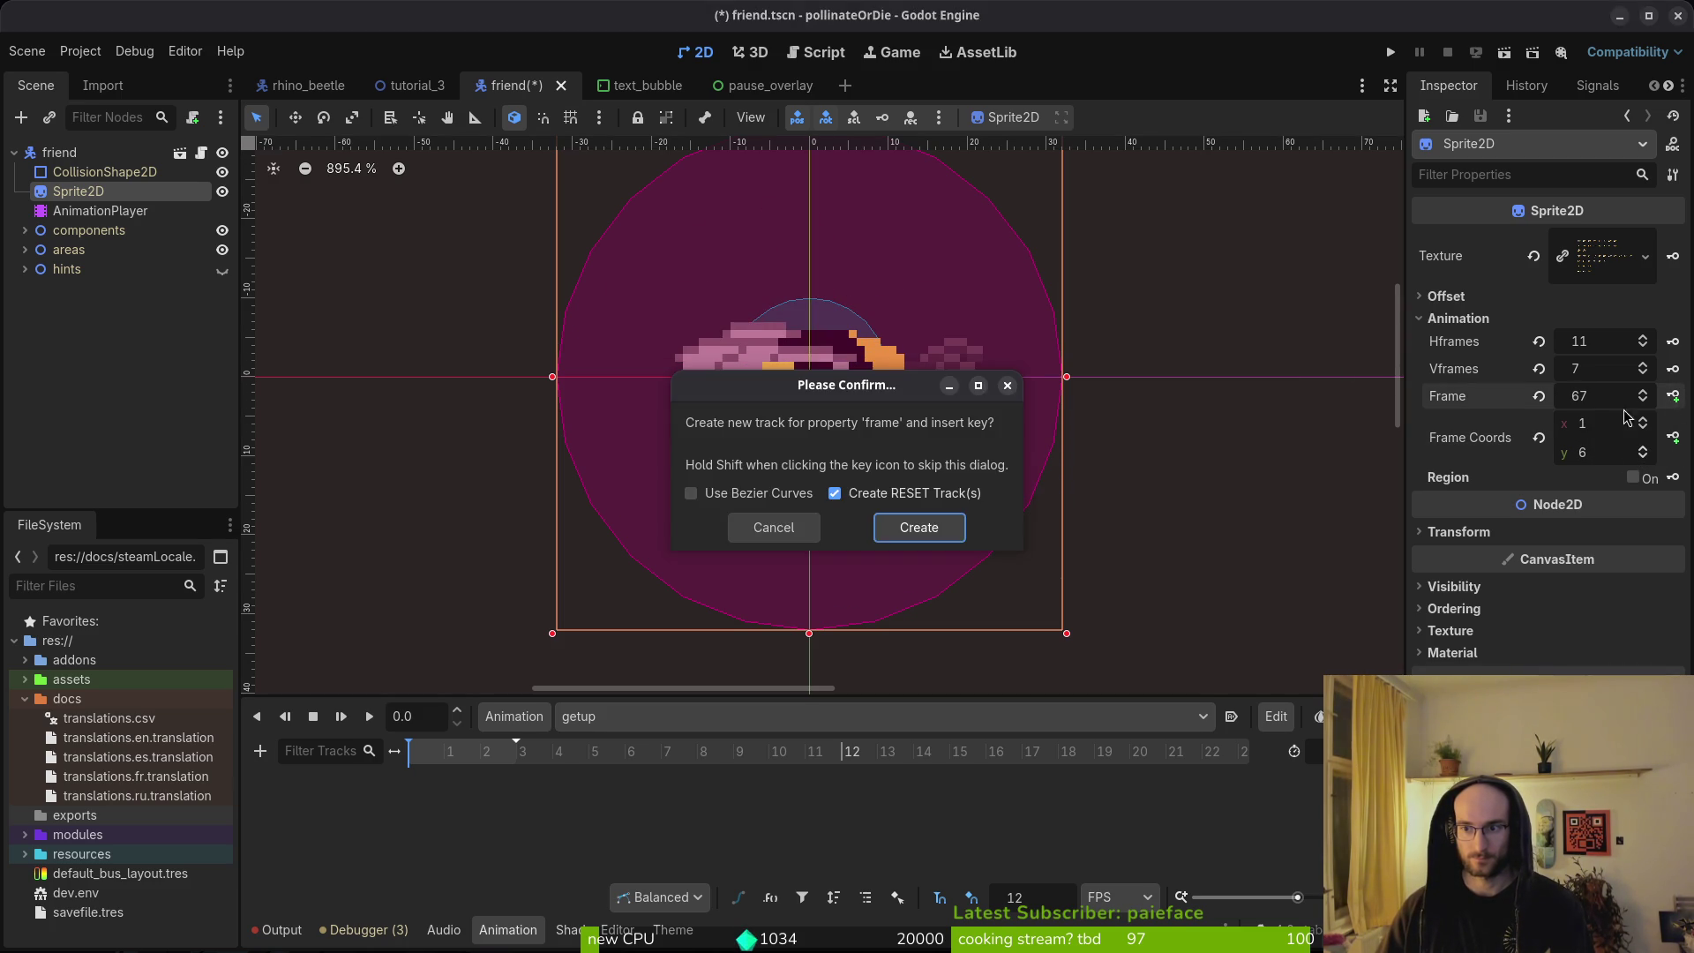
{"action": "left_click", "coordinate": [939, 526]}
{"action": "left_click", "coordinate": [1673, 396]}
{"action": "left_click", "coordinate": [1673, 395]}
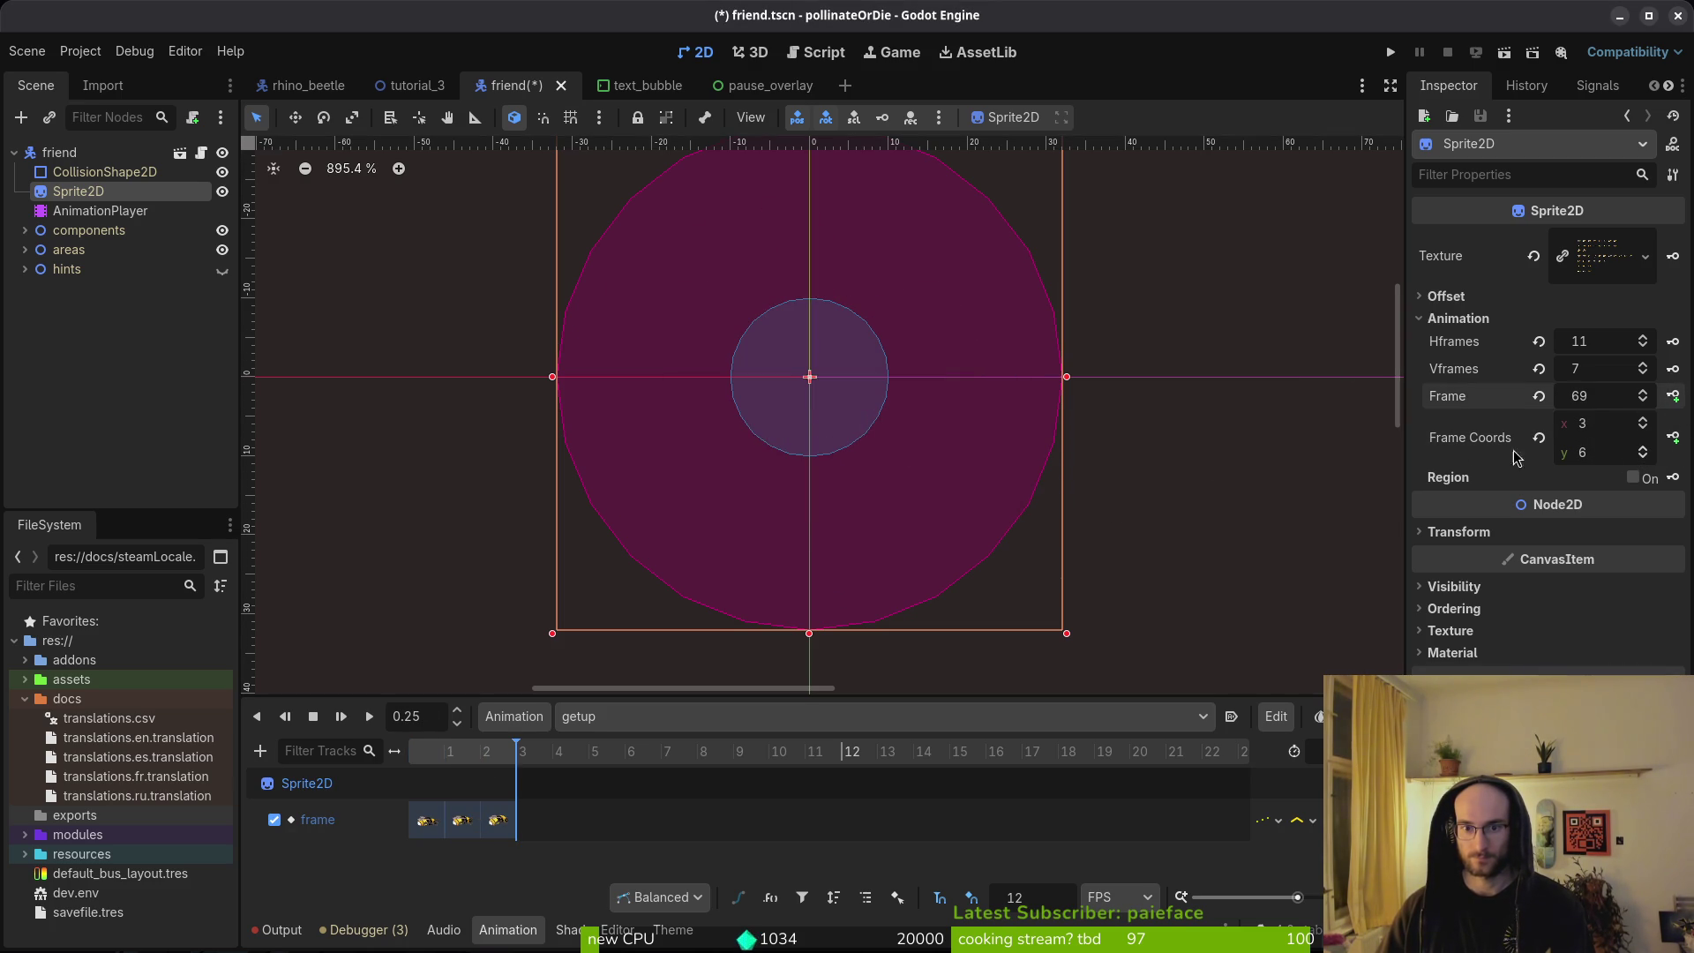
{"action": "key", "text": "ctrl+s"}
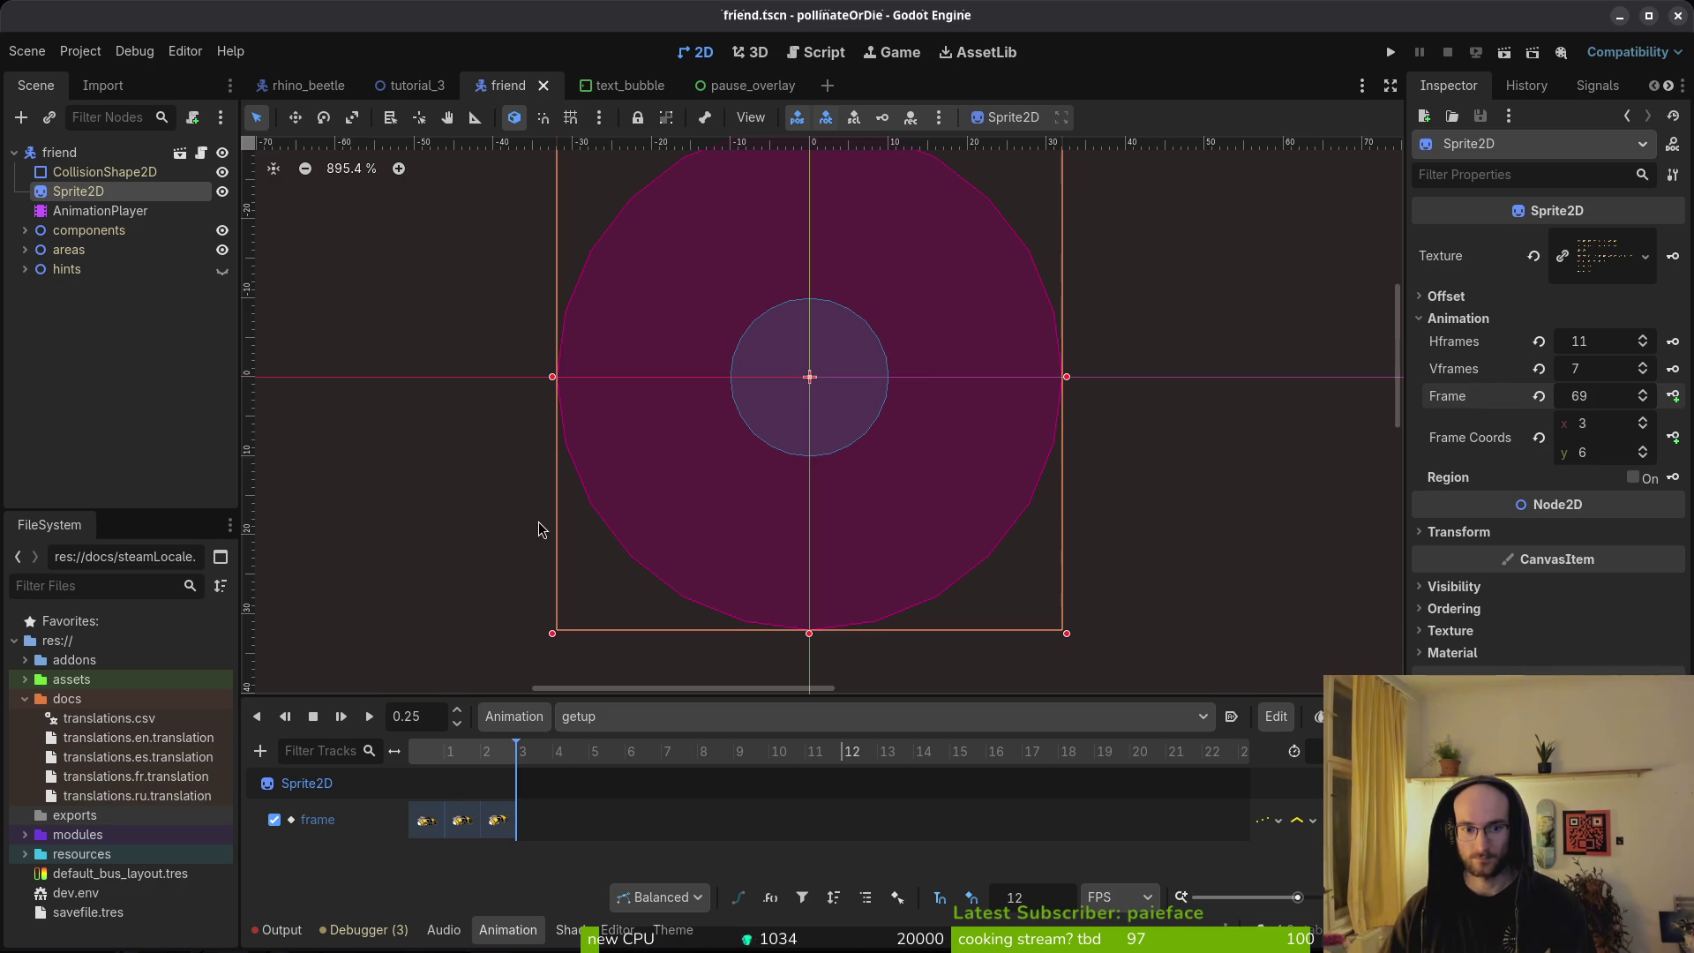
{"action": "left_click", "coordinate": [59, 152]}
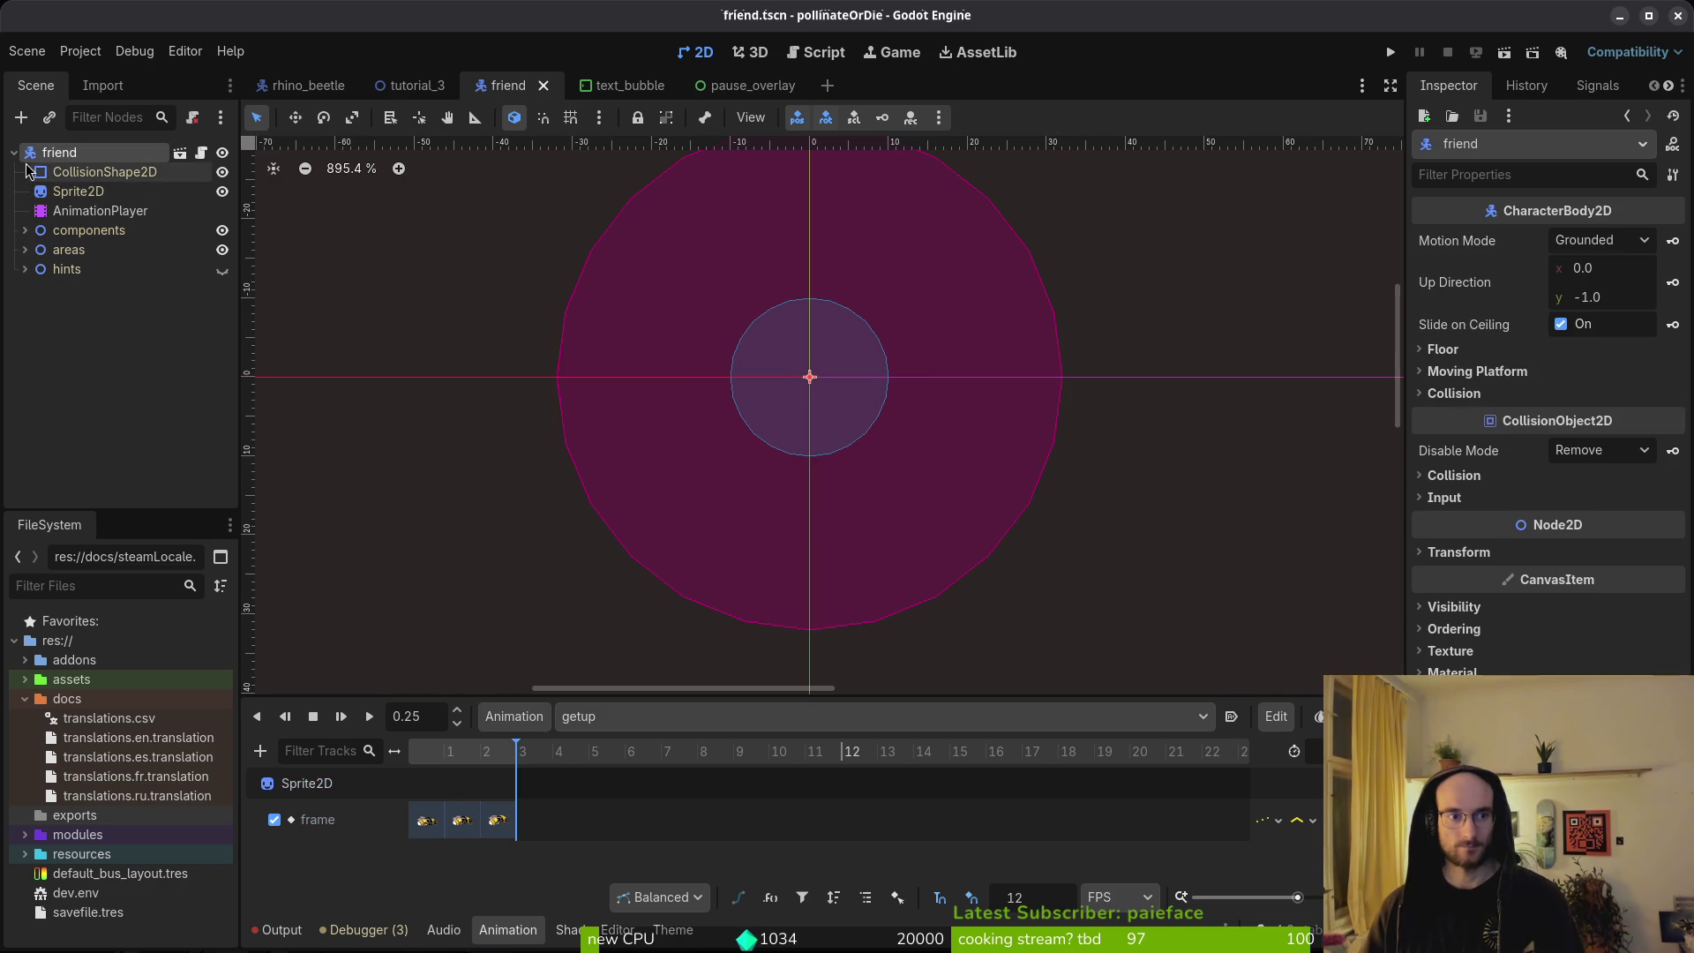
Run the game and start a new game from the main menu.
{"action": "left_click", "coordinate": [1392, 52]}
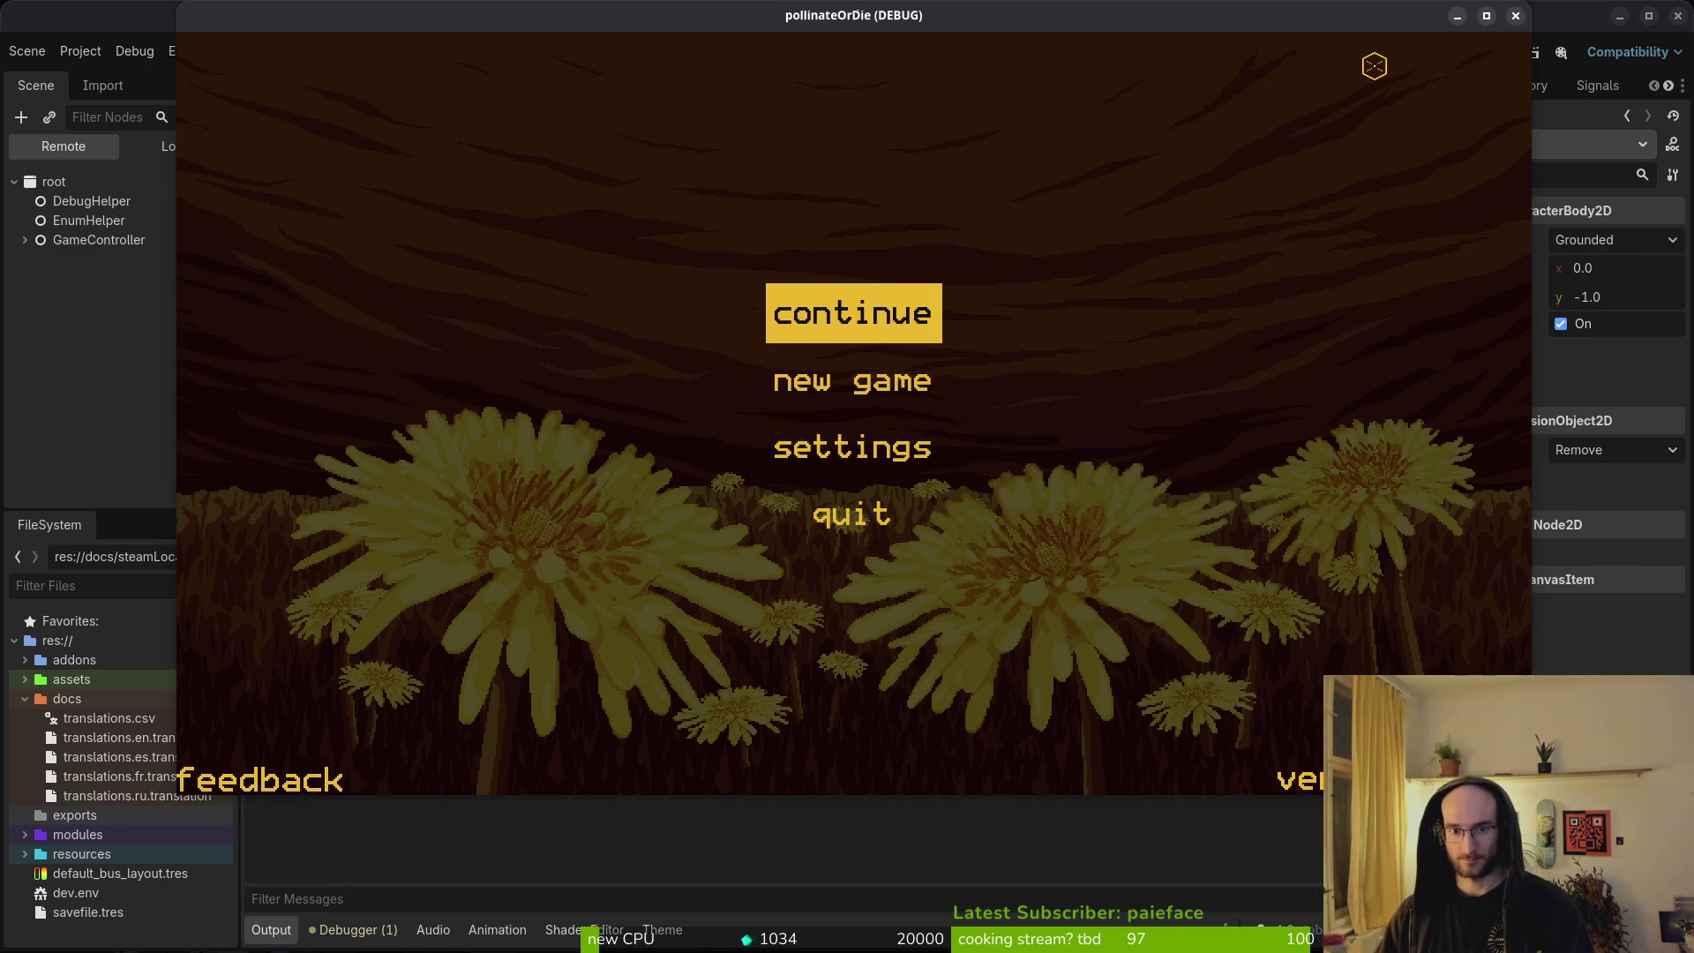
{"action": "key", "text": "Down"}
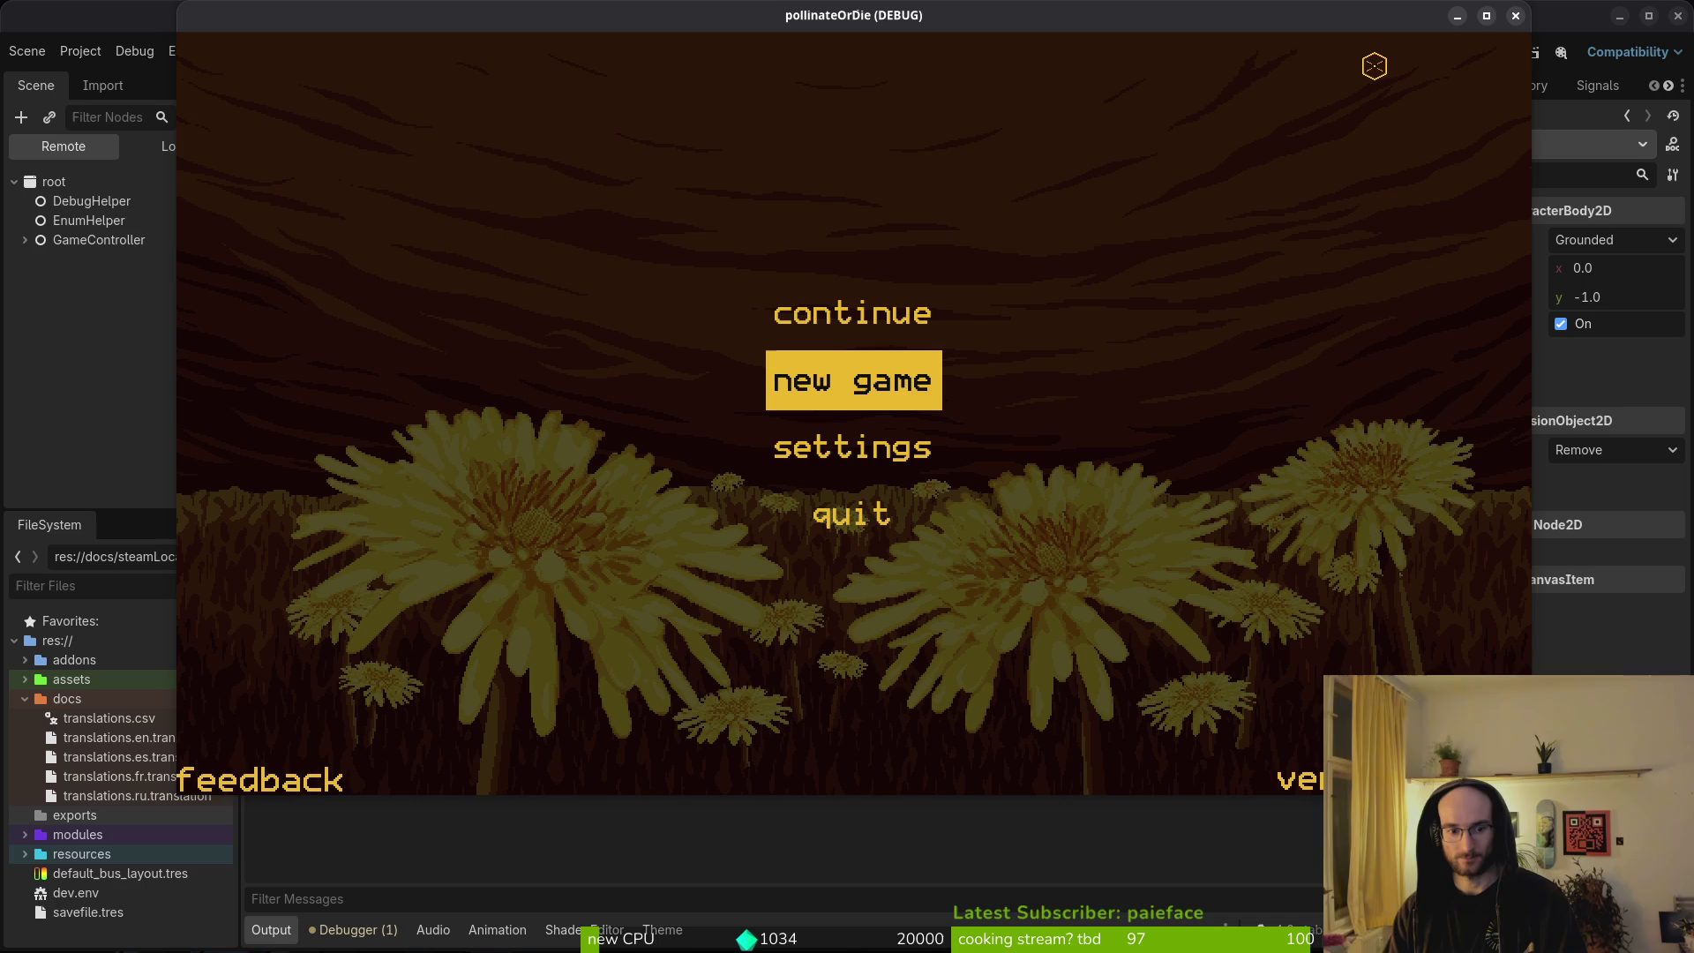
{"action": "key", "text": "Down"}
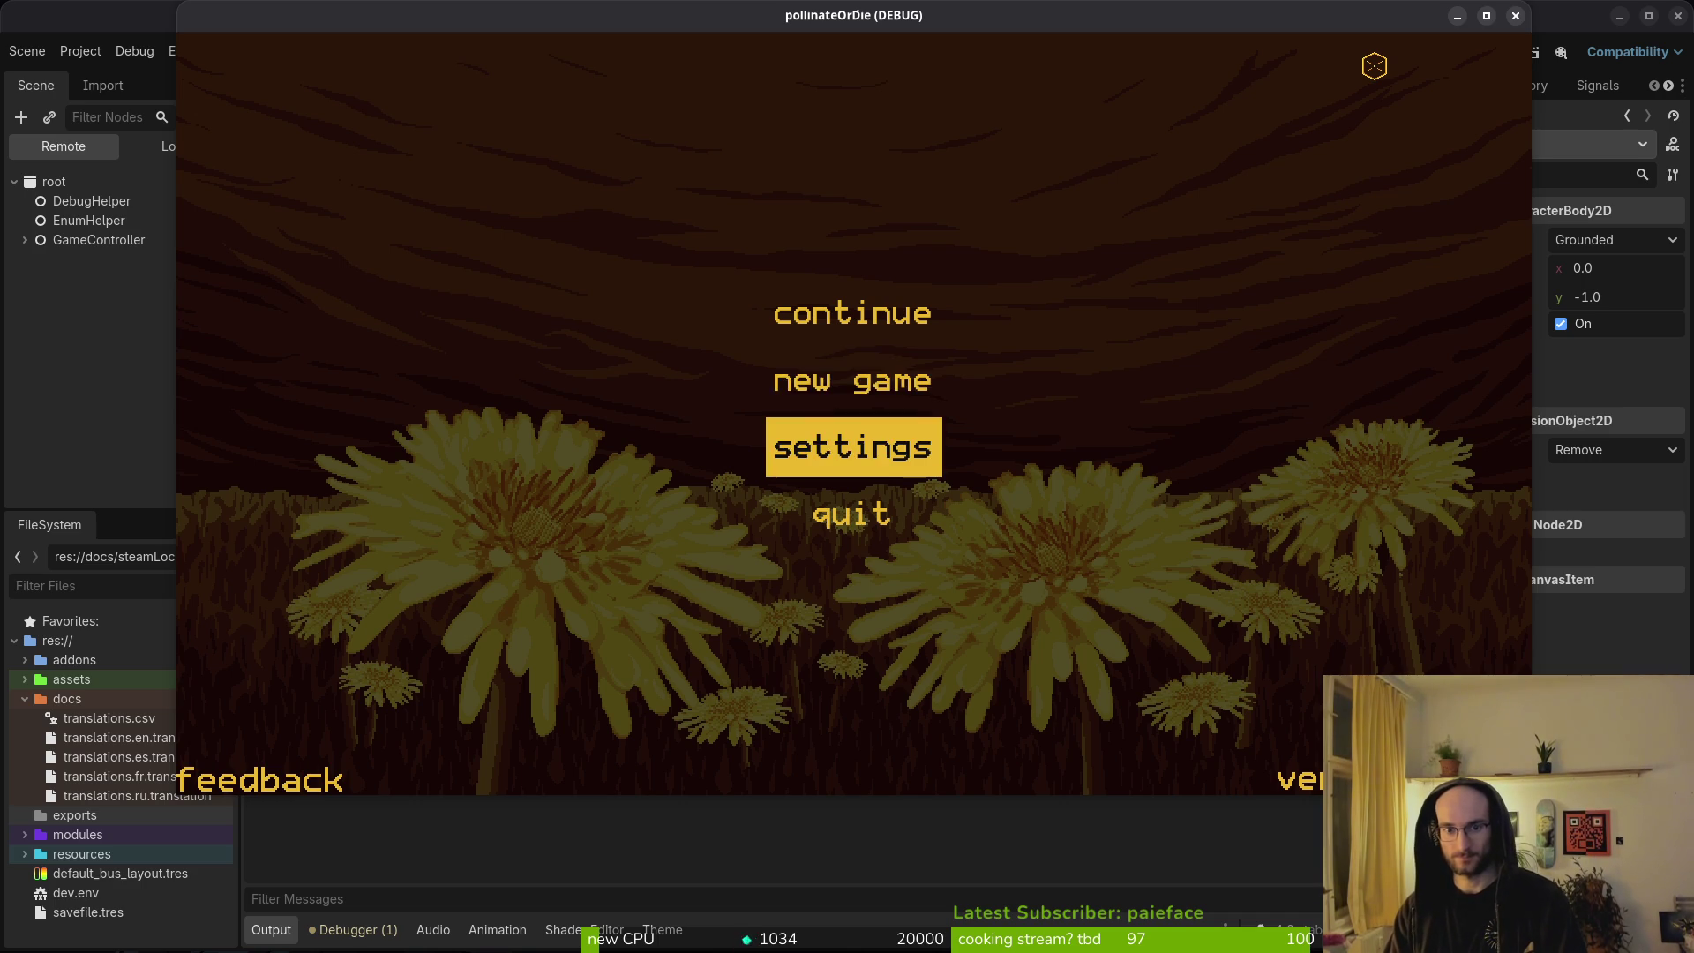
{"action": "key", "text": "Up"}
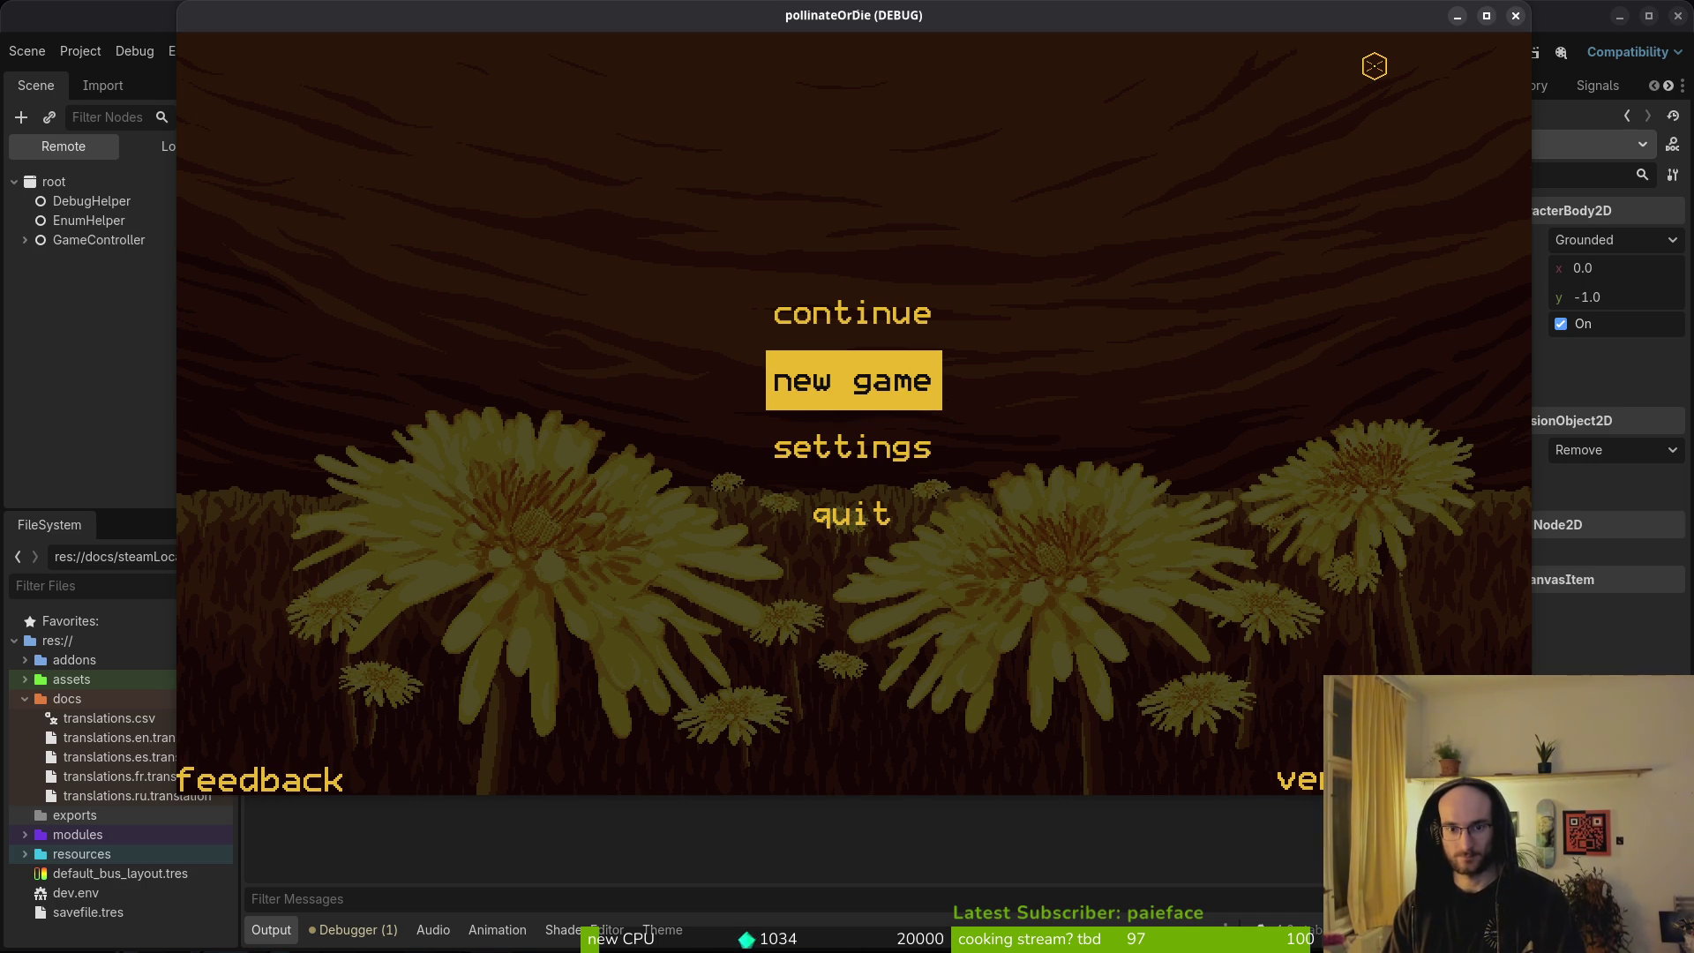
{"action": "key", "text": "Return"}
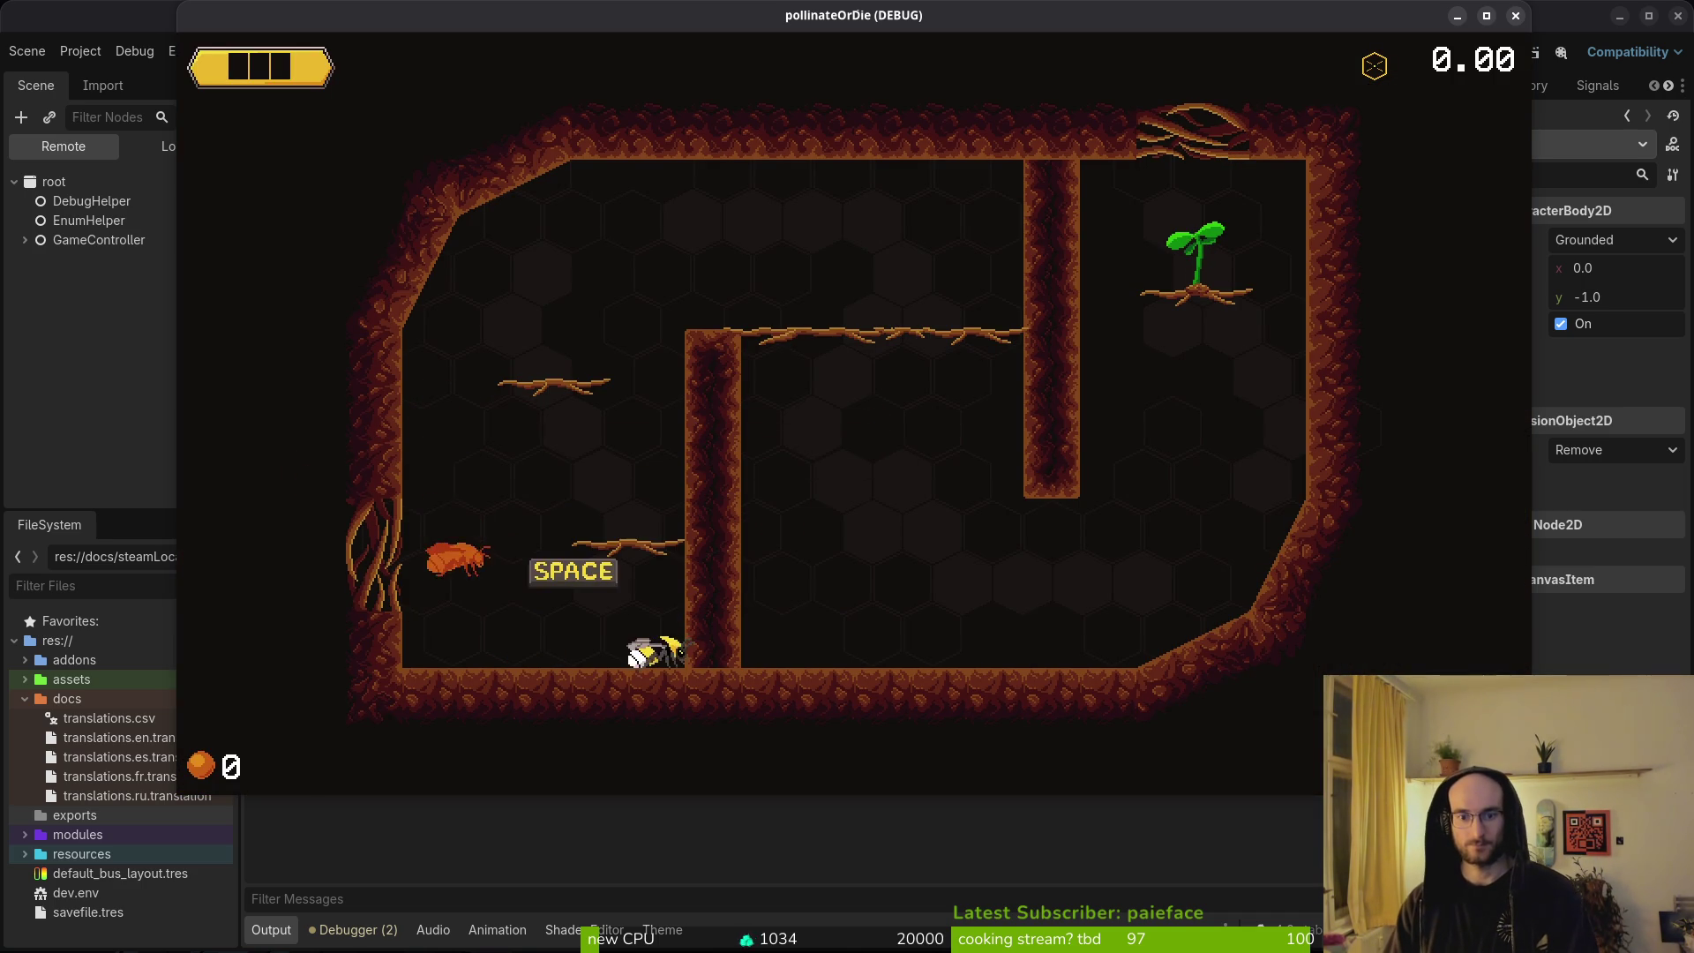
Fly the bee through the platforms to reach and pollinate the plant.
{"action": "key", "text": "space"}
{"action": "key", "text": "Right"}
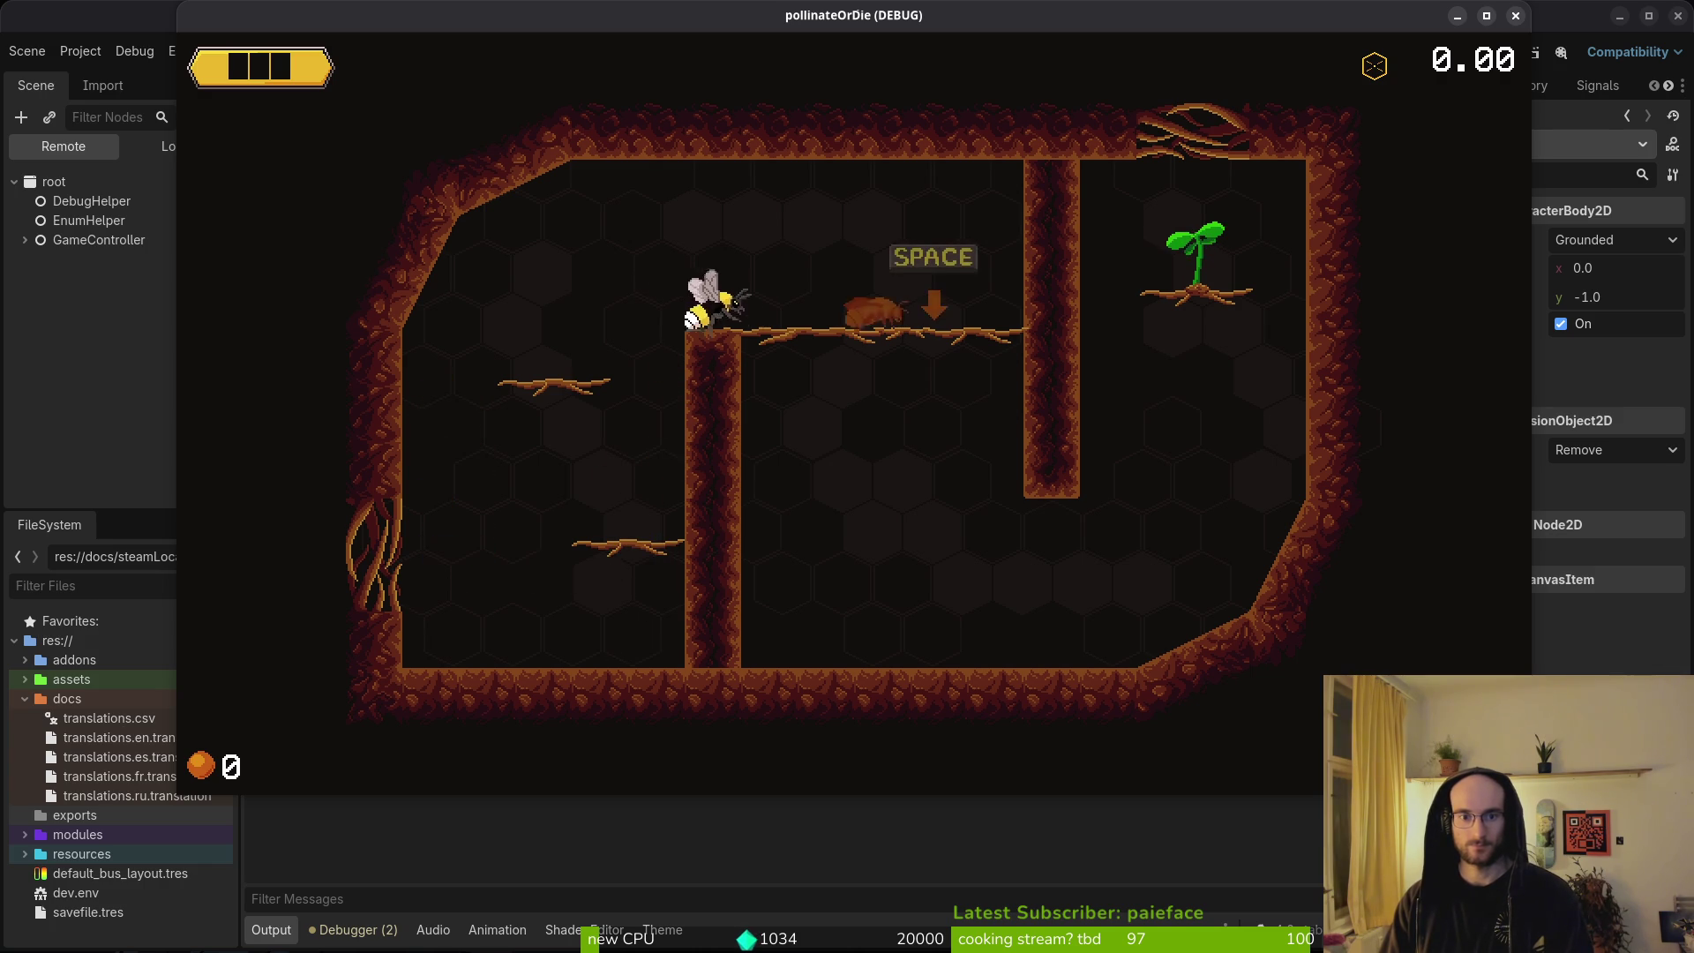
{"action": "key", "text": "Down"}
{"action": "key", "text": "Right"}
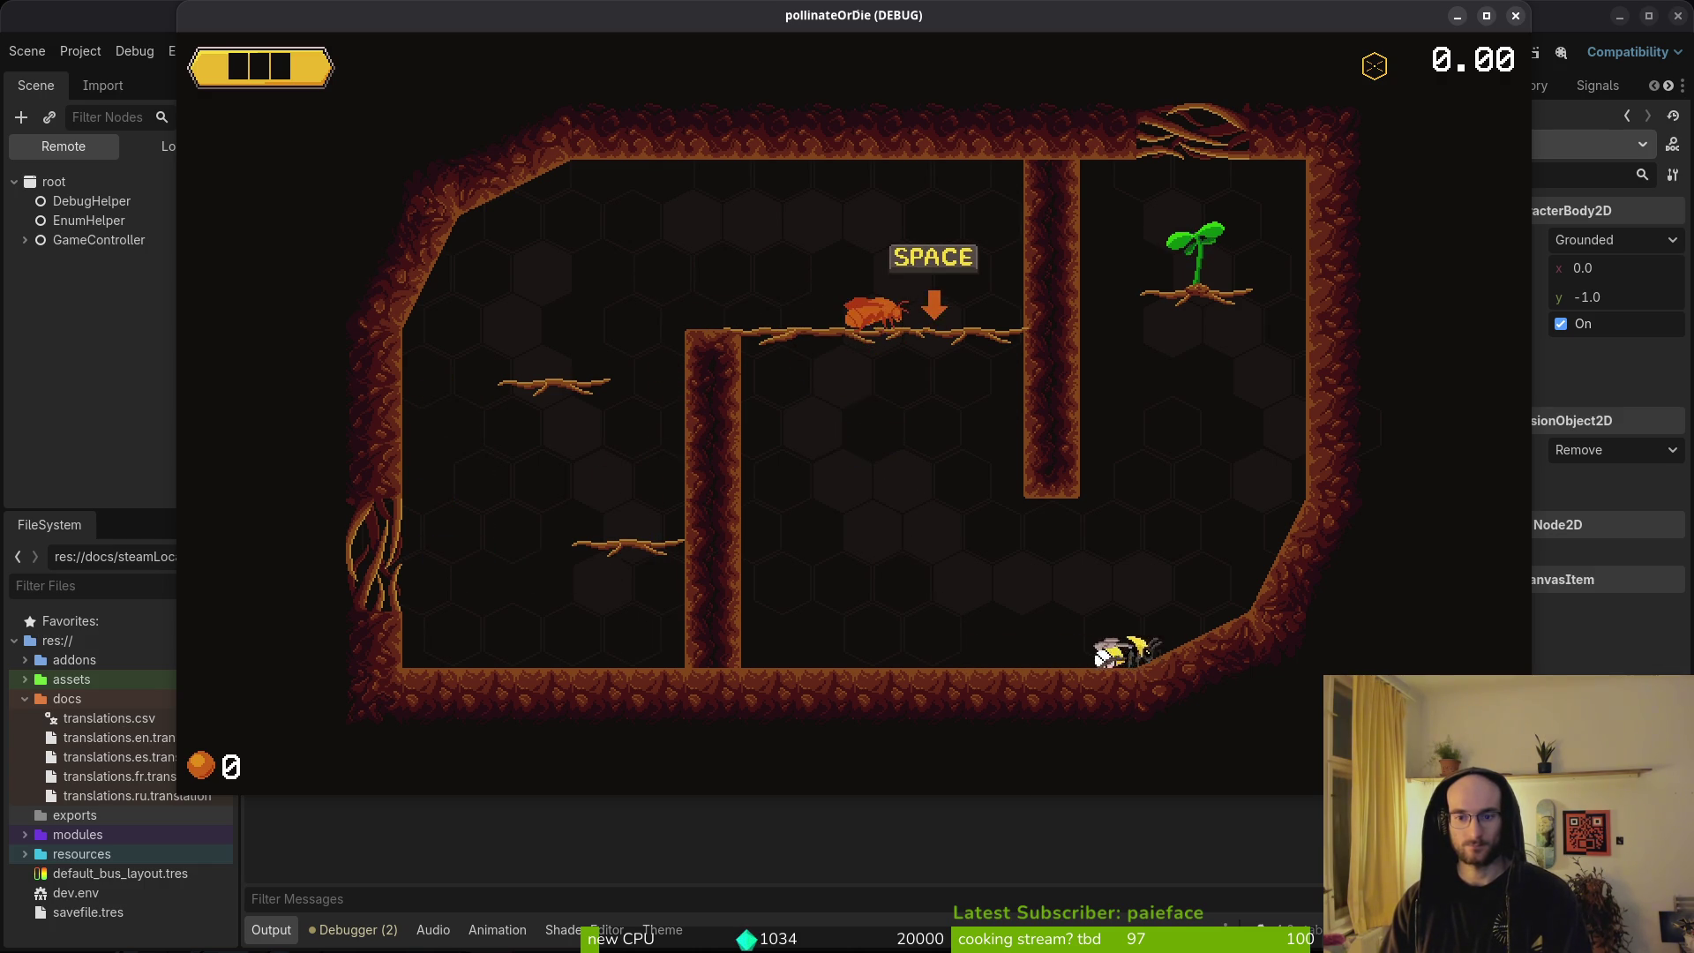
{"action": "key", "text": "Right"}
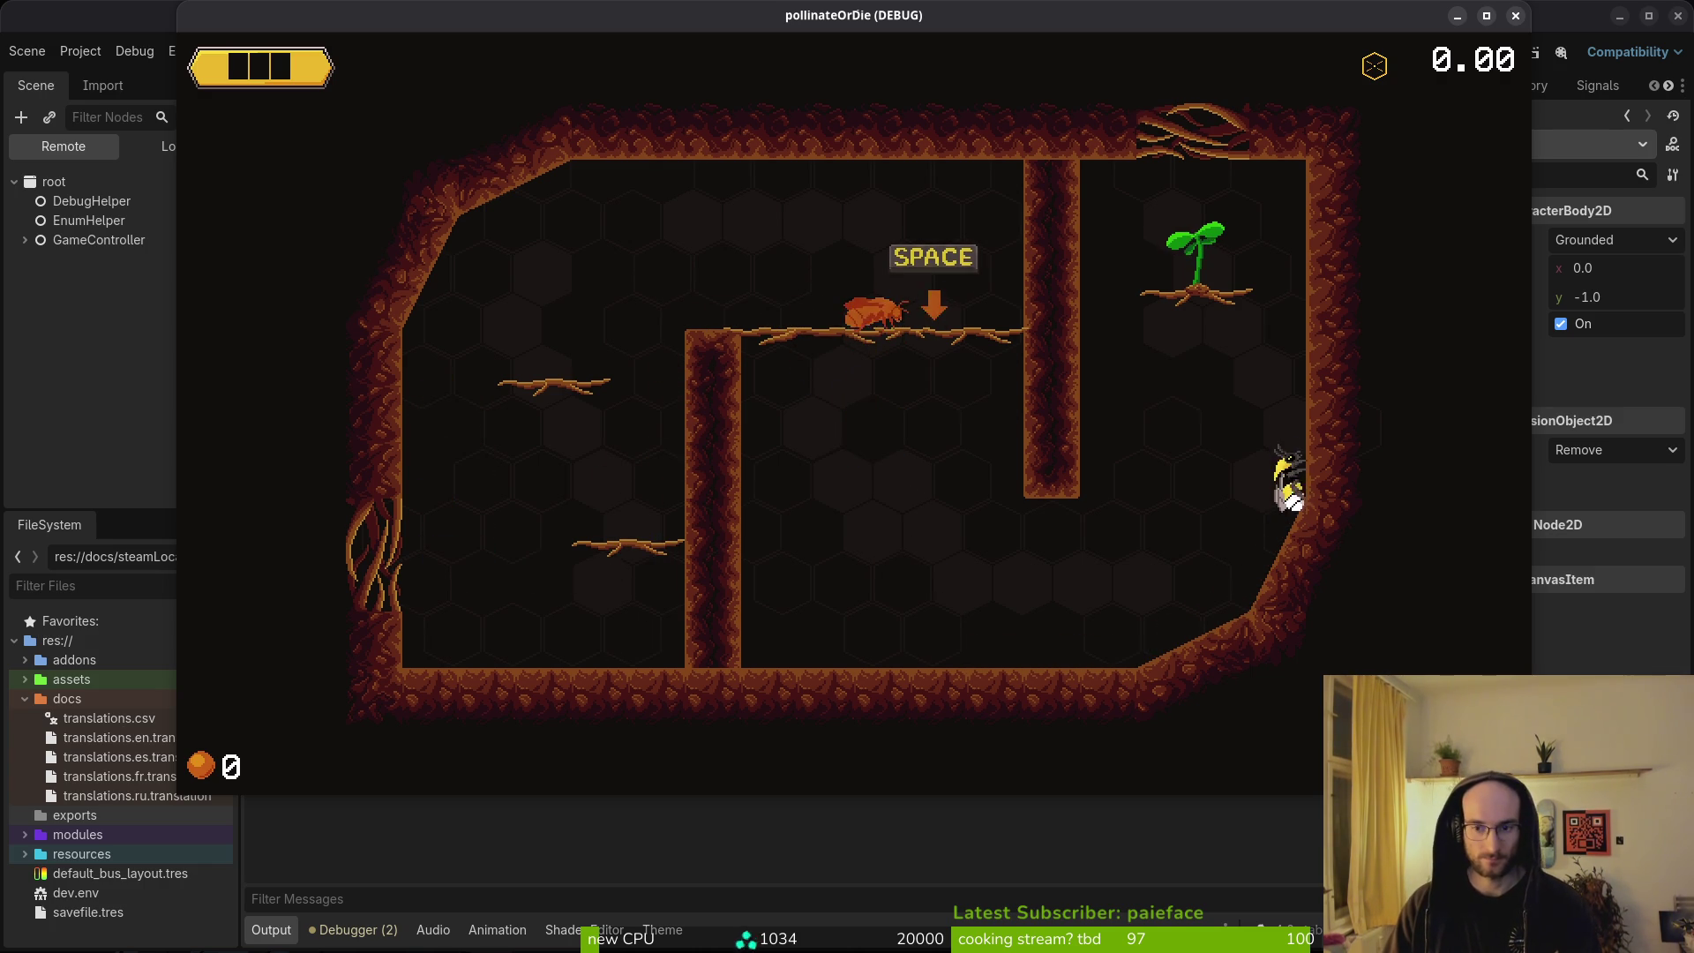
{"action": "key", "text": "Left"}
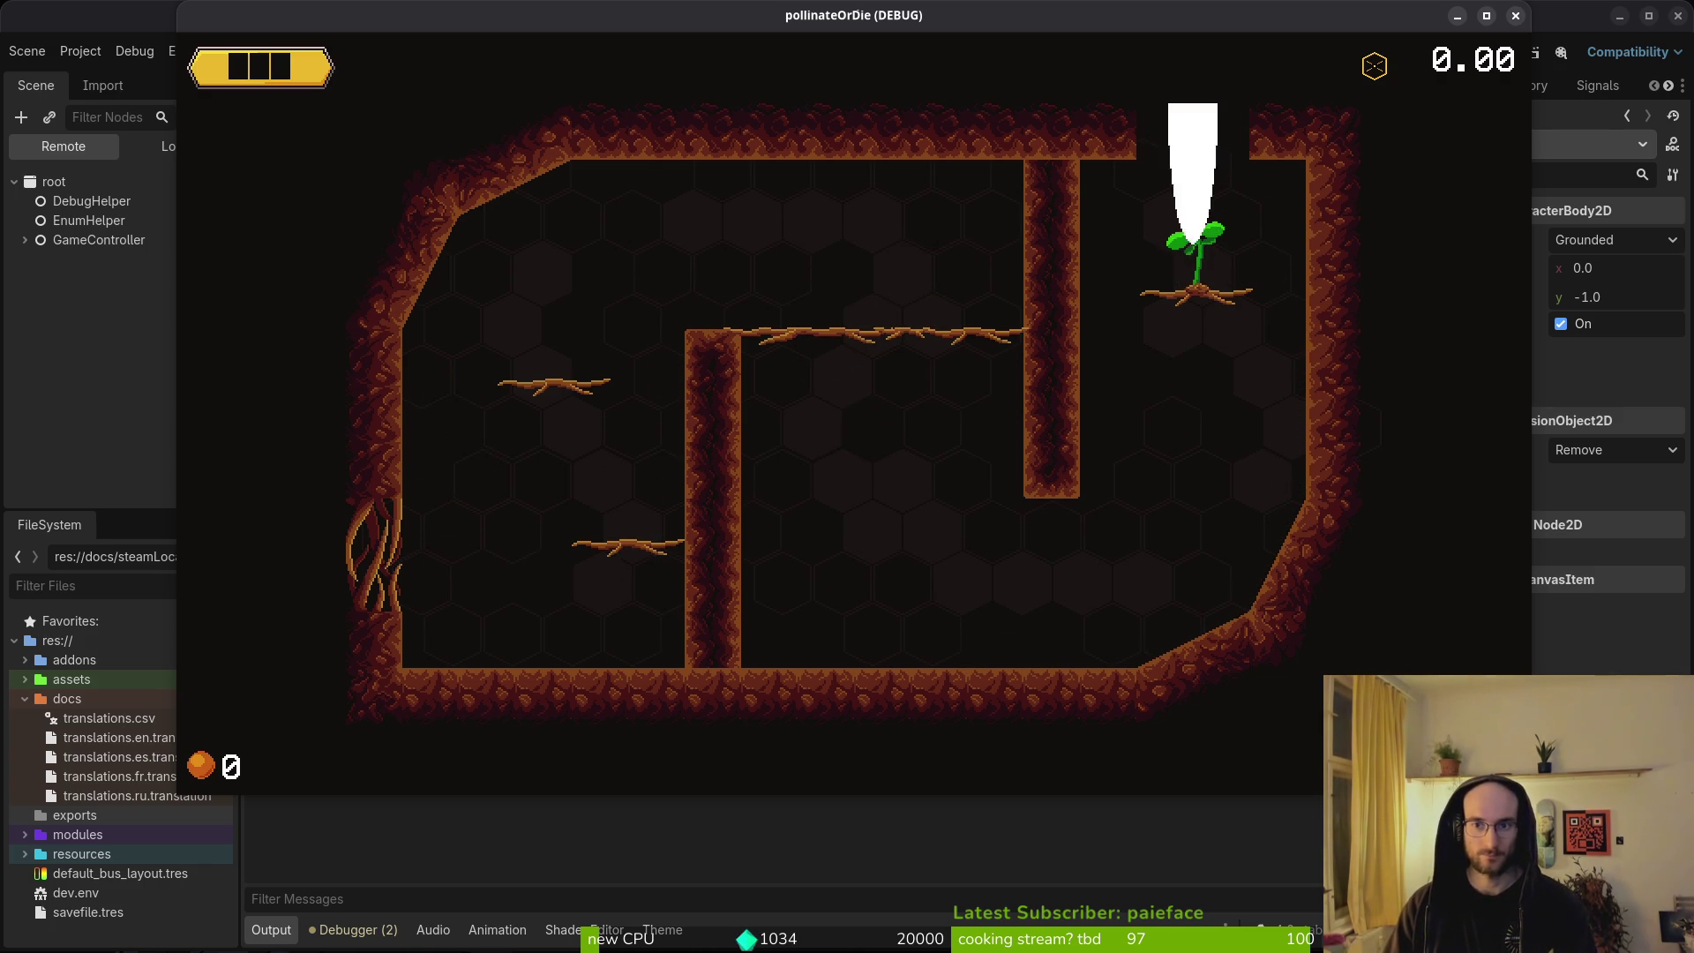
{"action": "key", "text": "space"}
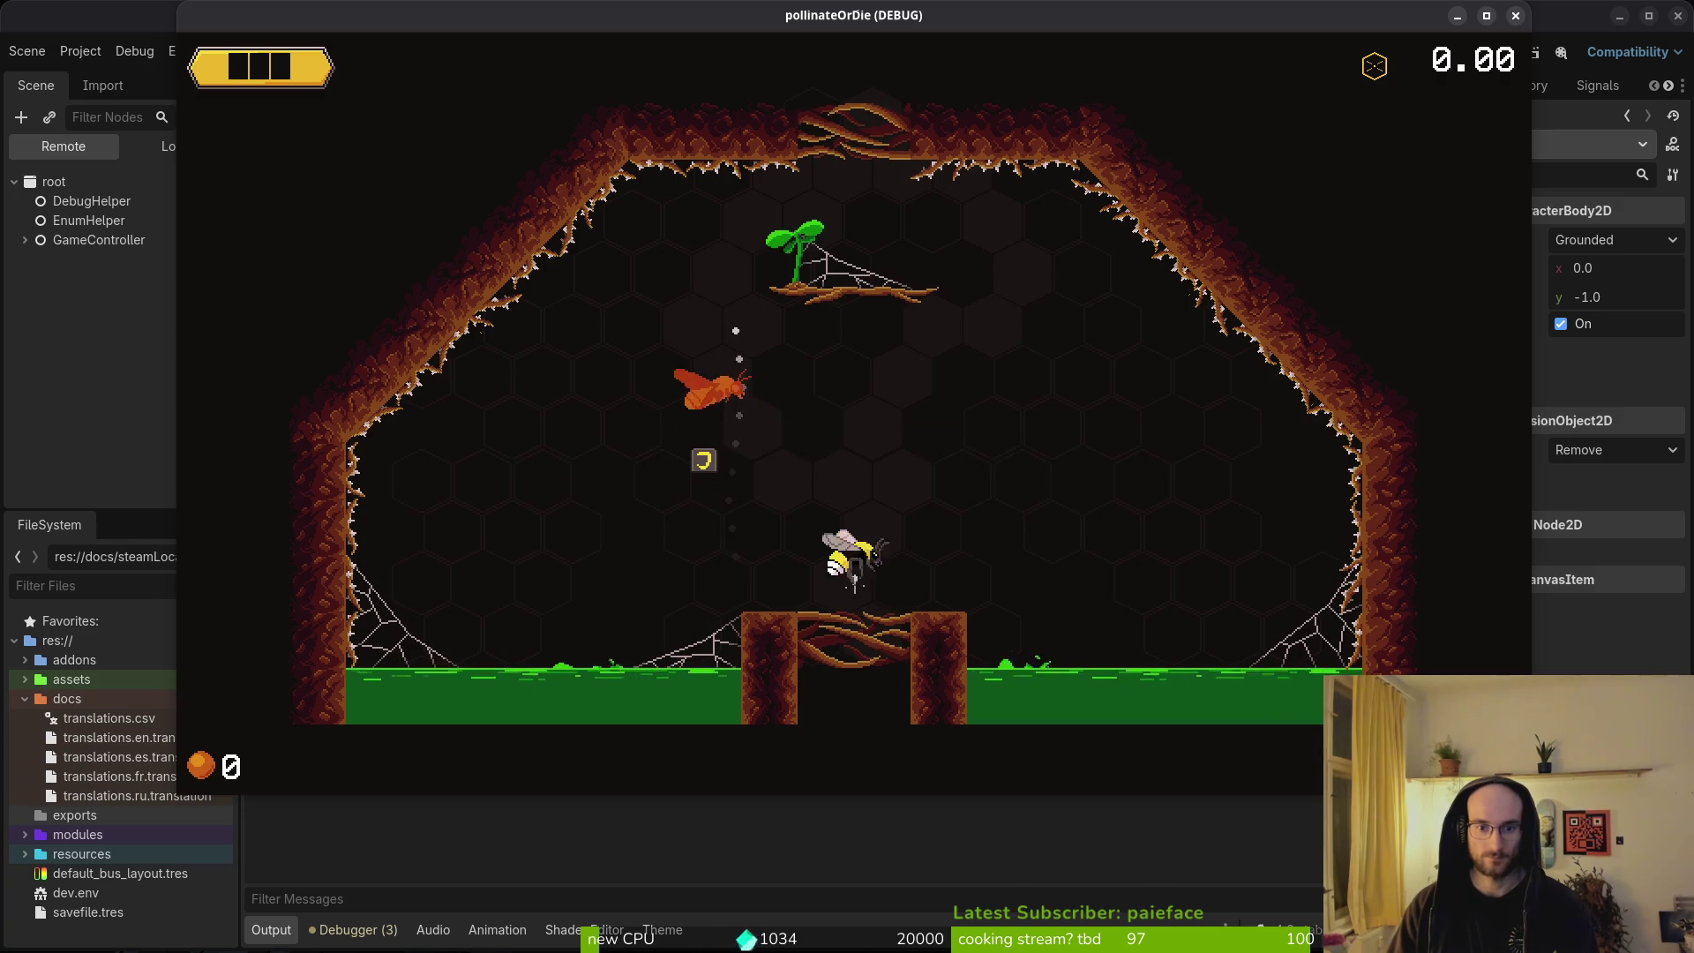
{"action": "key", "text": "space"}
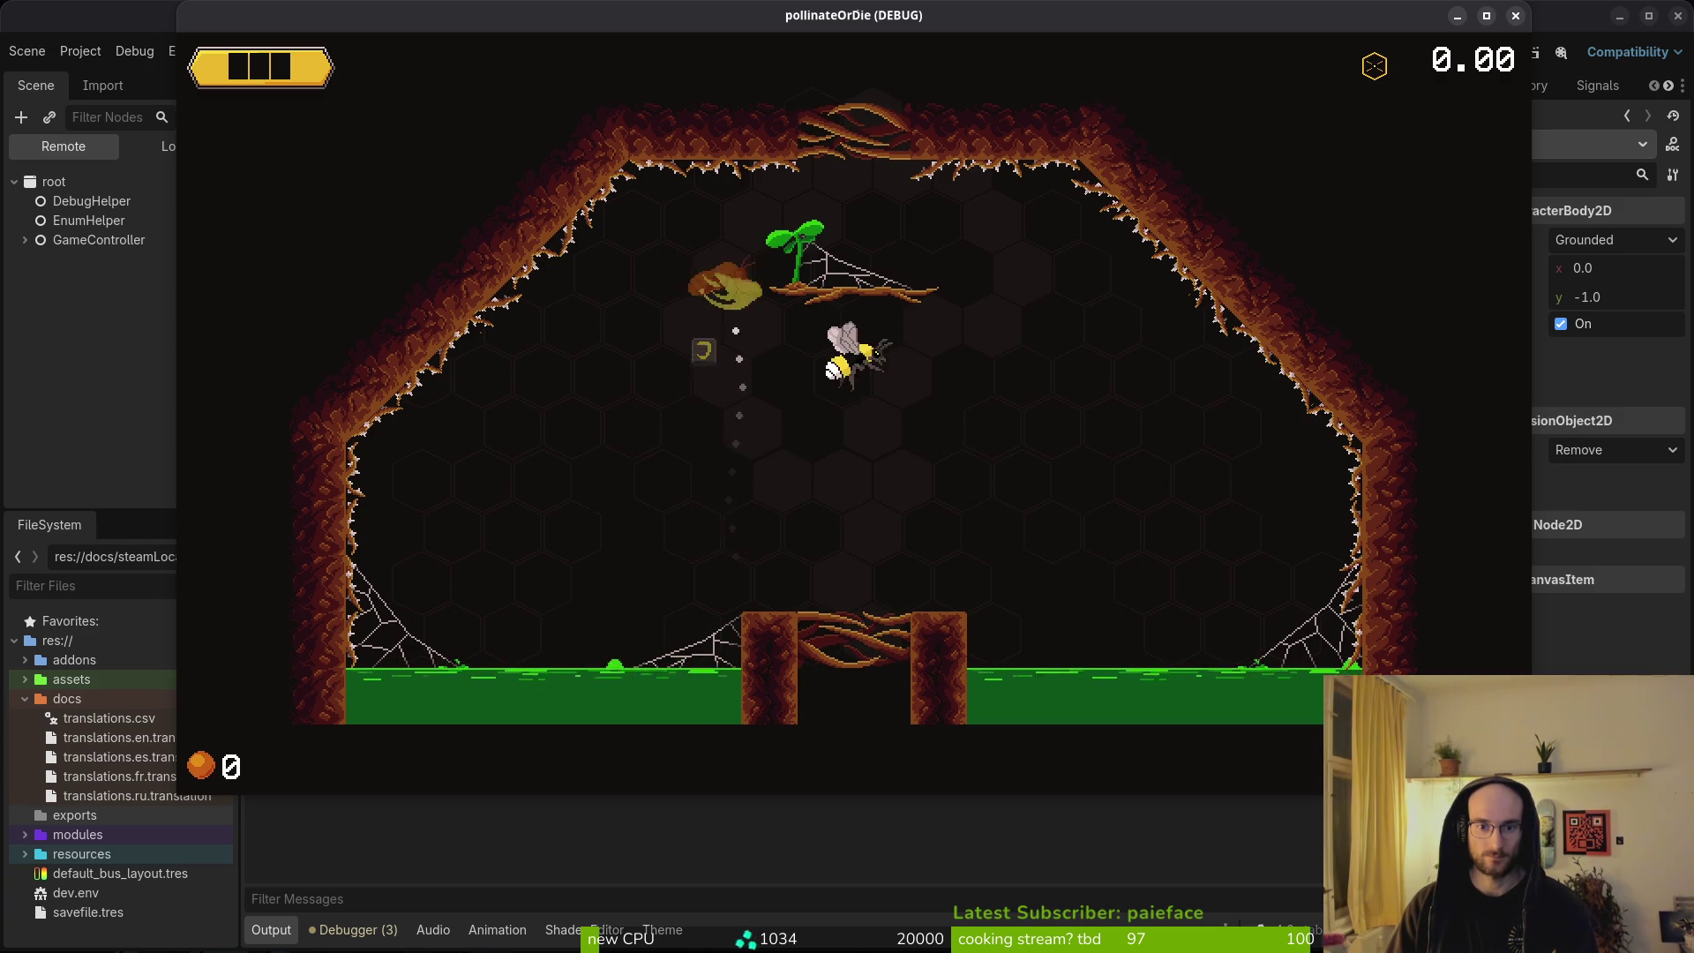
{"action": "key", "text": "space"}
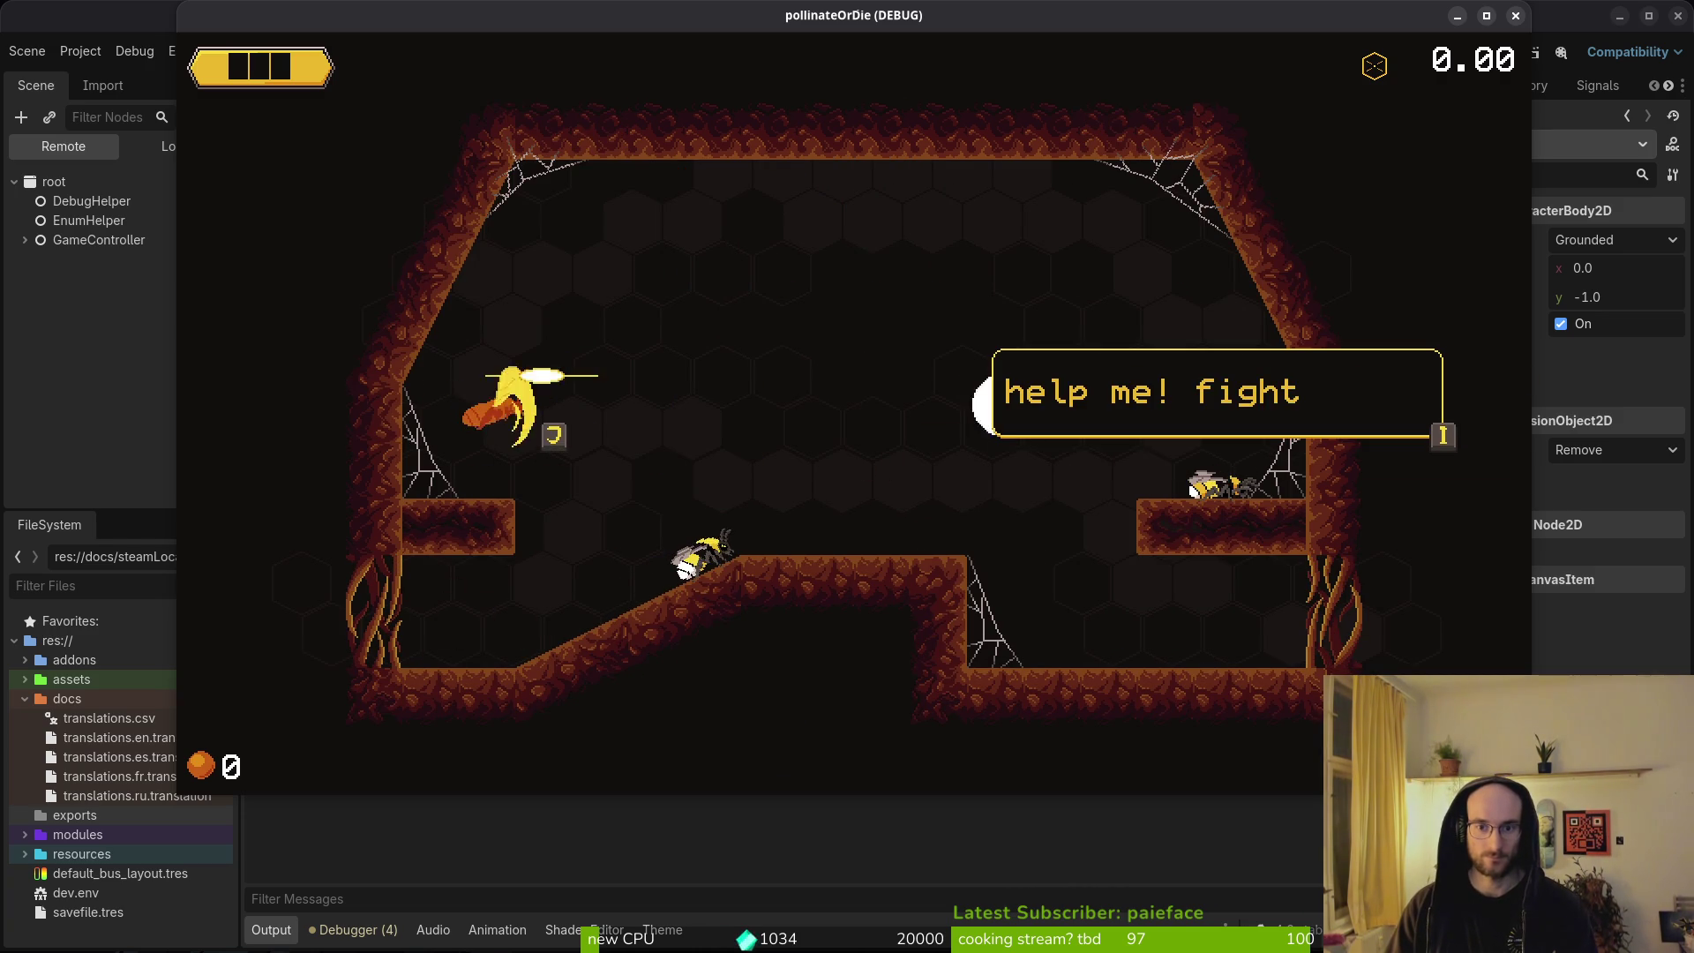
{"action": "key", "text": "Right"}
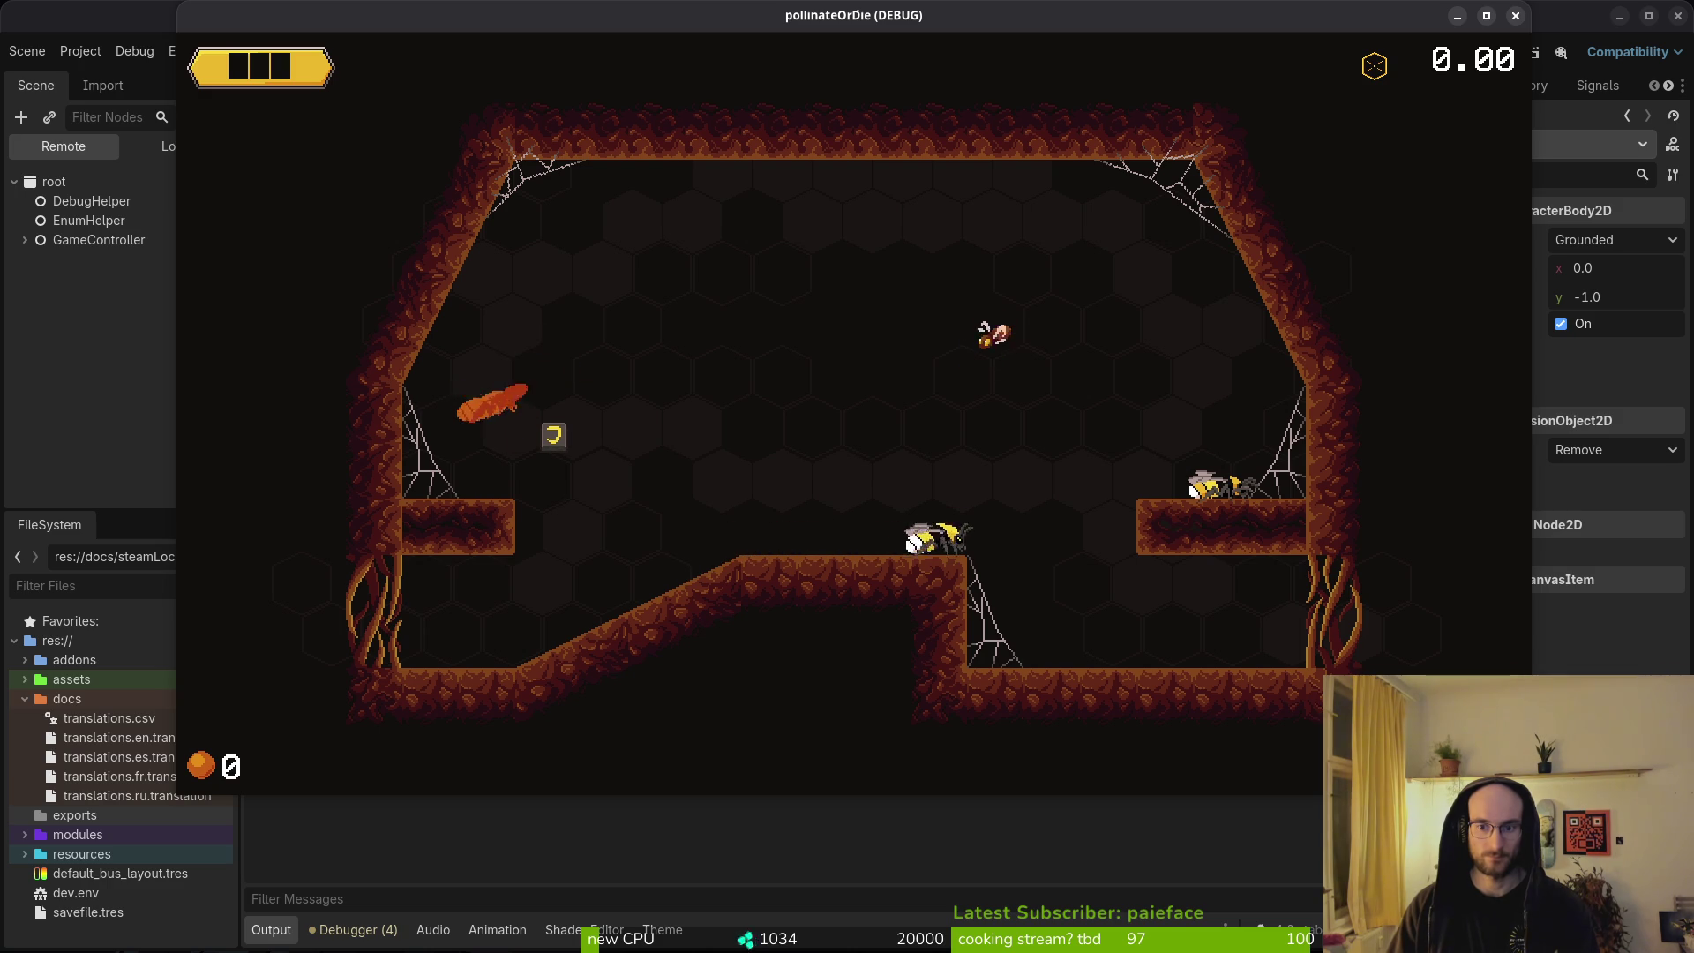
{"action": "key", "text": "space"}
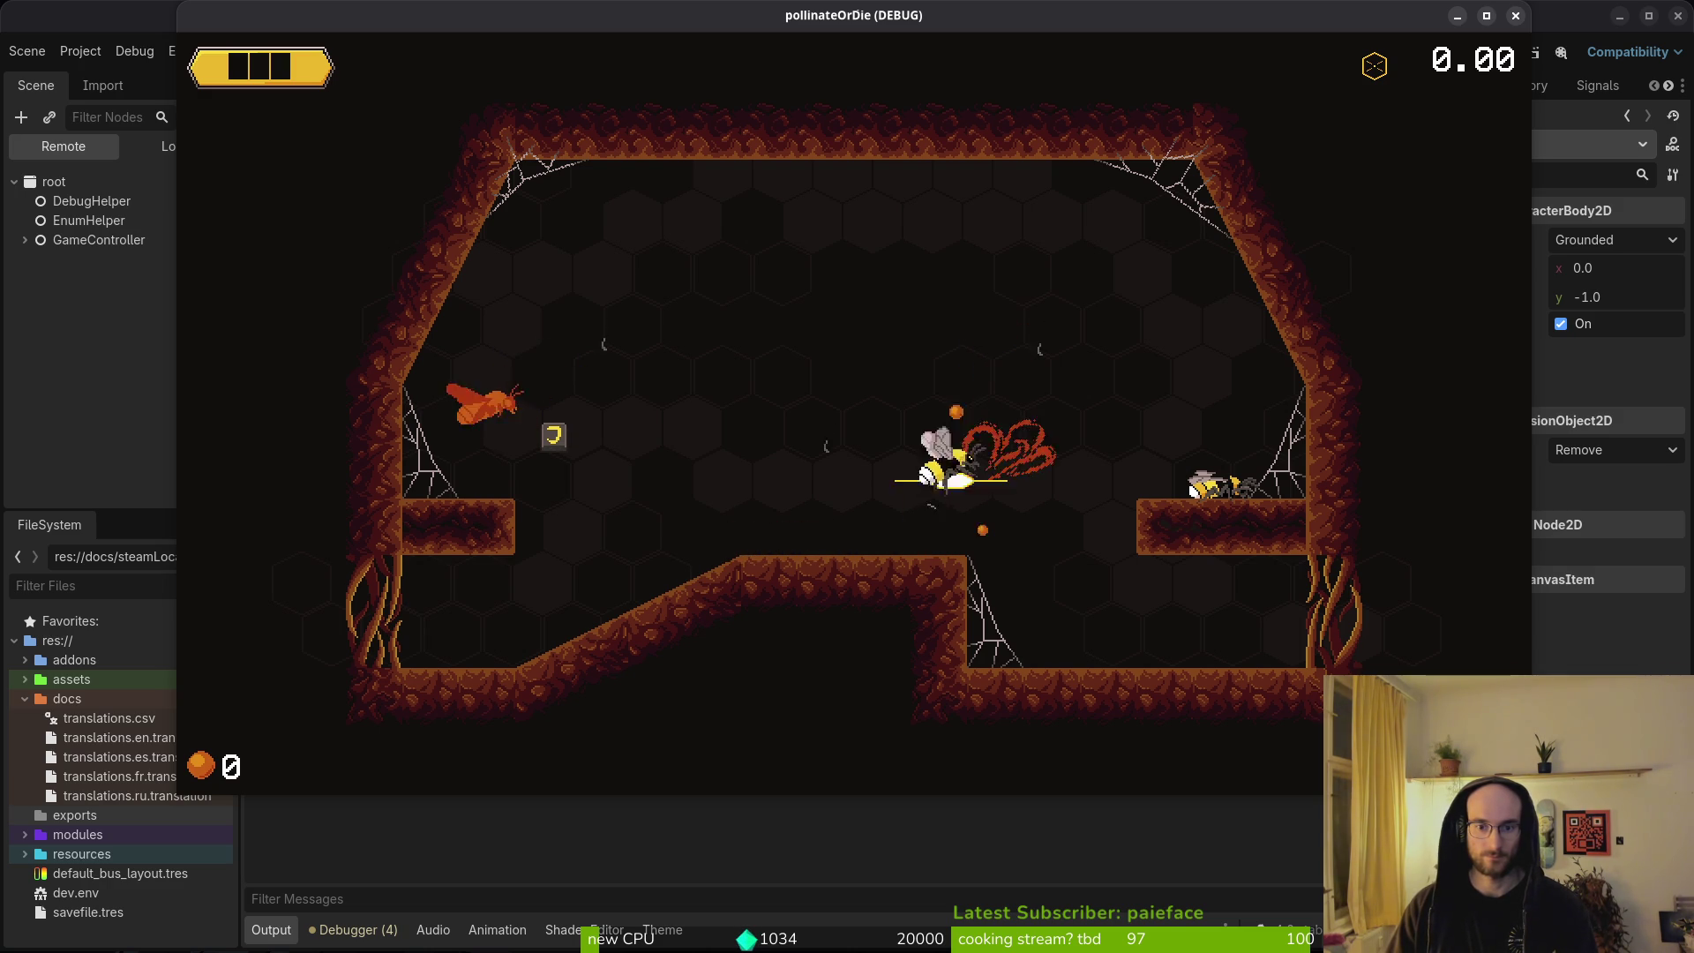
Defeat the spawned enemies, read the rescued friend's dialog, then stop the game with F8.
{"action": "key", "text": "Left"}
{"action": "key", "text": "space"}
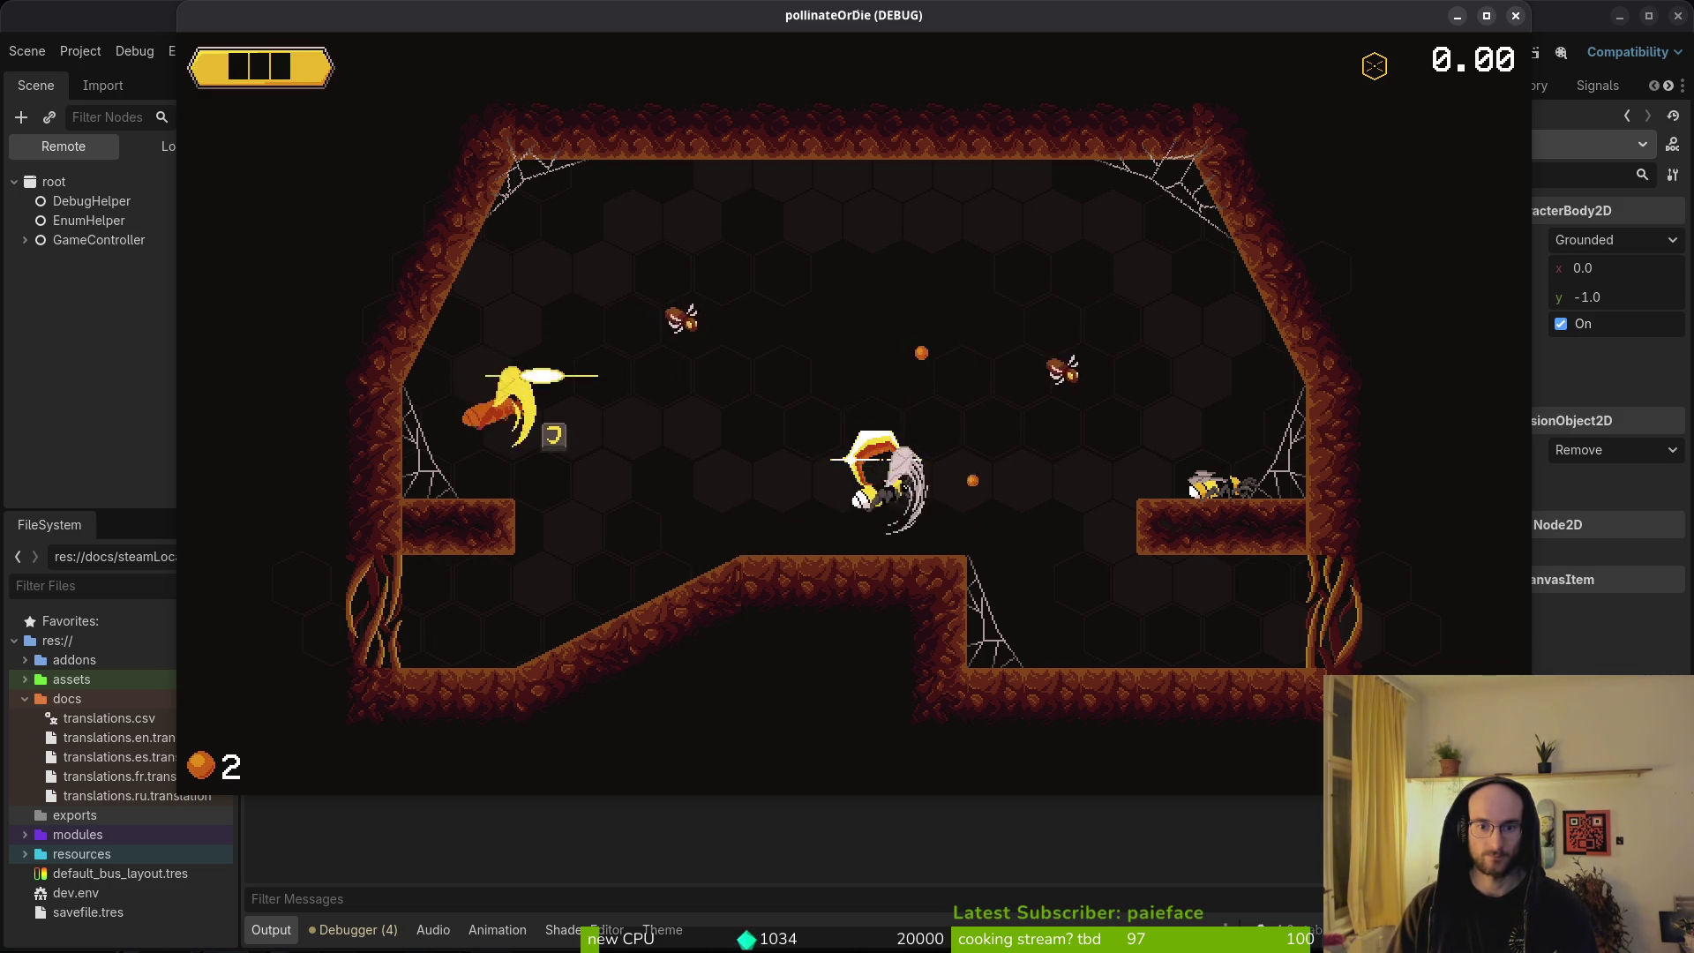
{"action": "key", "text": "Right"}
{"action": "key", "text": "space"}
{"action": "key", "text": "Left"}
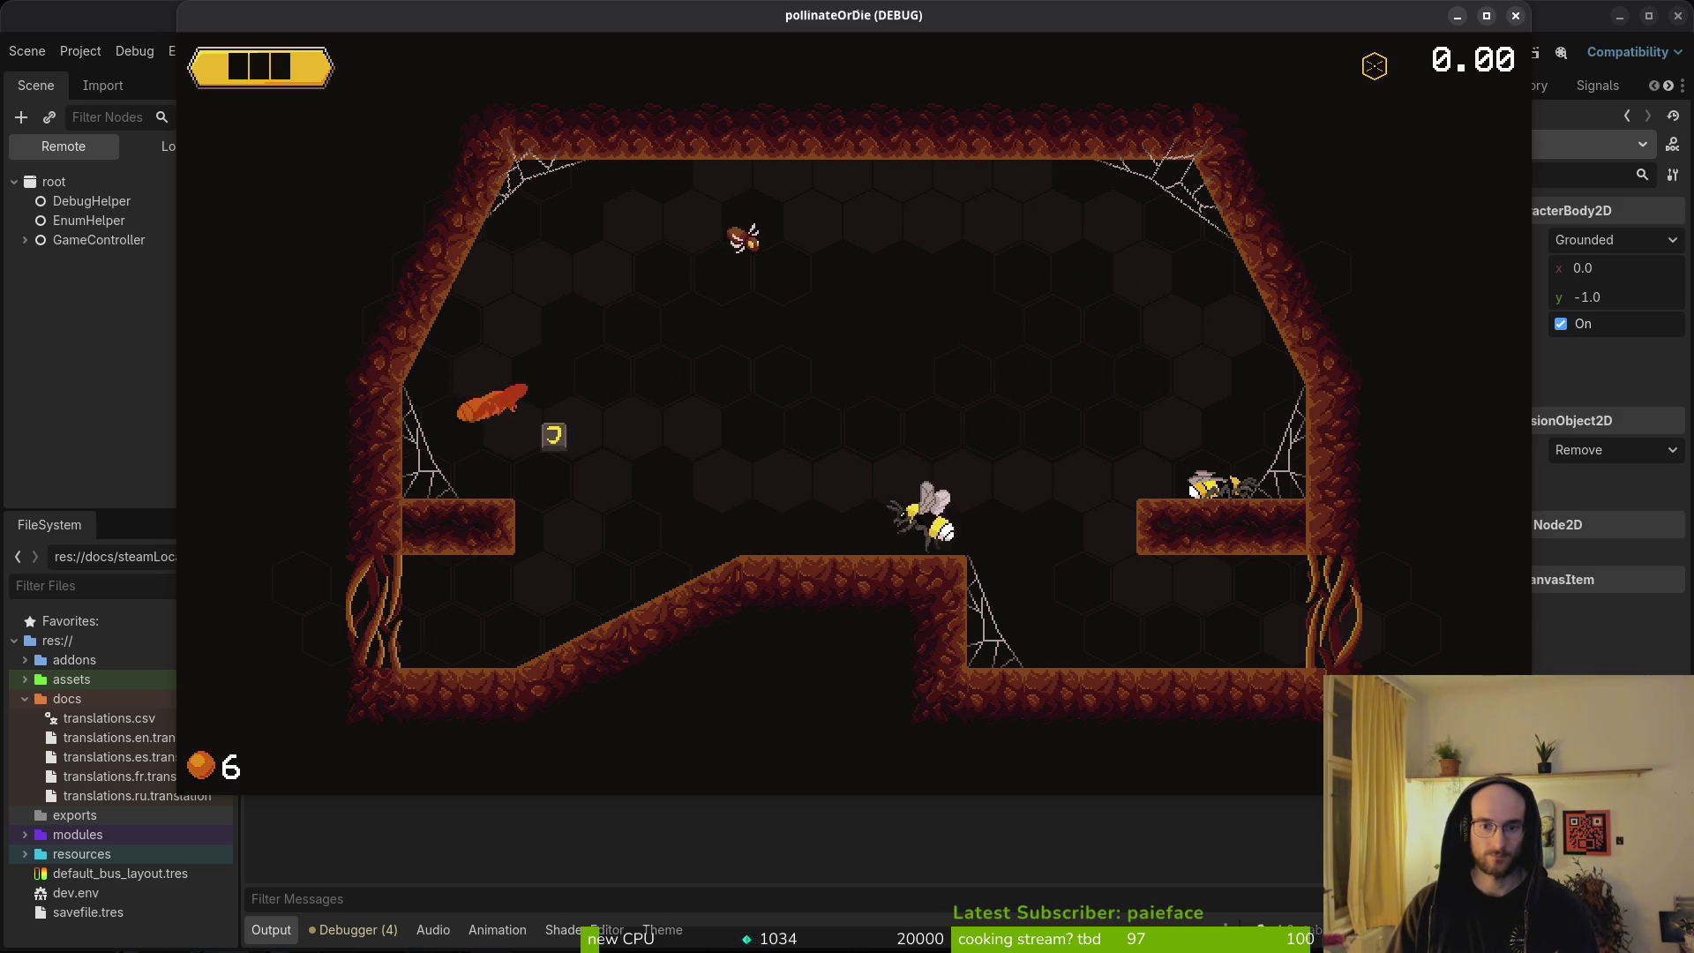
{"action": "key", "text": "space"}
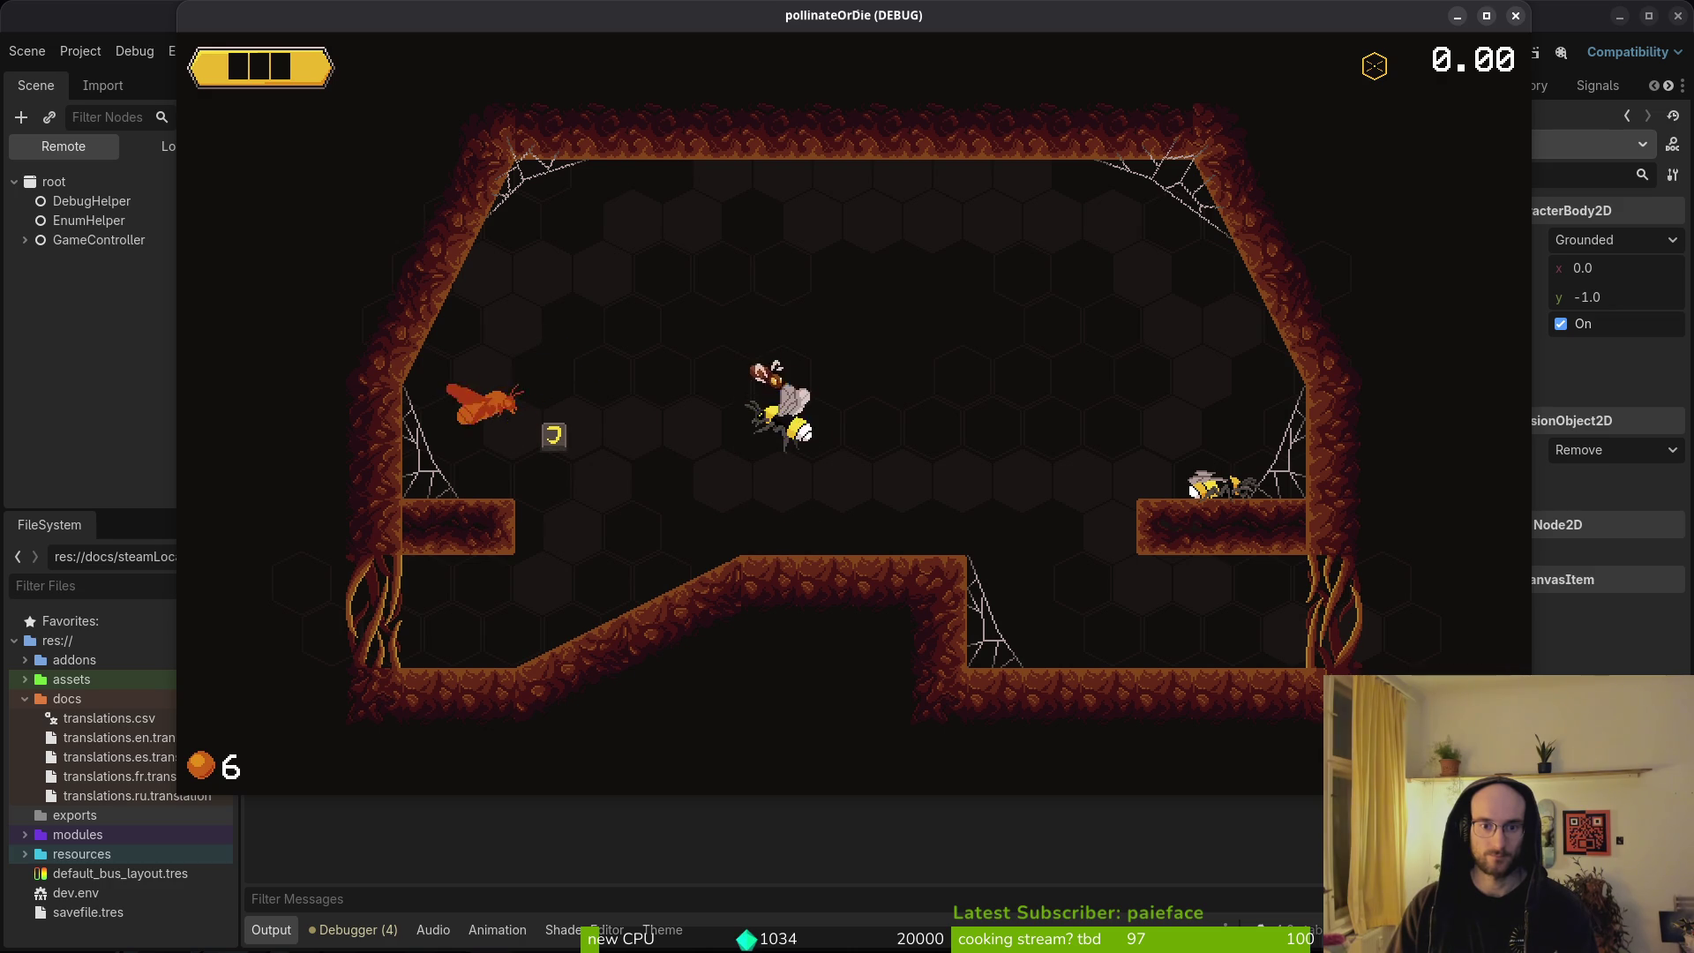
{"action": "key", "text": "Right"}
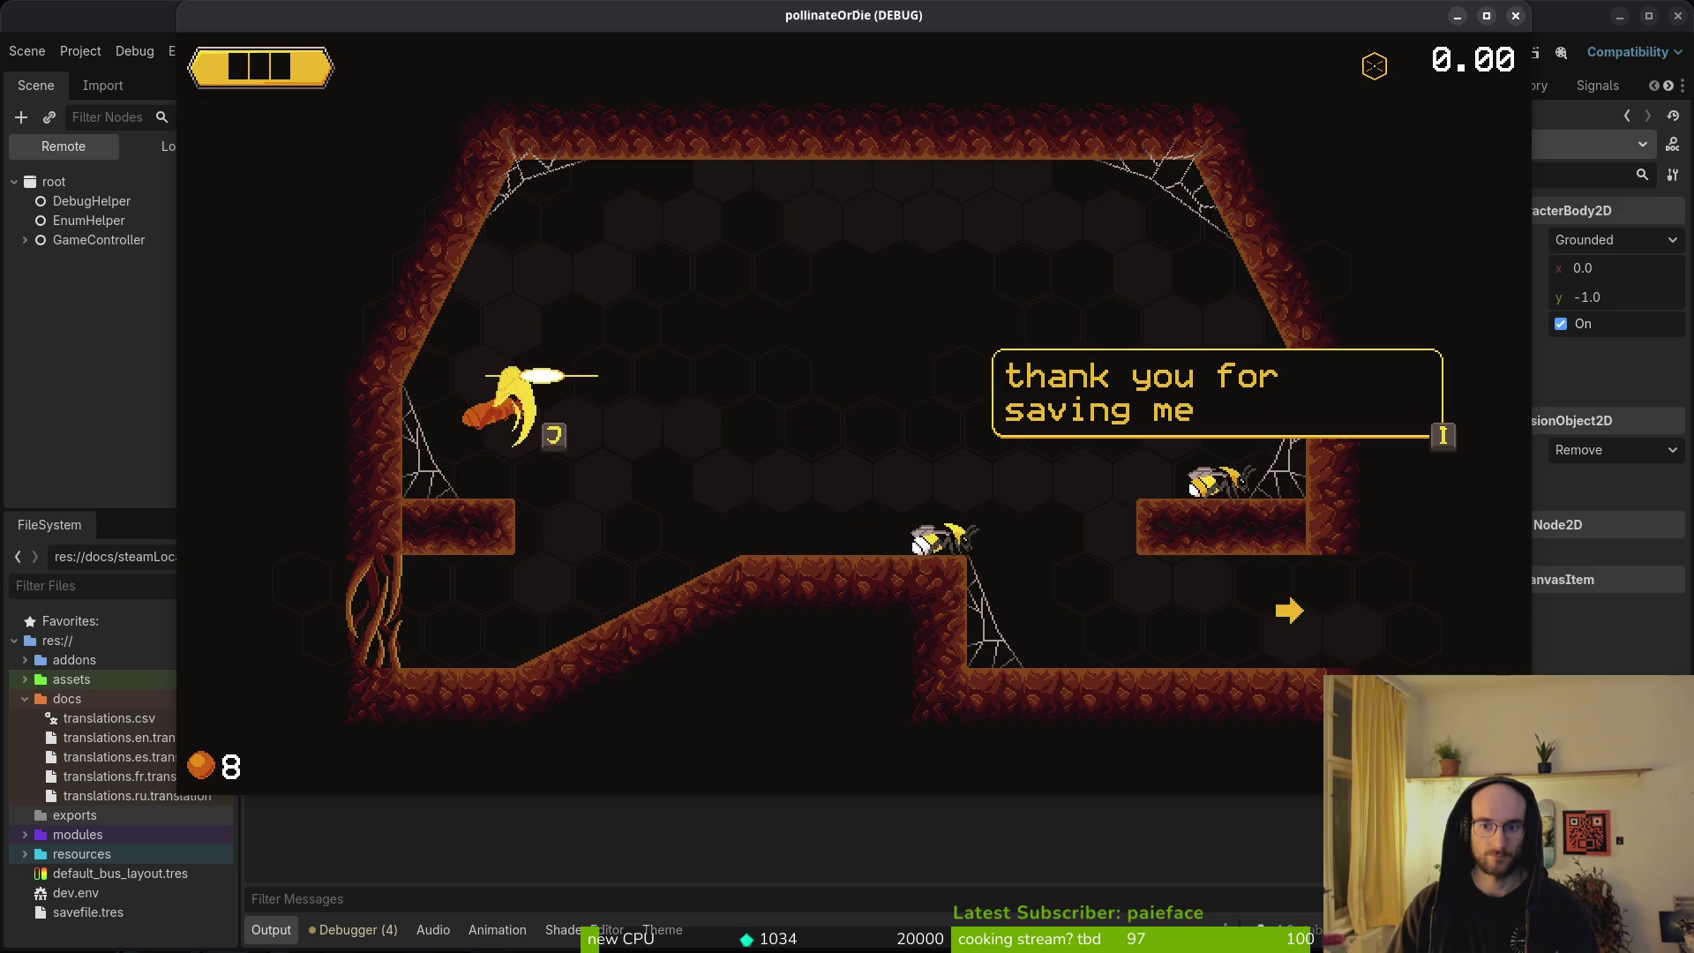
{"action": "key", "text": "space"}
{"action": "key", "text": "space"}
{"action": "key", "text": "space"}
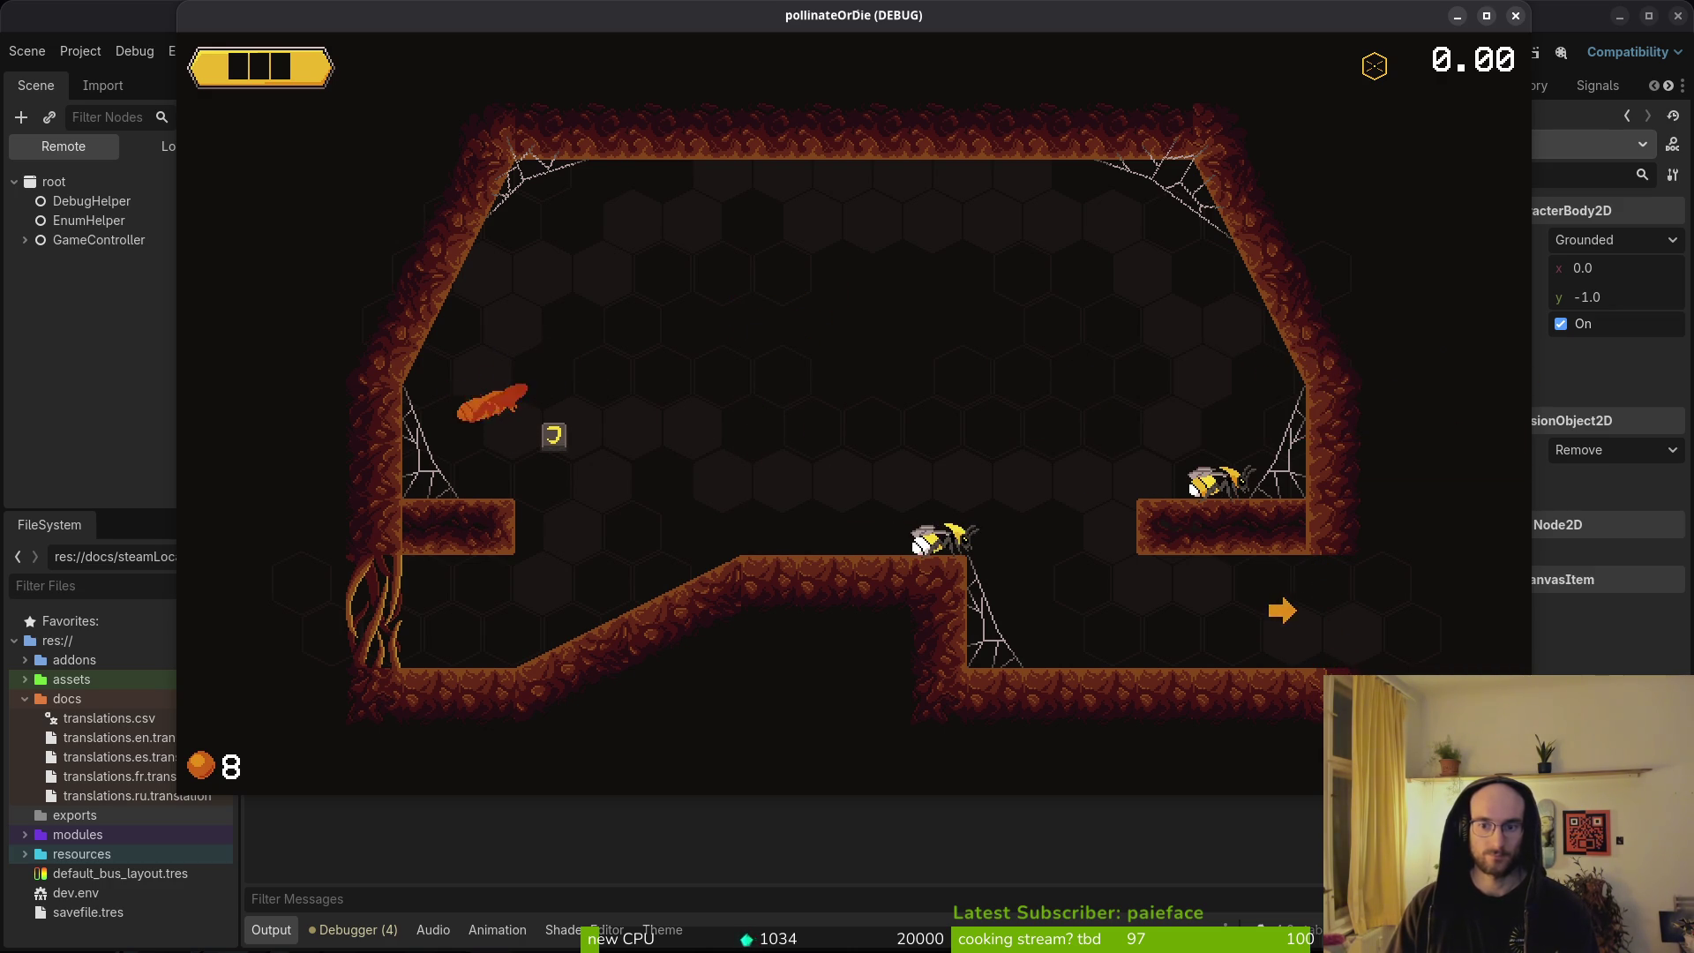
{"action": "key", "text": "Right"}
{"action": "key", "text": "F8"}
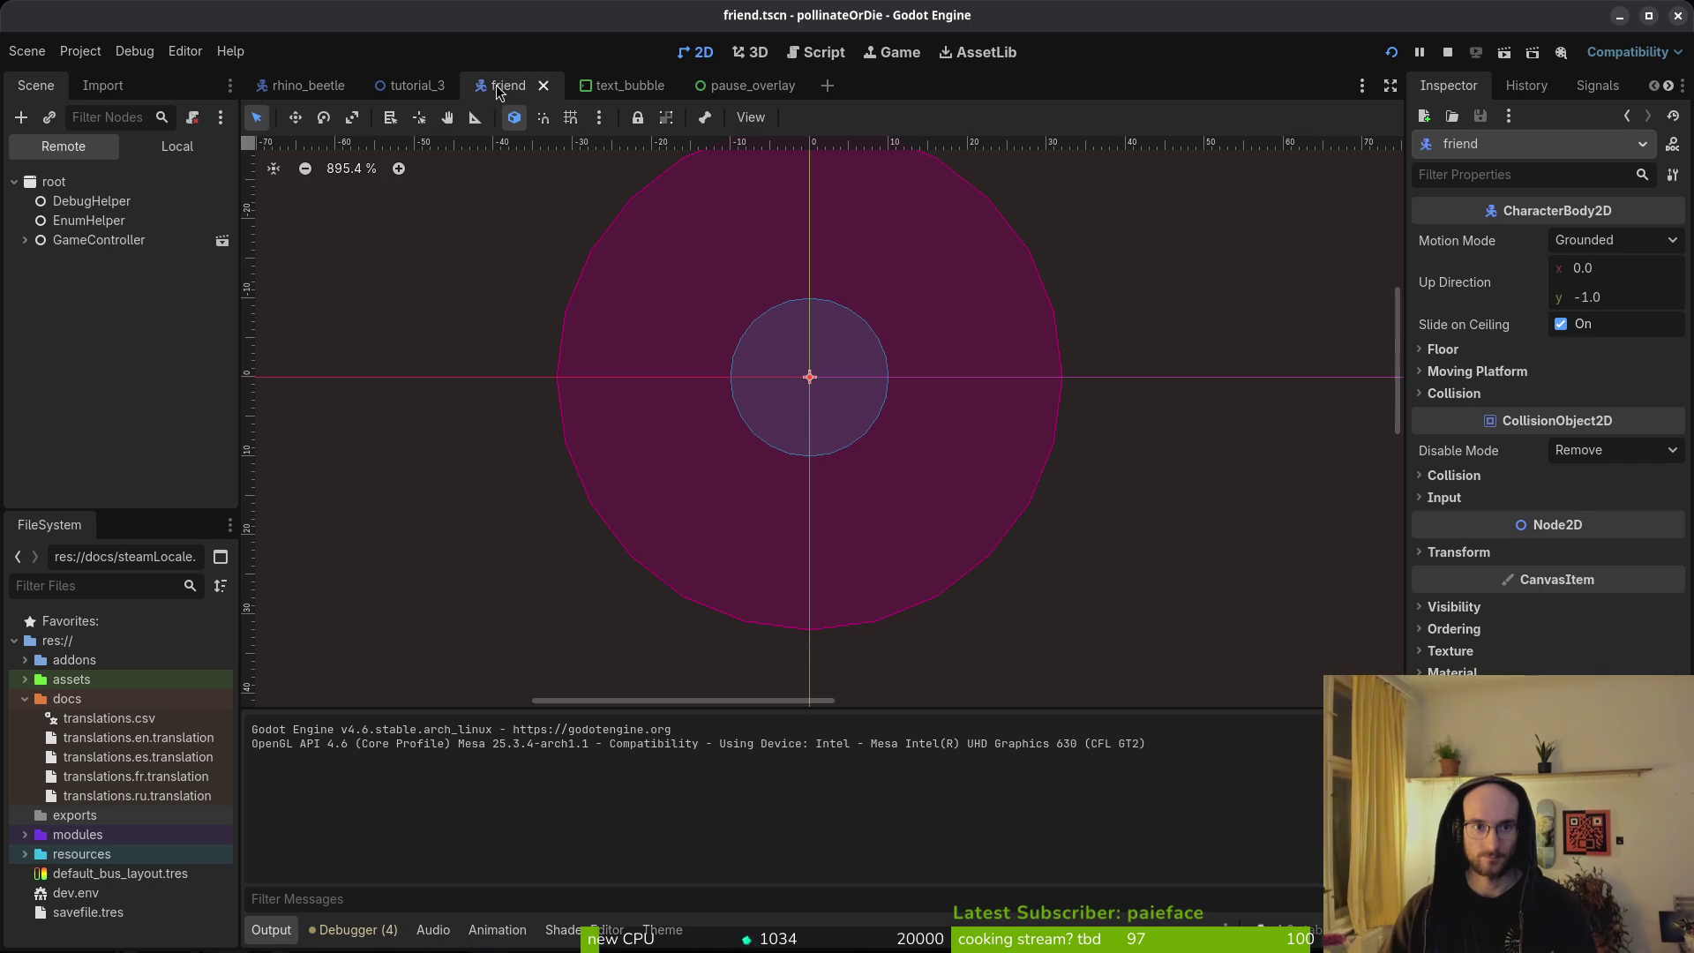
Select the friend node in tutorial_3 and edit its Transform Scale x toward -1.
{"action": "left_click", "coordinate": [413, 85]}
{"action": "left_click", "coordinate": [176, 147]}
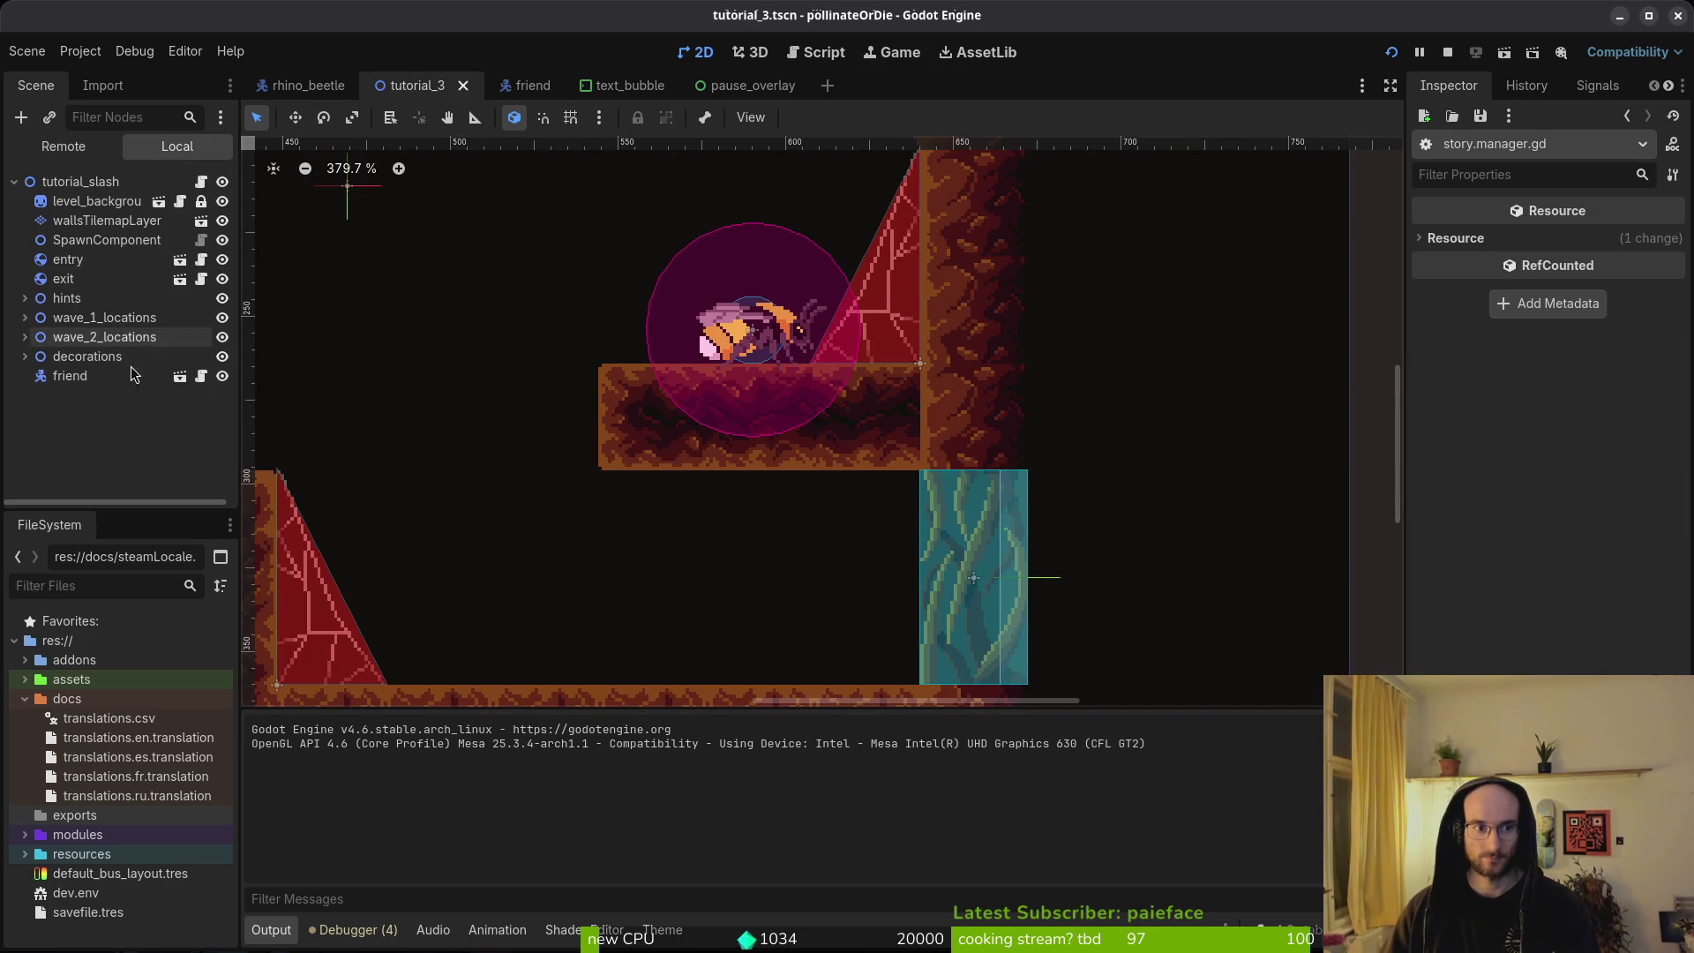
{"action": "left_click", "coordinate": [70, 376]}
{"action": "left_click", "coordinate": [1509, 552]}
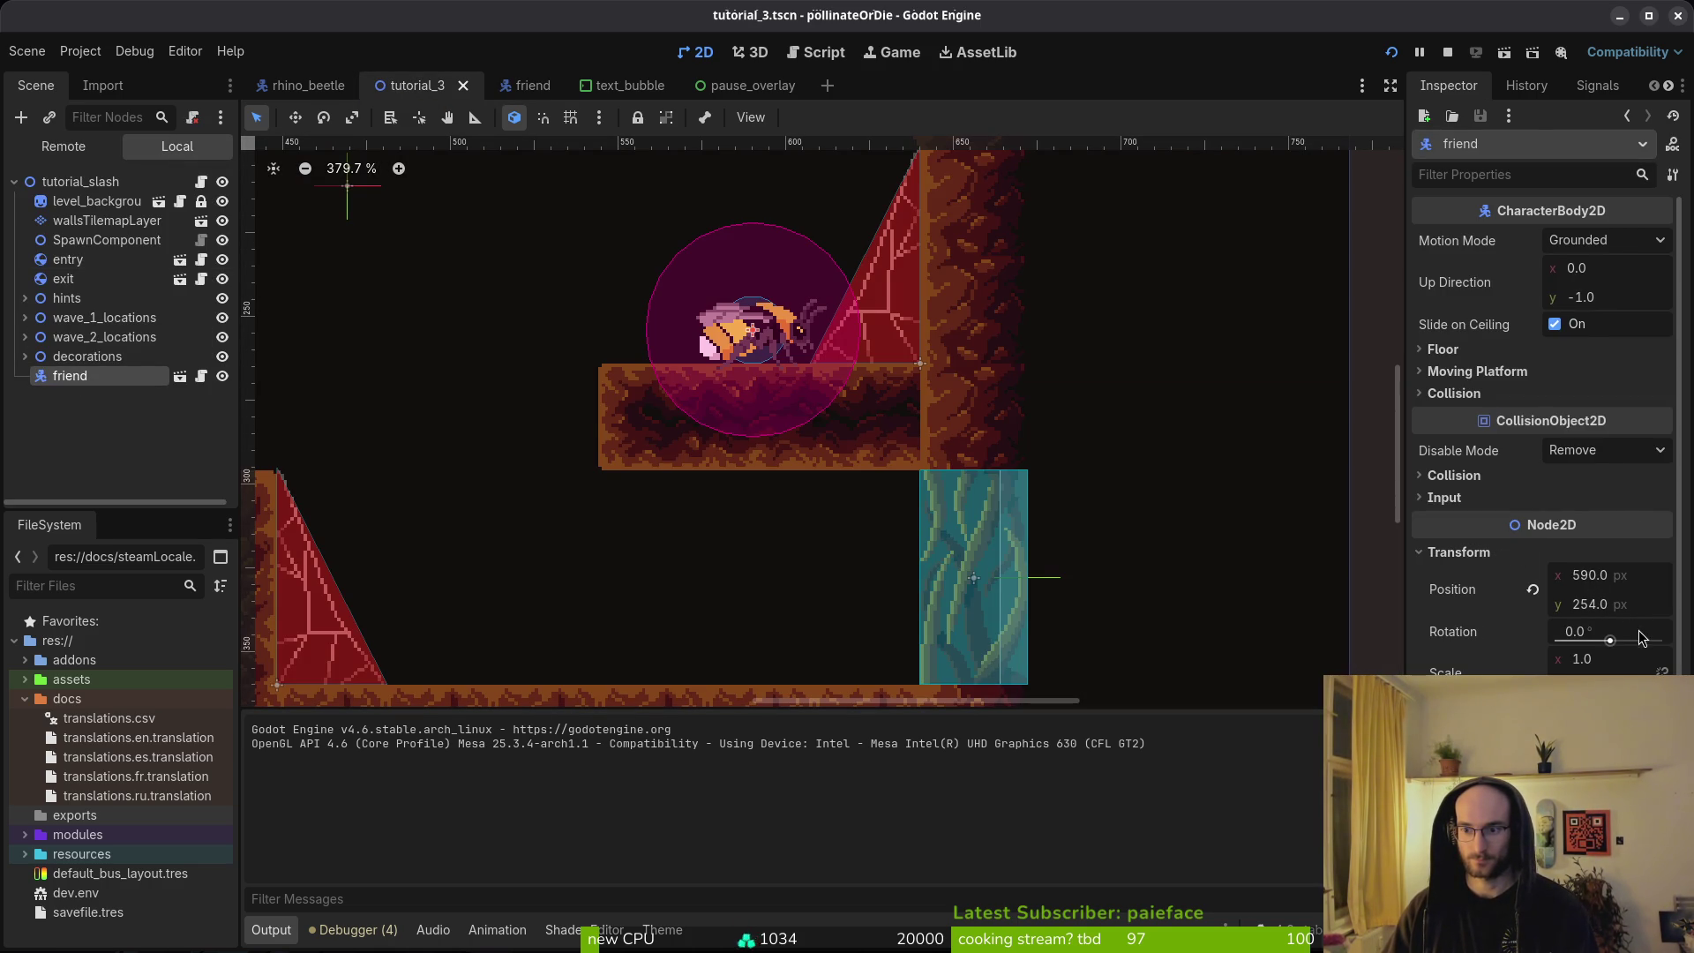
{"action": "left_click", "coordinate": [1585, 657]}
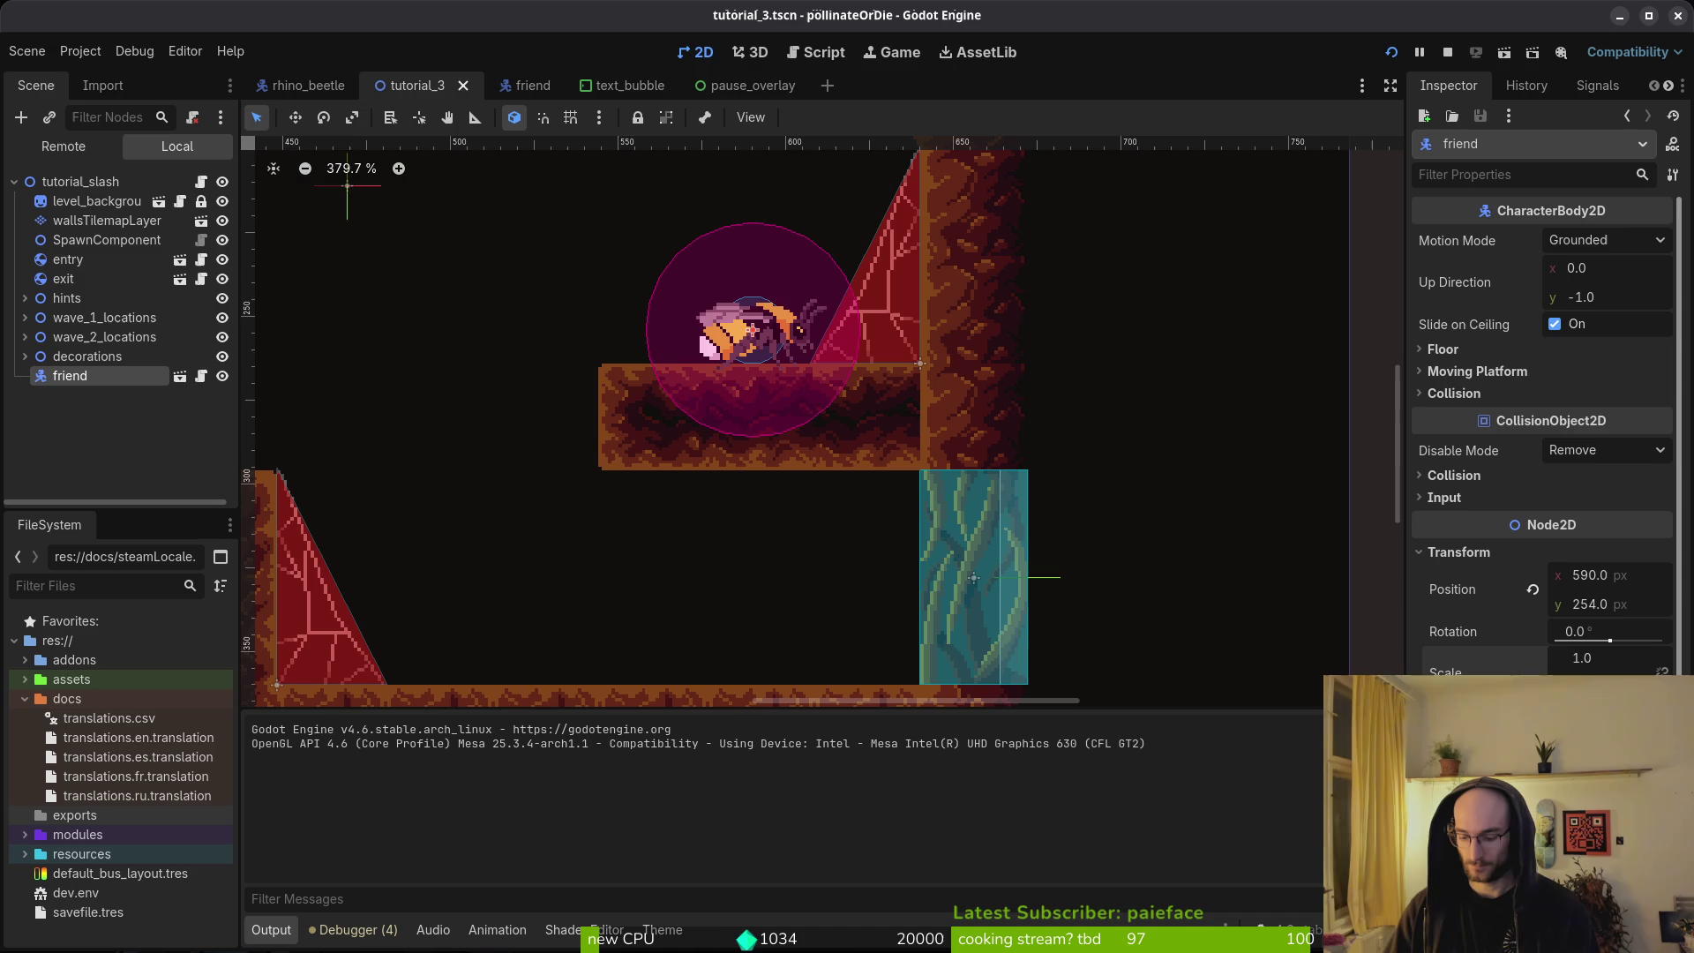
{"action": "type", "text": "-1"}
Confirm the flipped scale and load level 3 from the level select.
{"action": "key", "text": "Return"}
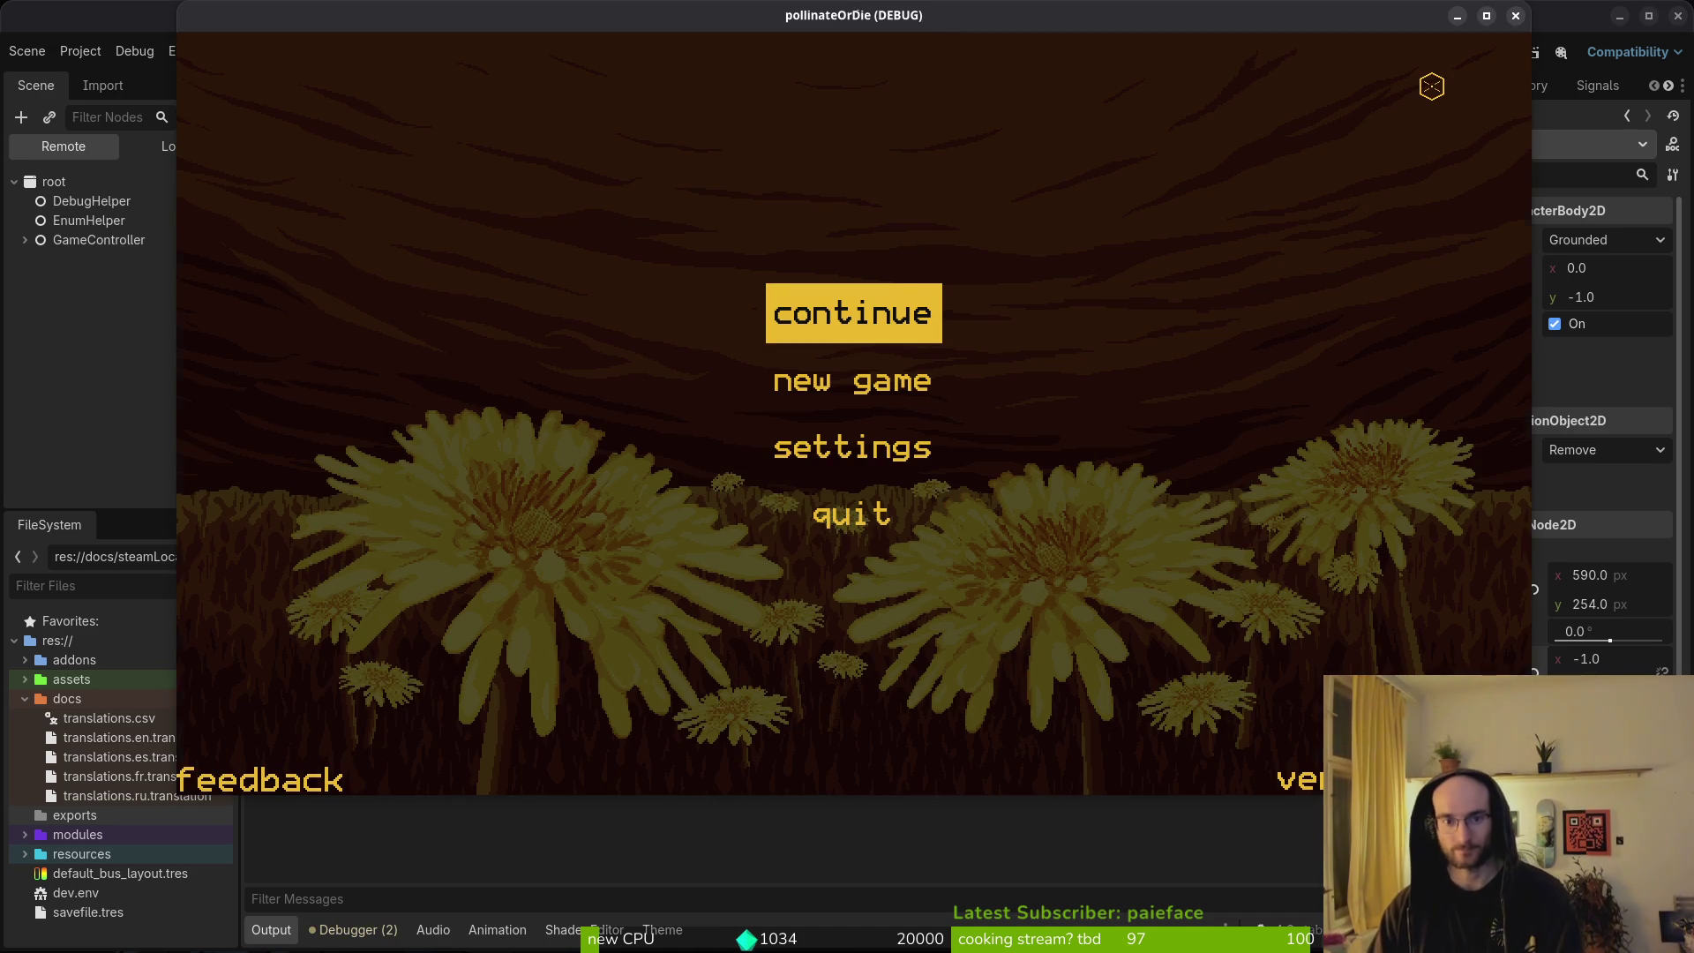
{"action": "key", "text": "Return"}
{"action": "key", "text": "Left"}
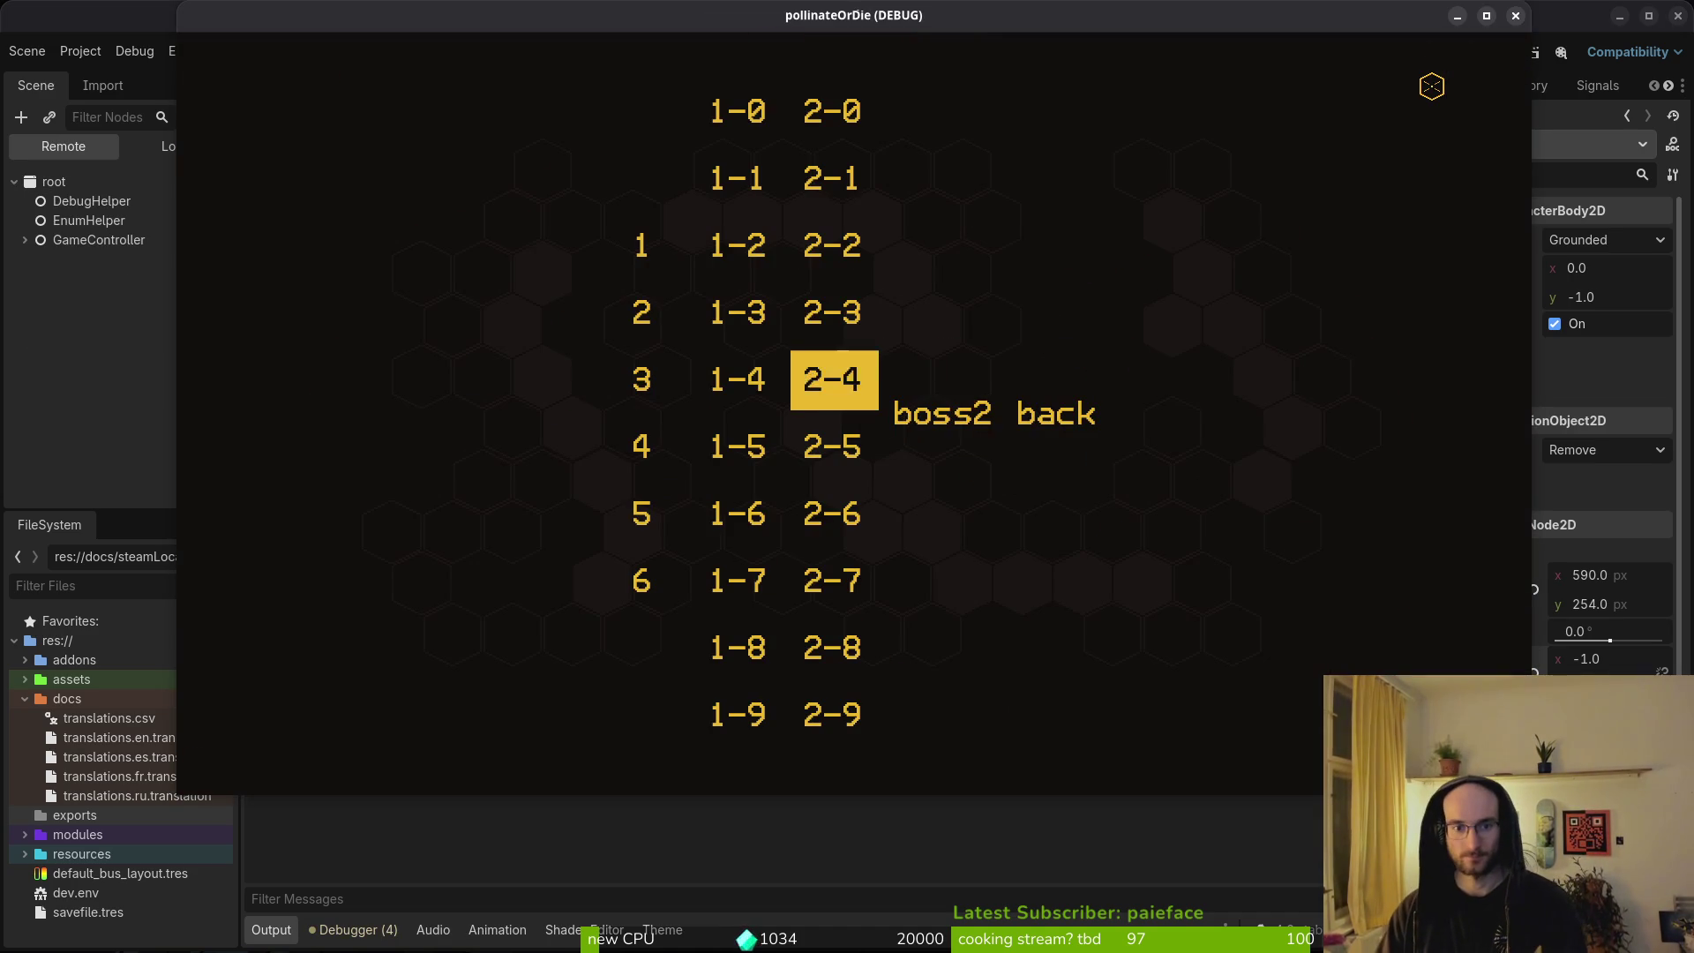
{"action": "key", "text": "Left"}
{"action": "key", "text": "Left"}
{"action": "key", "text": "Return"}
Destroy the web enemies and reach the friend's thank-you dialog, then leave the game.
{"action": "key", "text": "Right"}
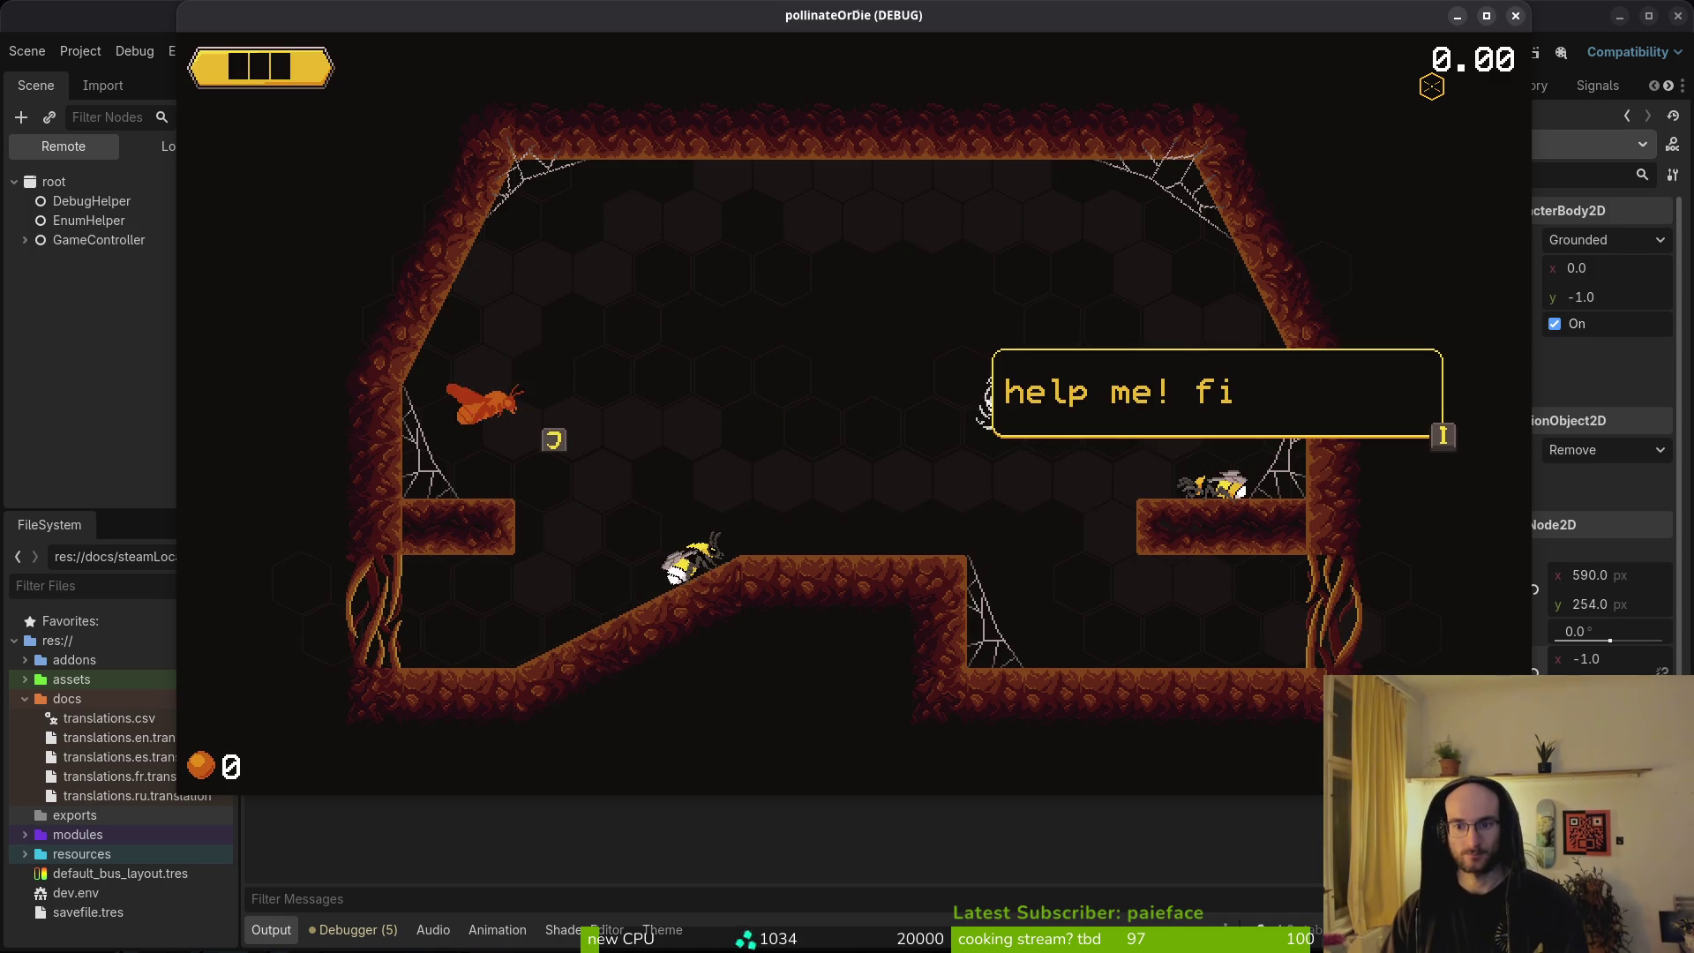
{"action": "key", "text": "Up"}
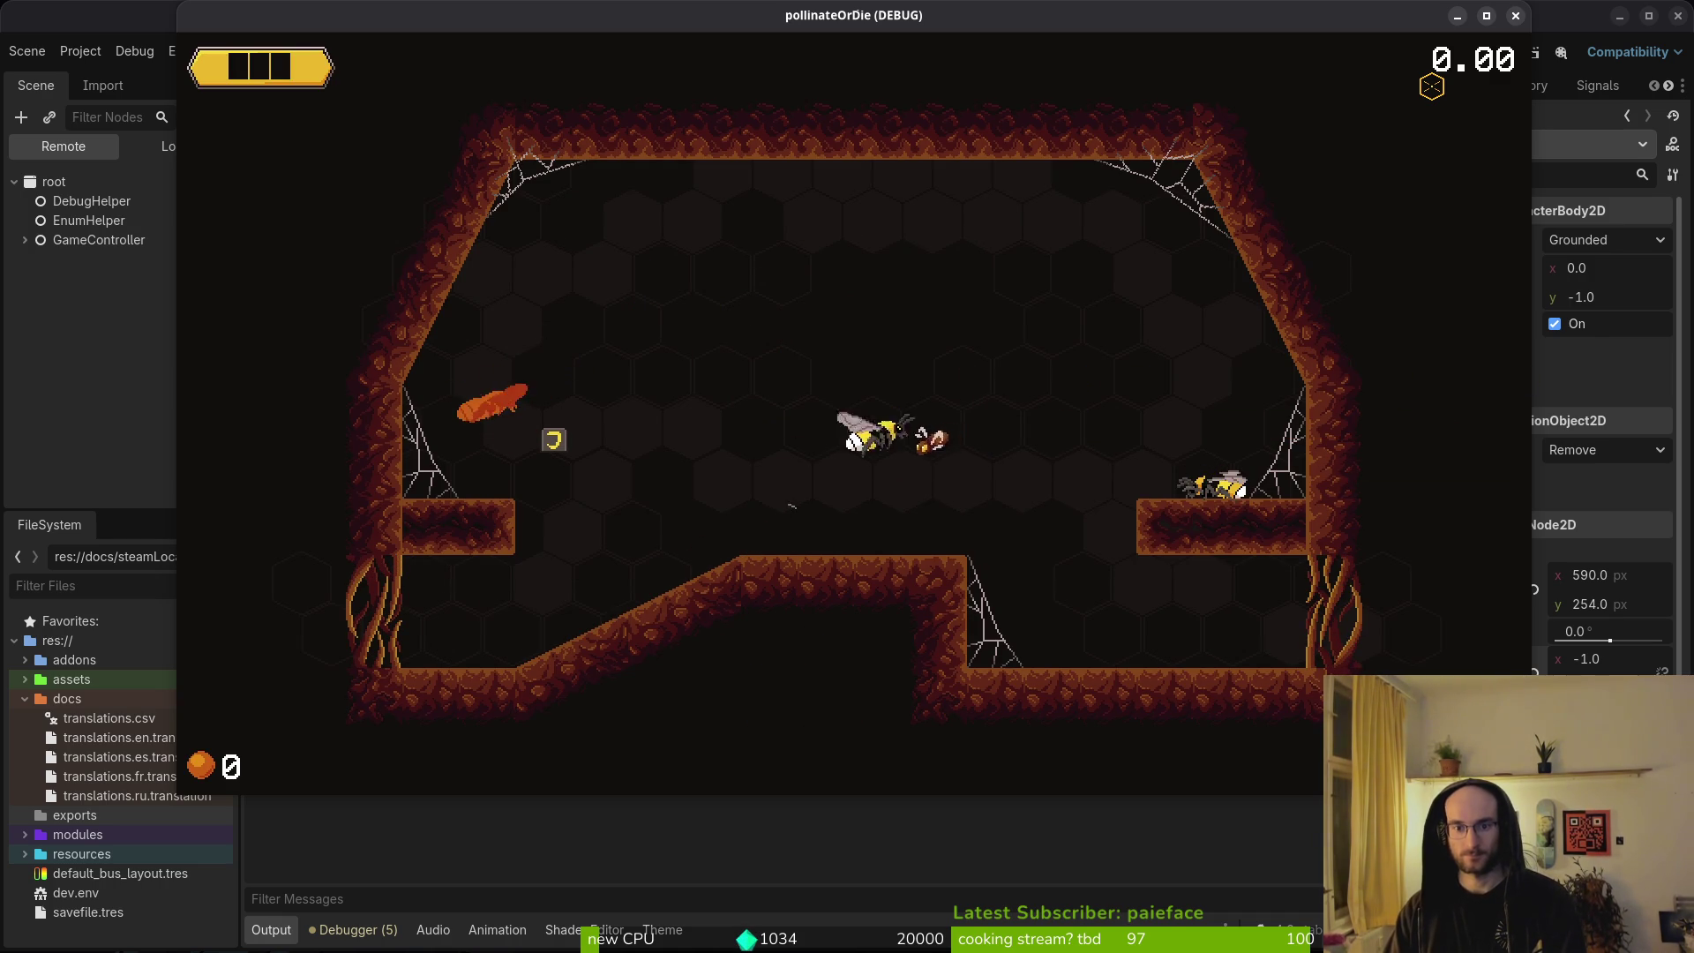
{"action": "key", "text": "Left"}
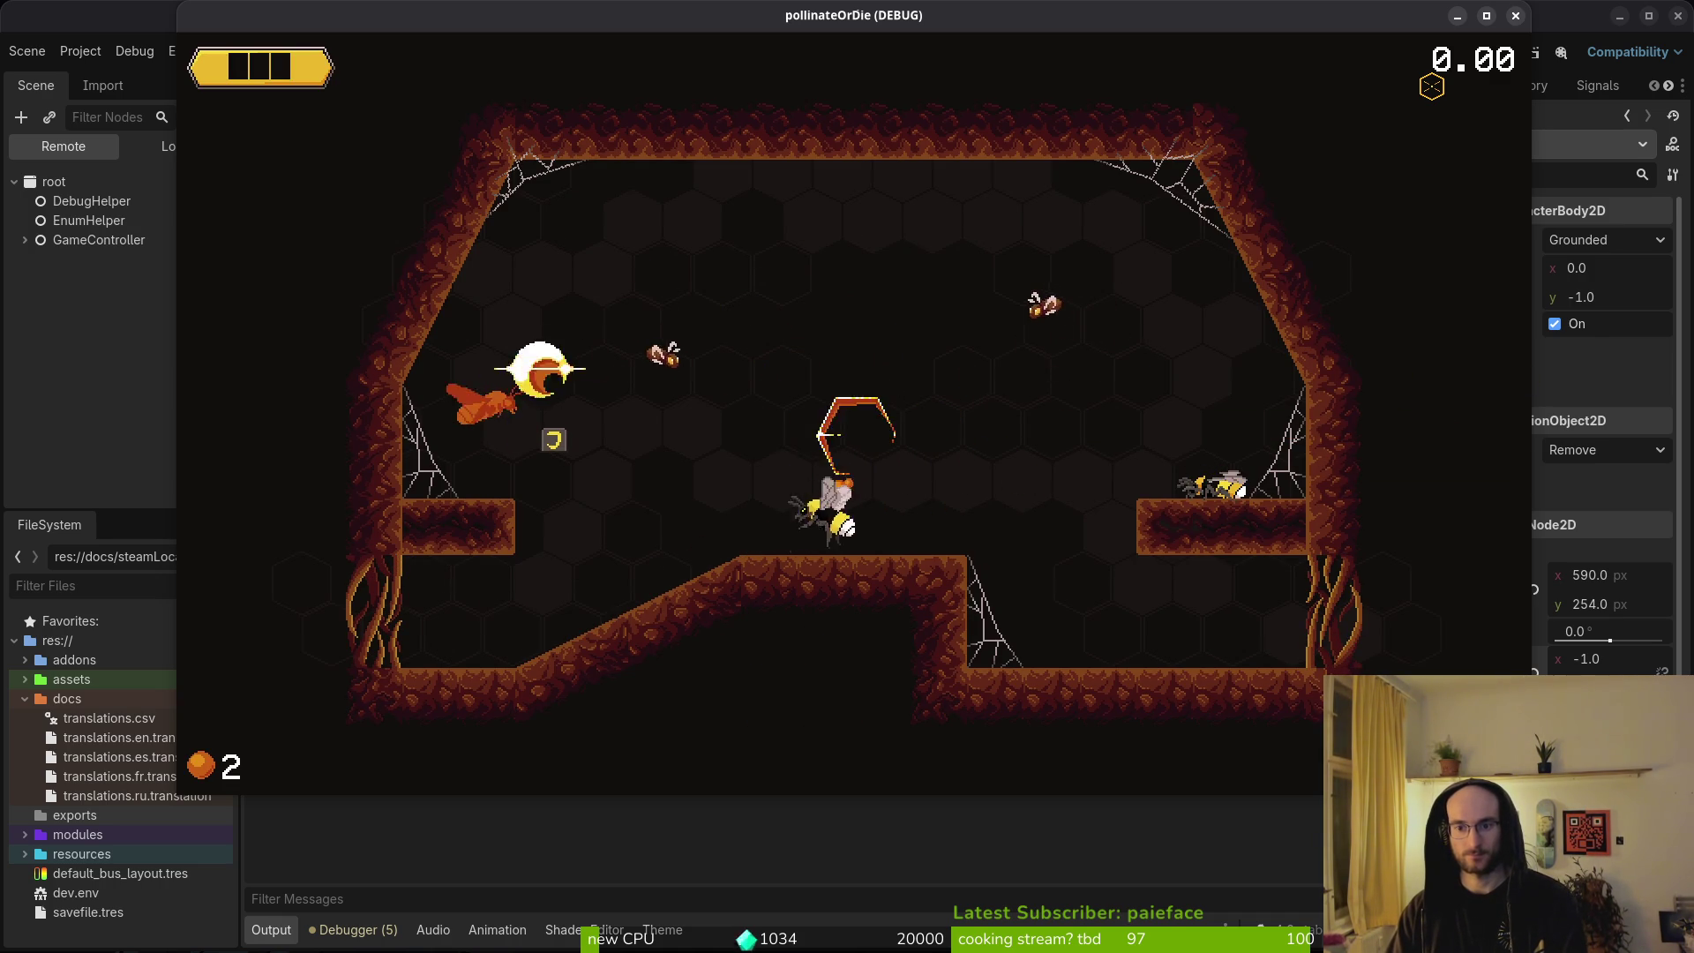
{"action": "key", "text": "Up"}
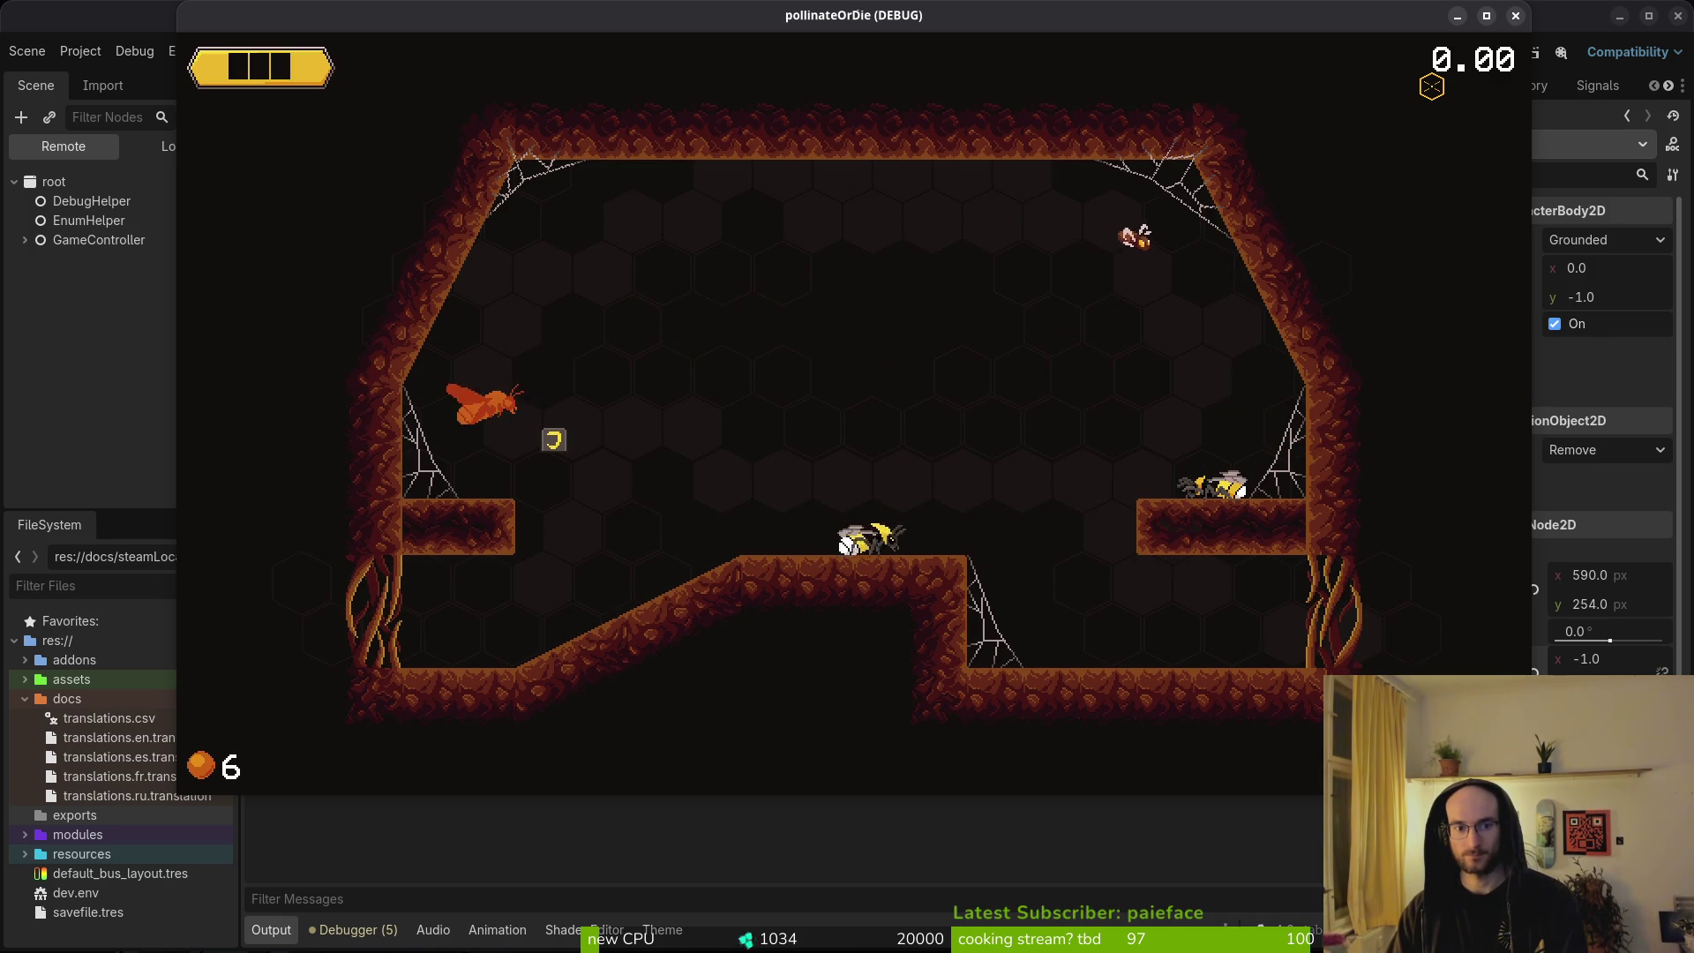
{"action": "key", "text": "Right"}
{"action": "key", "text": "Up"}
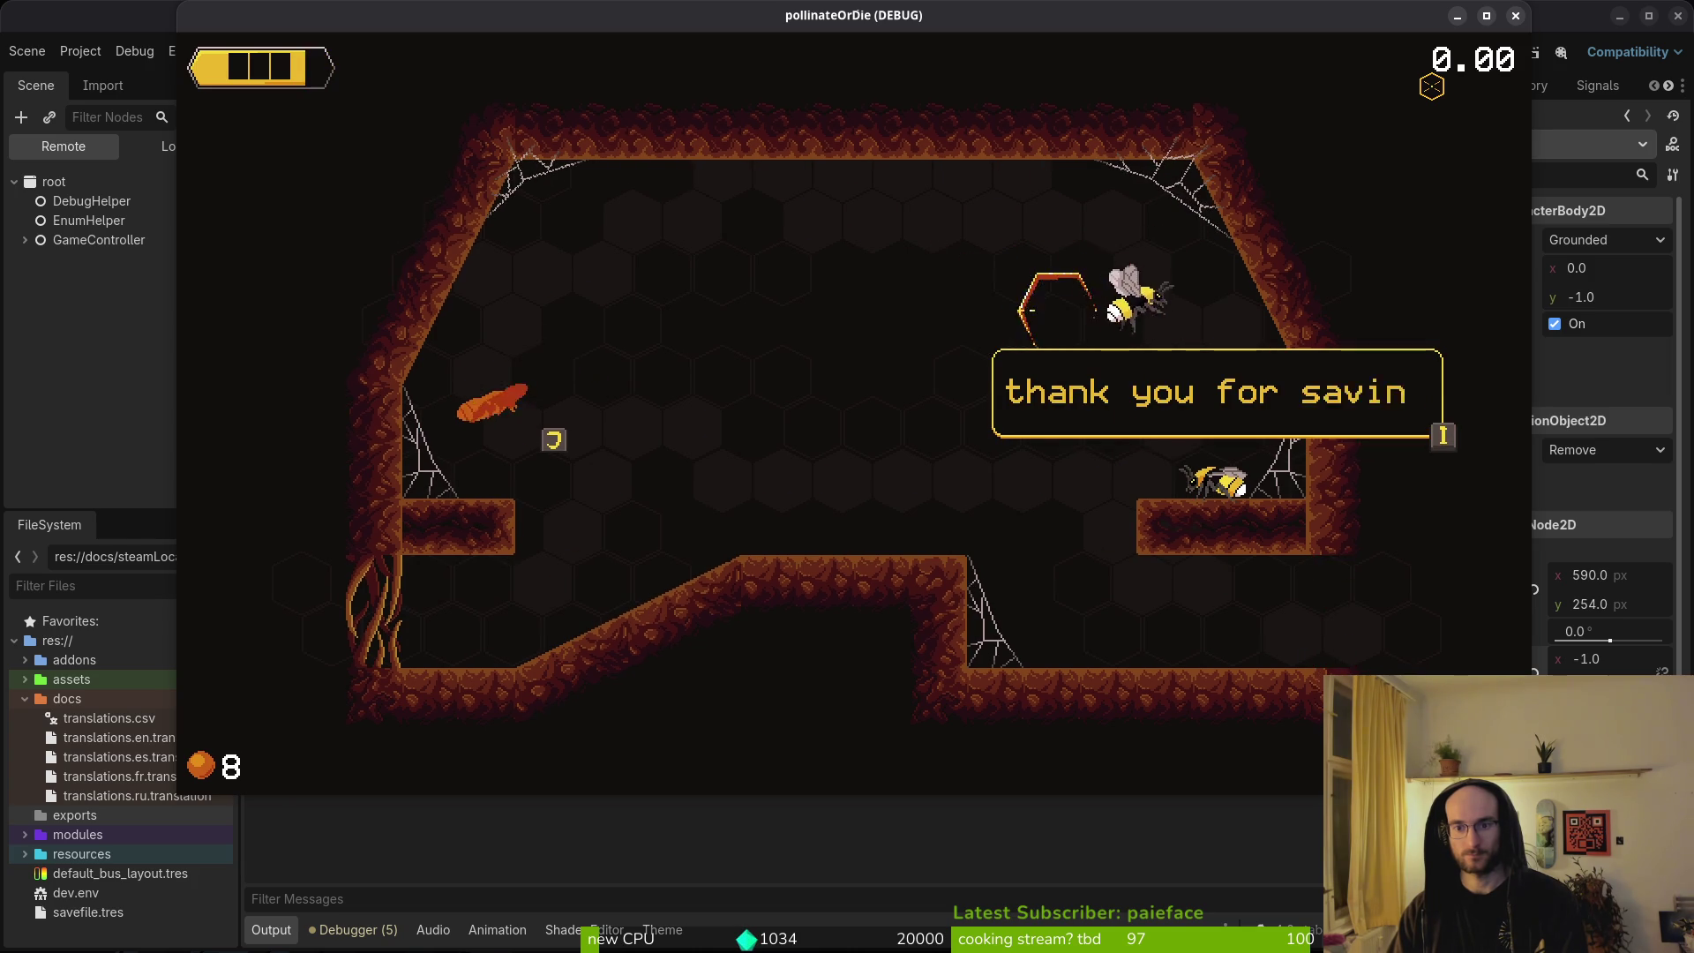
{"action": "key", "text": "Left"}
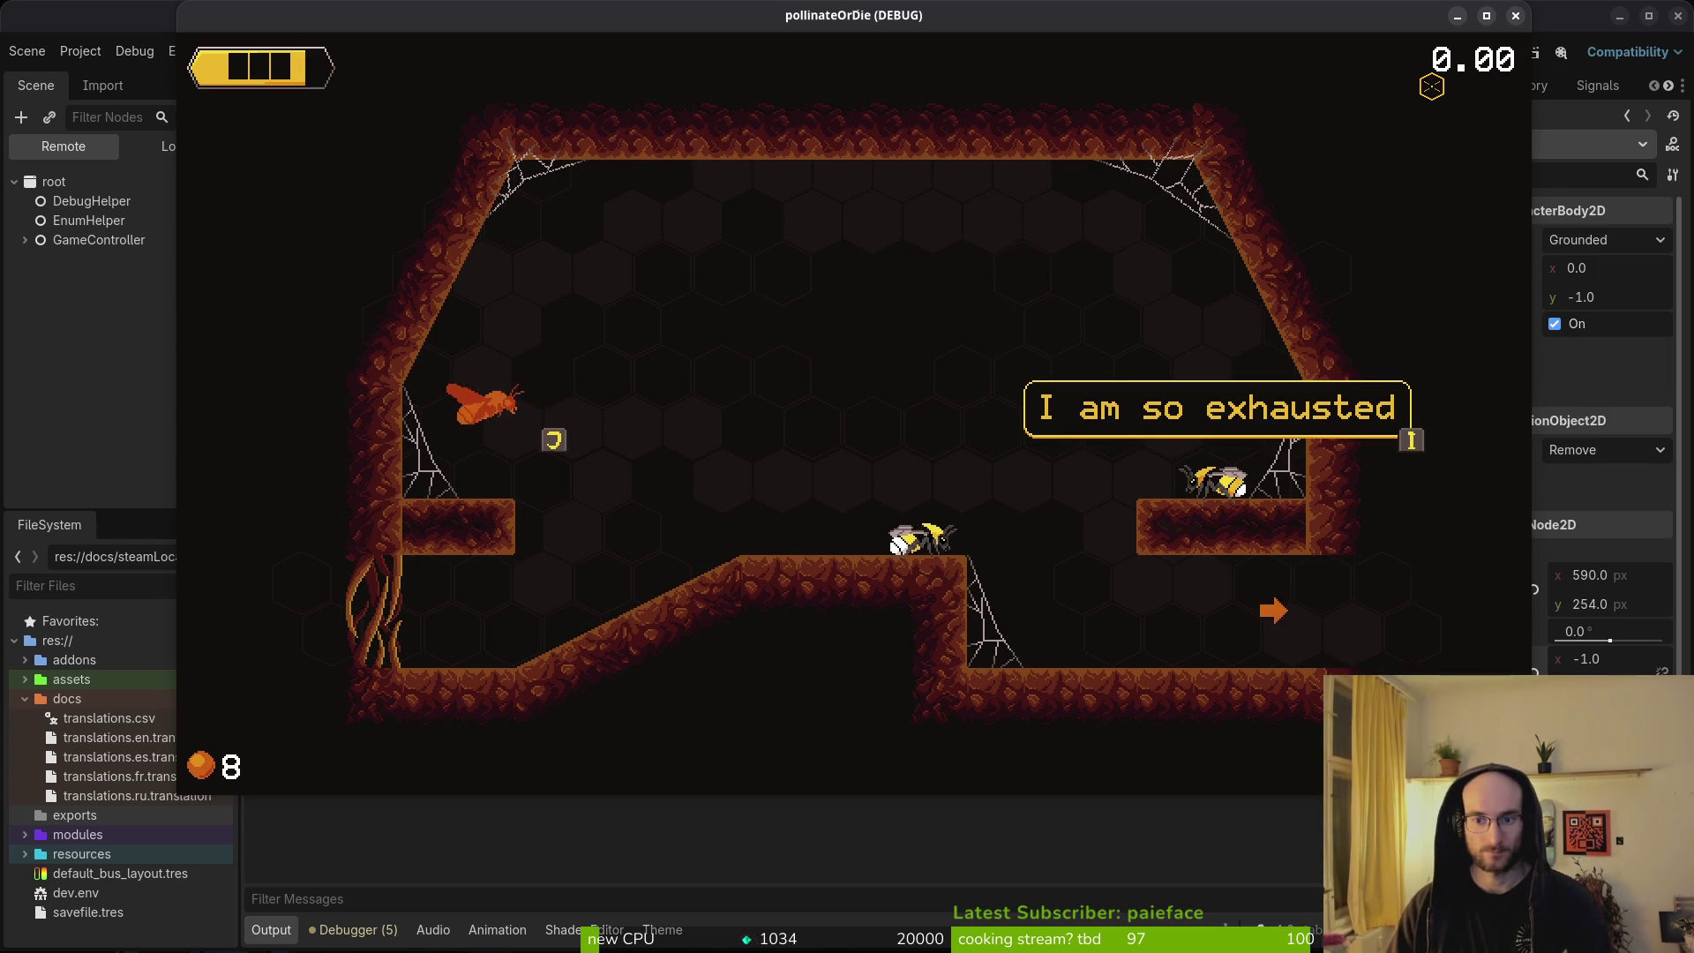
{"action": "key", "text": "alt+Tab"}
{"action": "key", "text": "alt+Tab"}
{"action": "key", "text": "alt+Tab"}
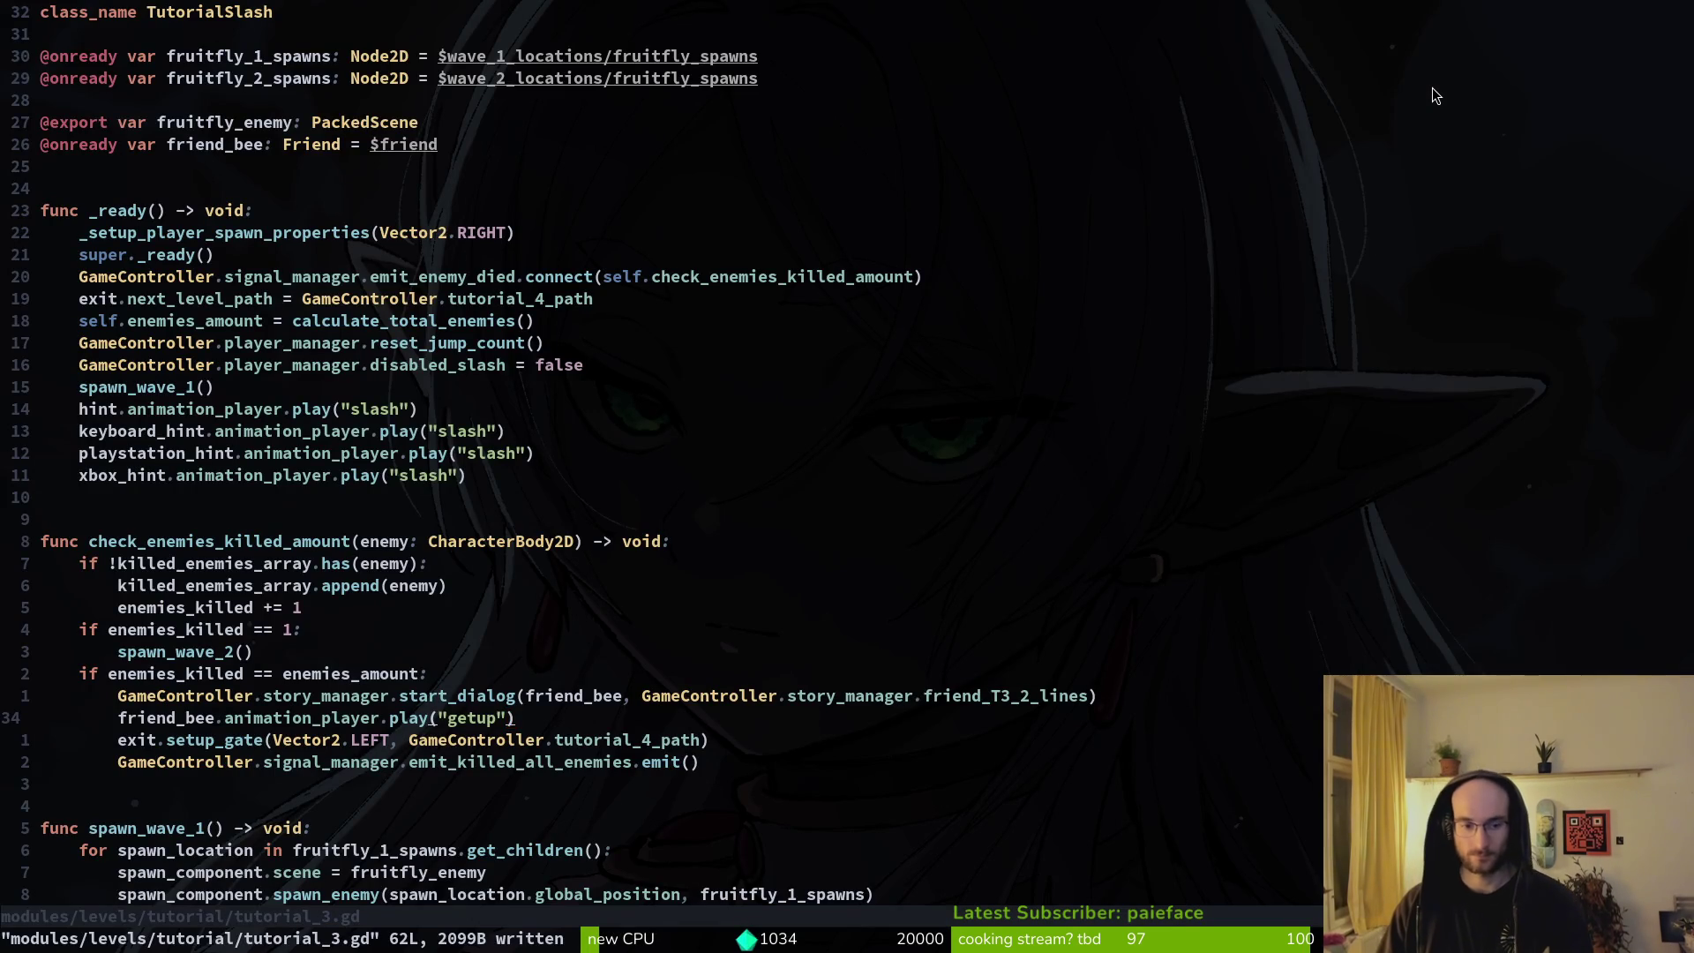
In tutorial_3.gd move the start_dialog and getup lines after the gate emit and save with :w.
{"action": "key", "text": "O"}
{"action": "key", "text": "Escape"}
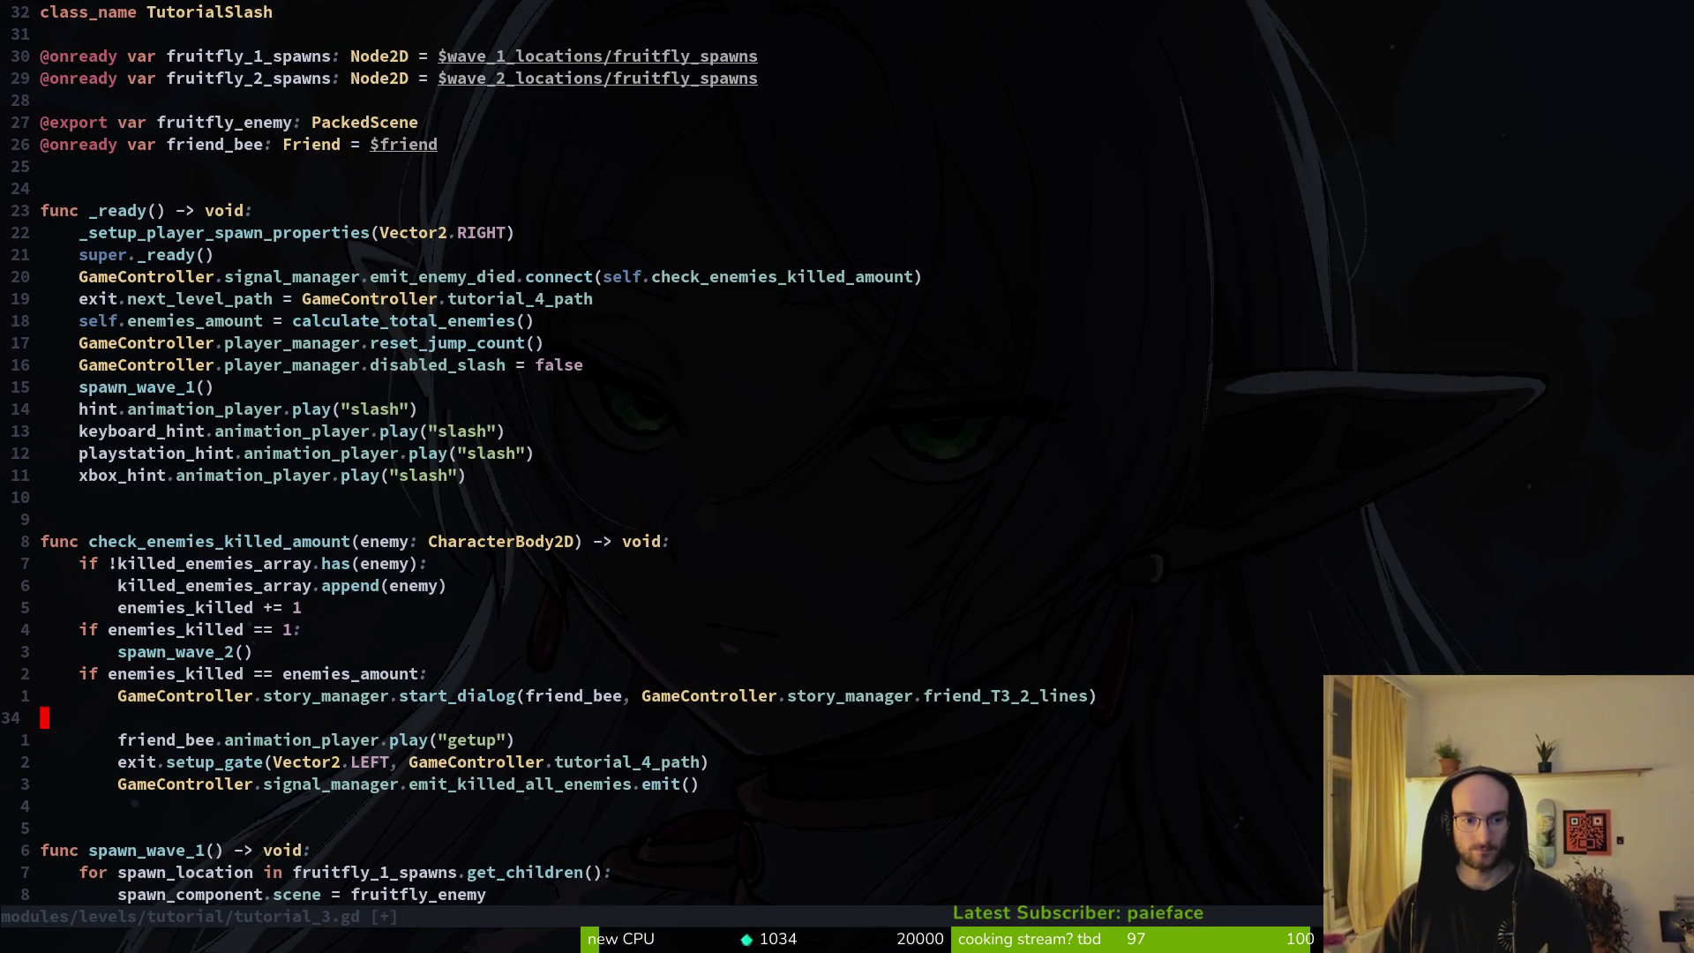
{"action": "key", "text": "d"}
{"action": "key", "text": "d"}
{"action": "type", "text": "kdjpdjpj"}
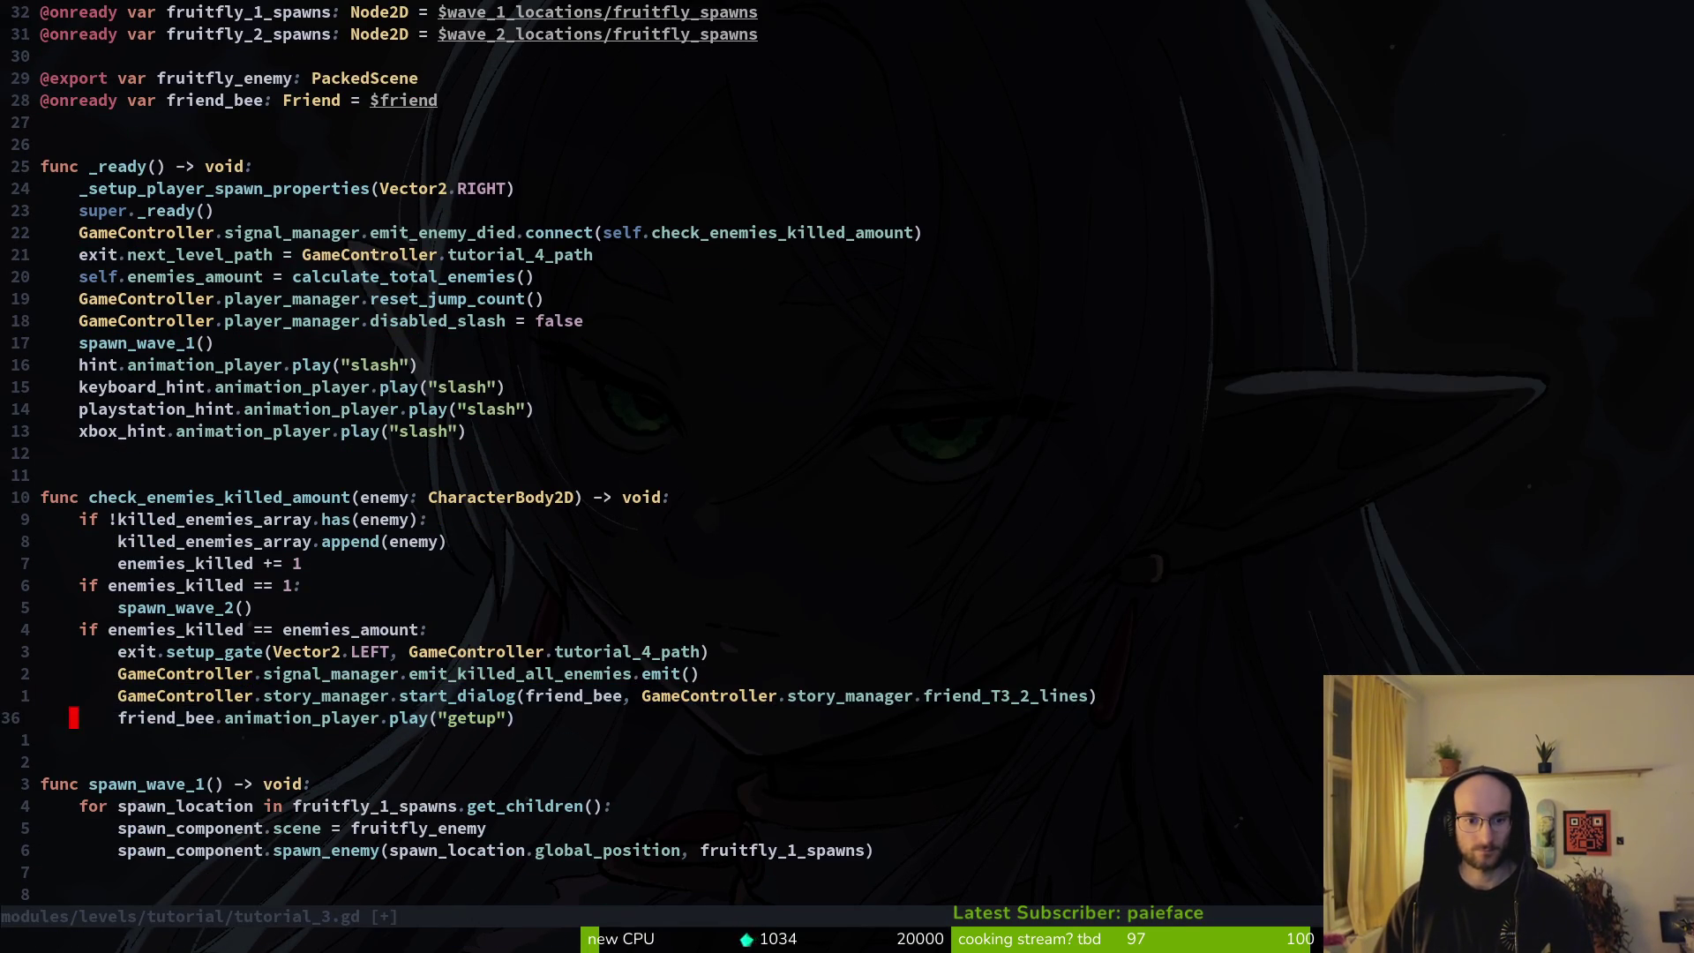
{"action": "type", "text": ":w"}
{"action": "key", "text": "Return"}
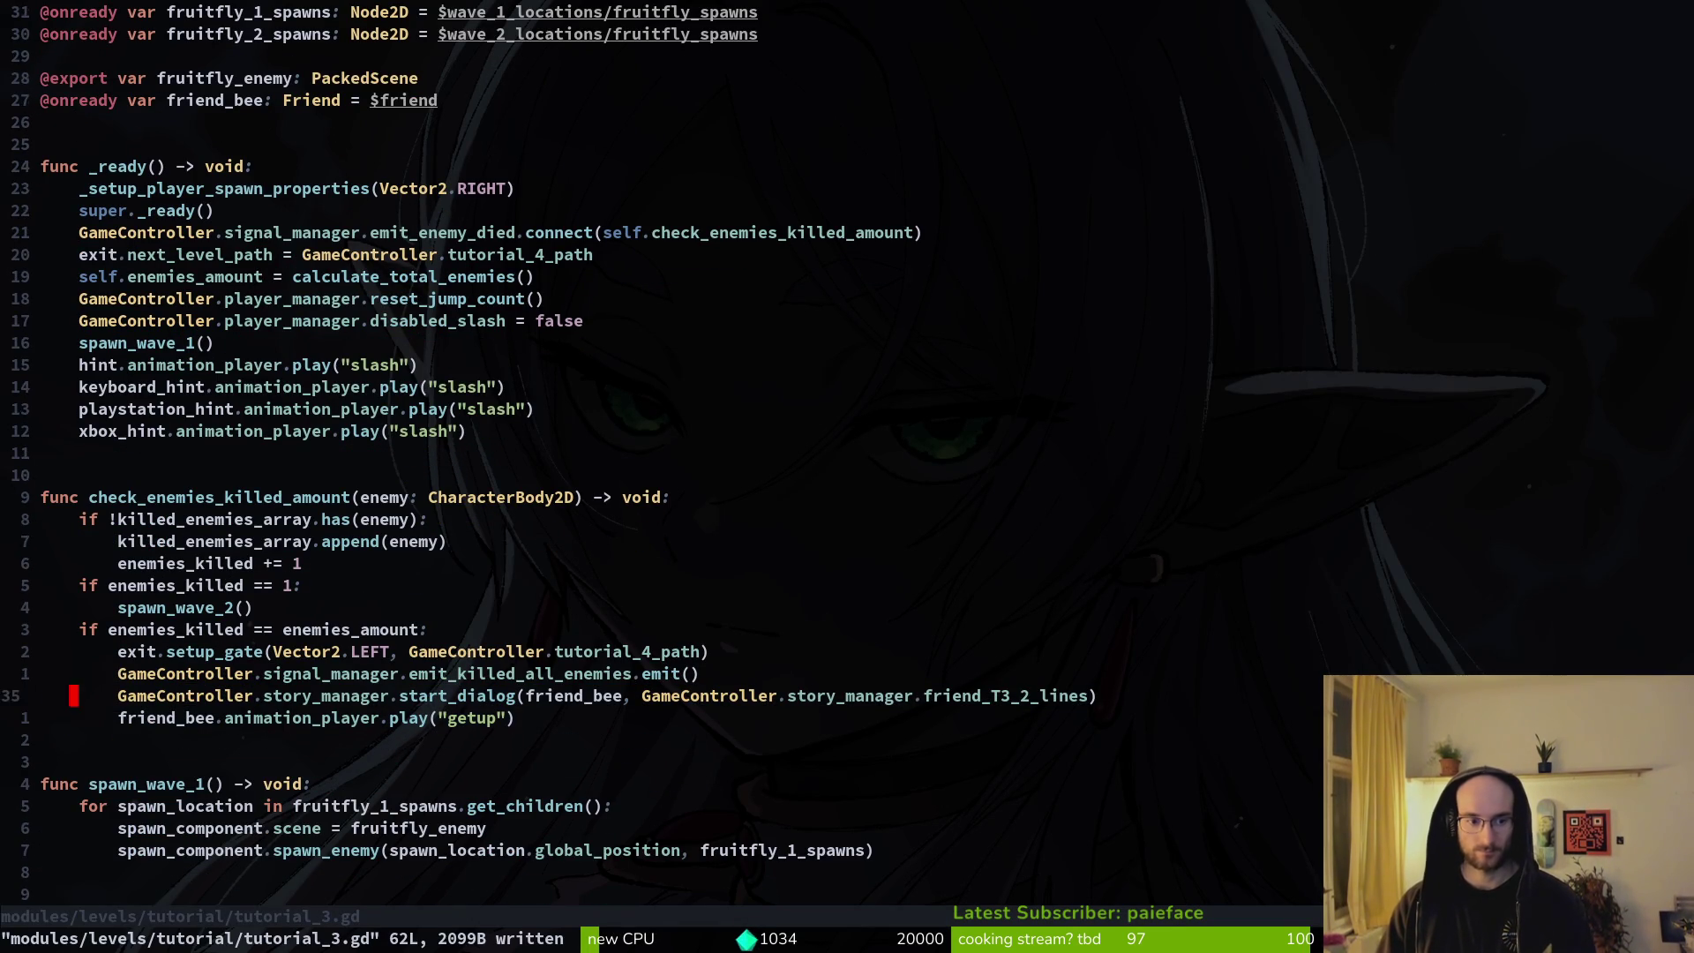